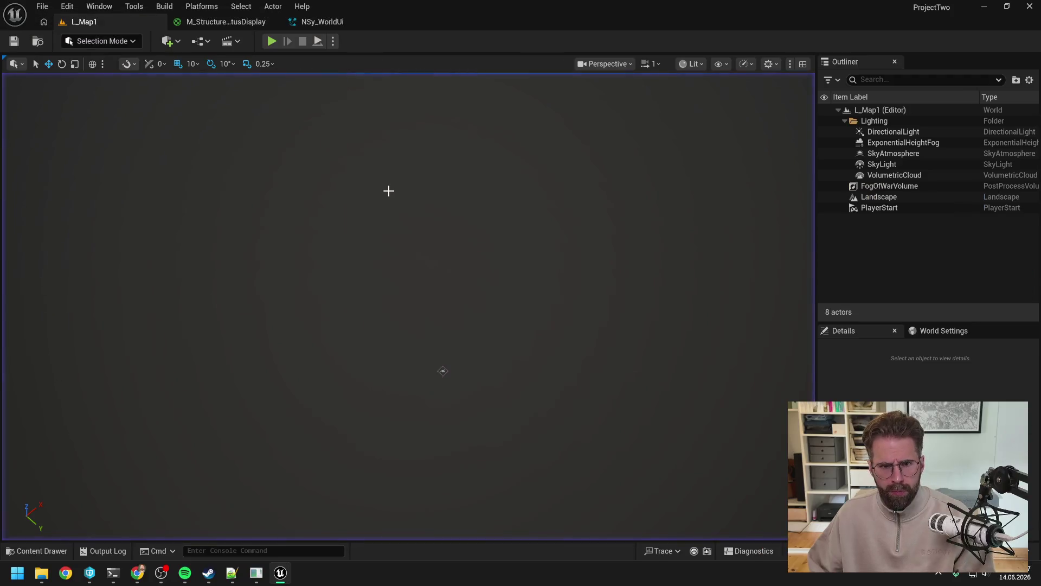
Zoom into the M_StructureStatusDisplay material graph to inspect it, then return to NSy_WorldUi.
click(312, 24)
click(219, 22)
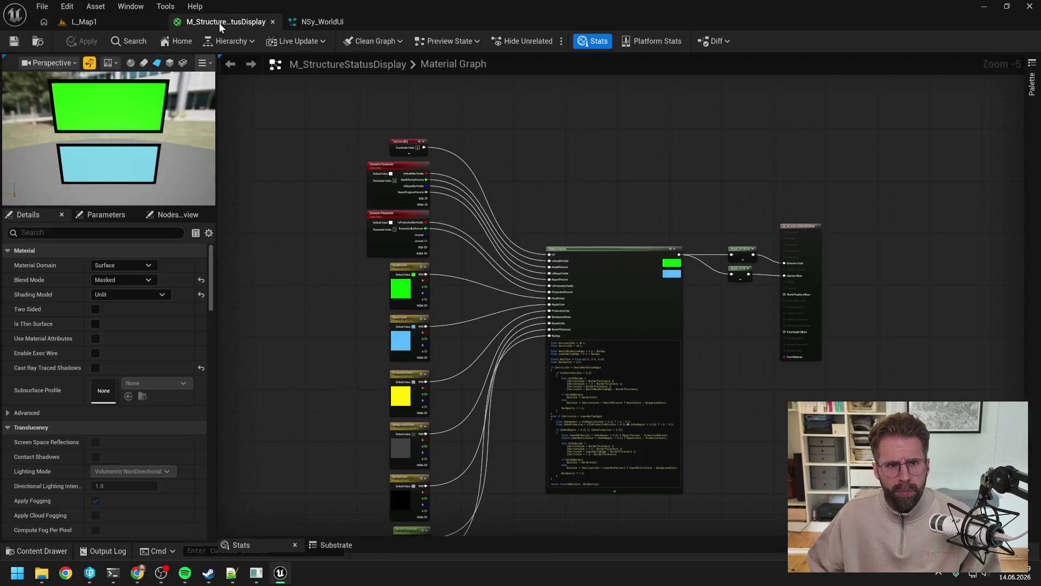
scroll(433, 205, up, 3)
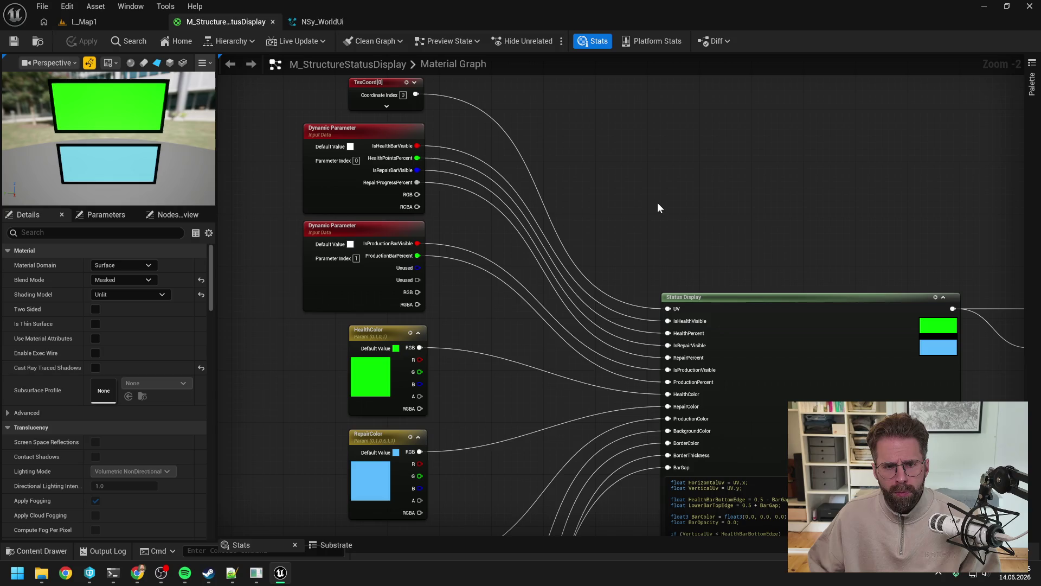
click(320, 23)
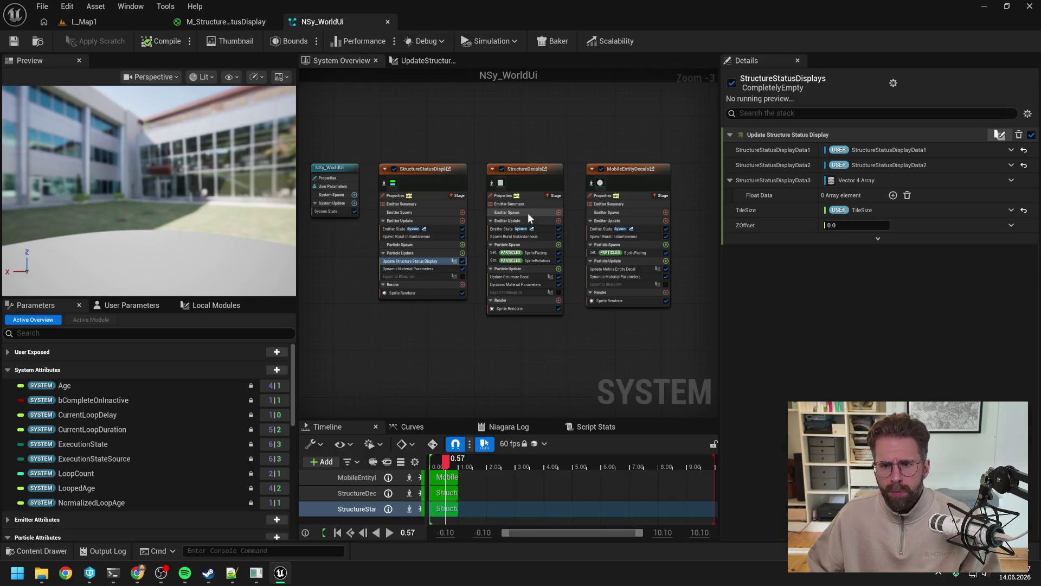
Show the Dynamic Material Parameters module and widen Details to read its index 0 and 1 bindings.
click(416, 268)
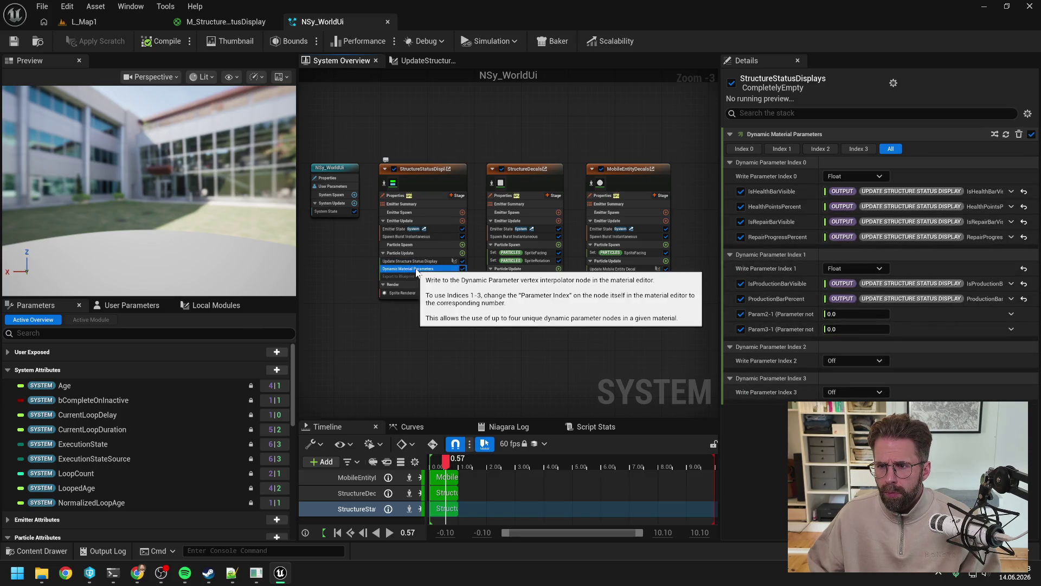
drag(721, 255, 672, 251)
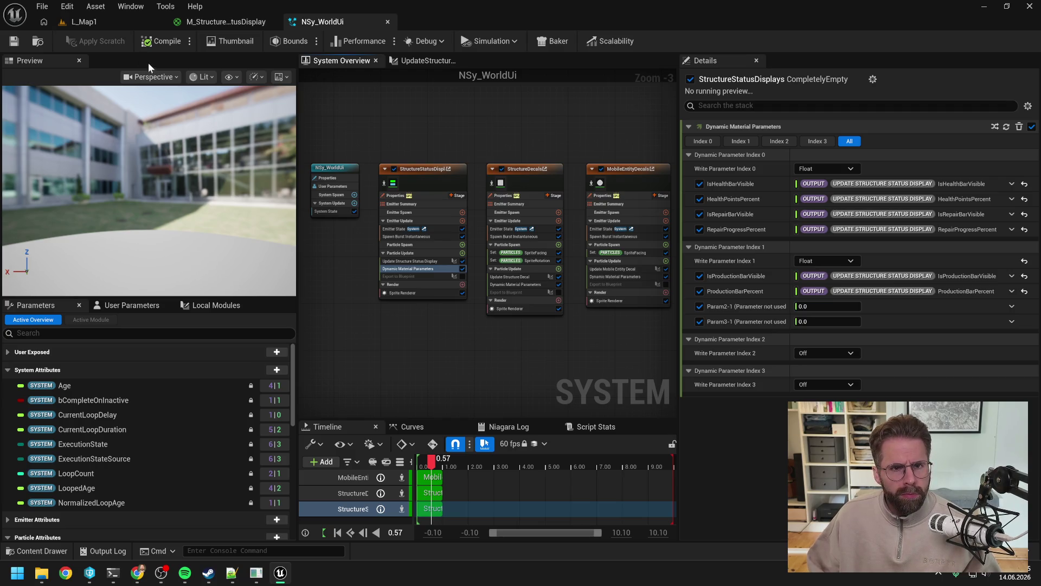
click(95, 23)
In a play session, select the Main Hall and place a Power Grid Generator to its right.
click(271, 42)
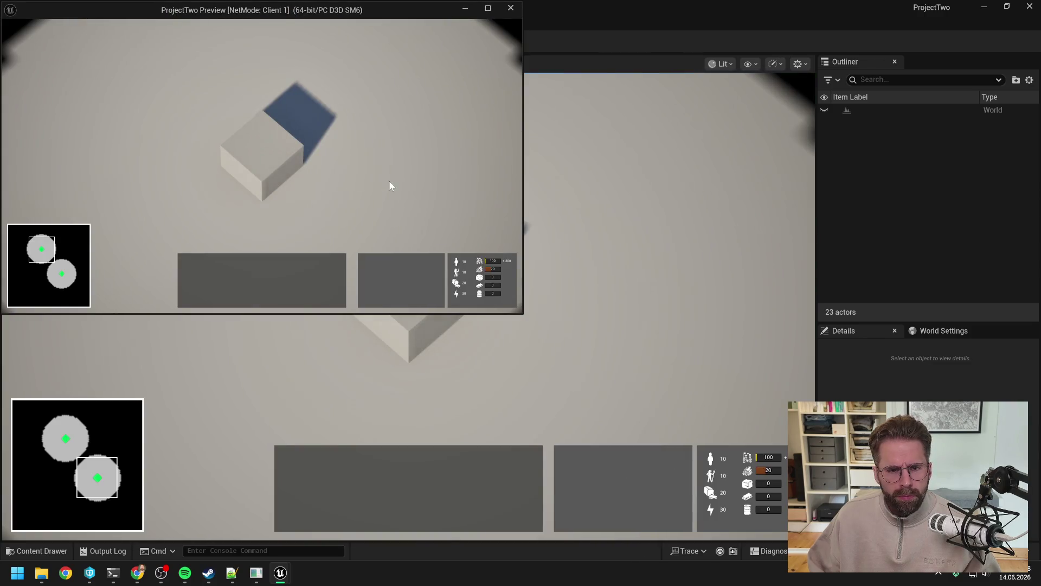
click(274, 170)
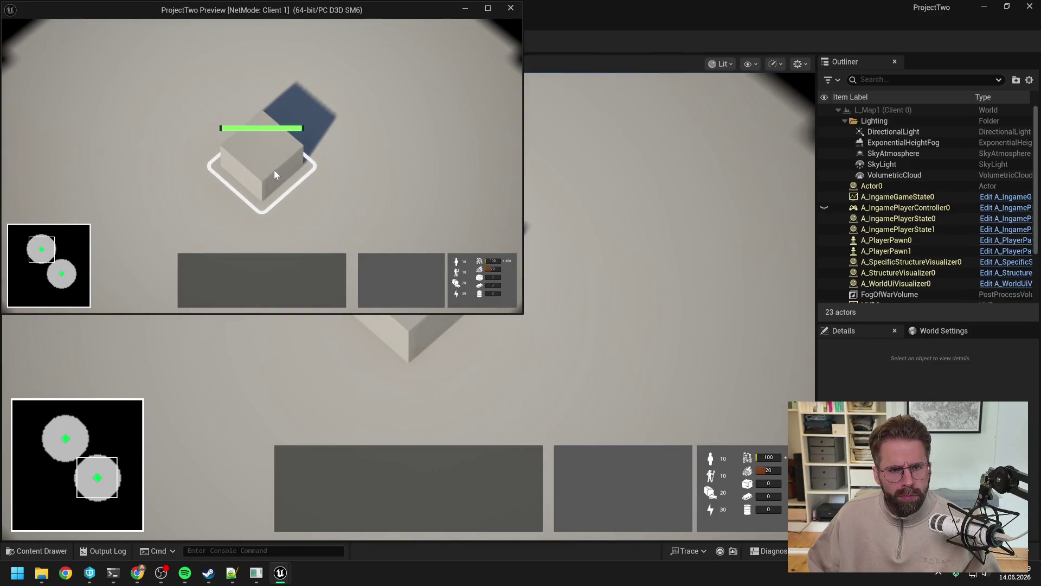
click(370, 265)
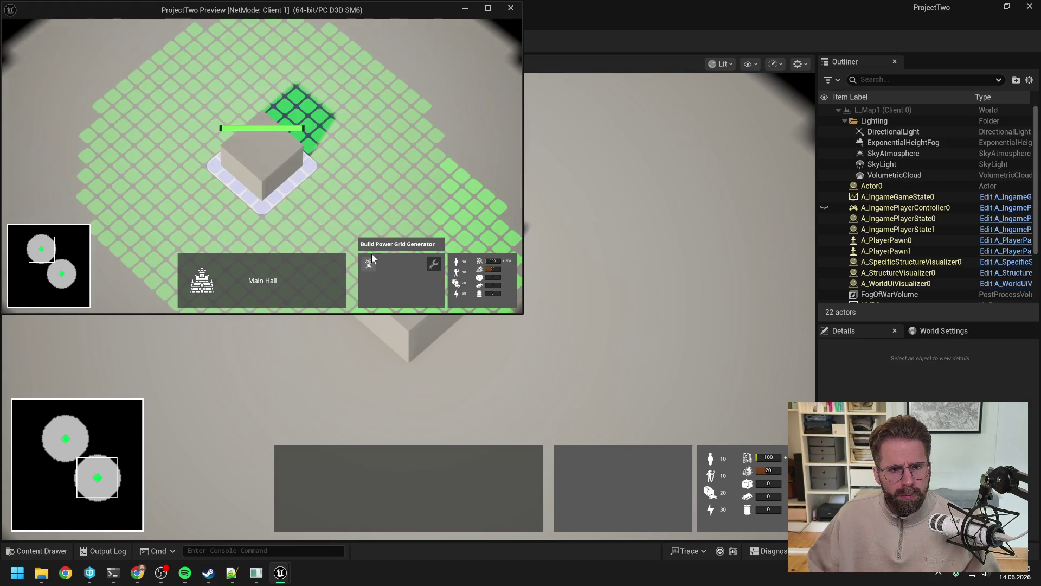
click(432, 137)
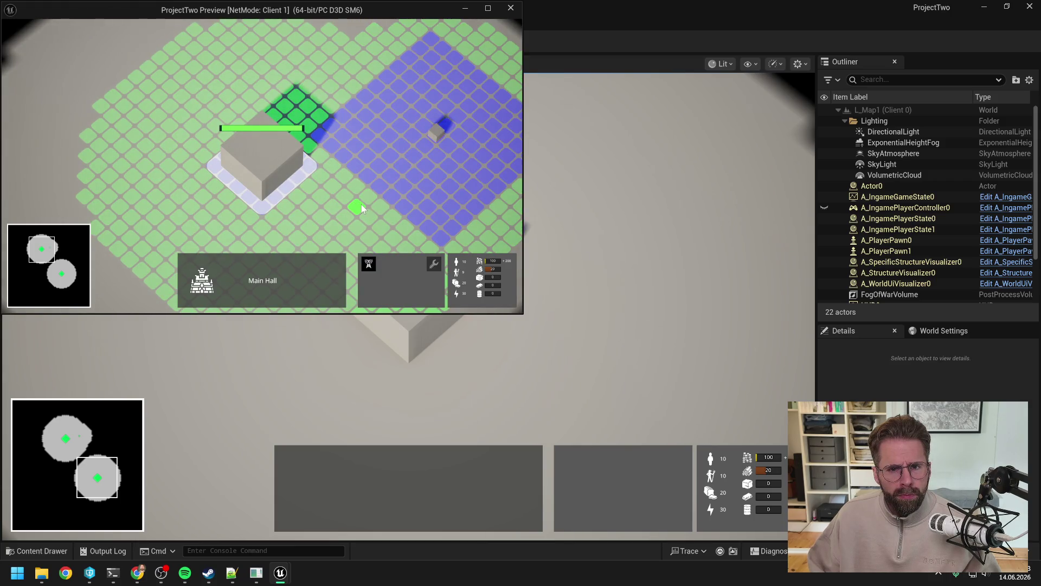
right_click(363, 202)
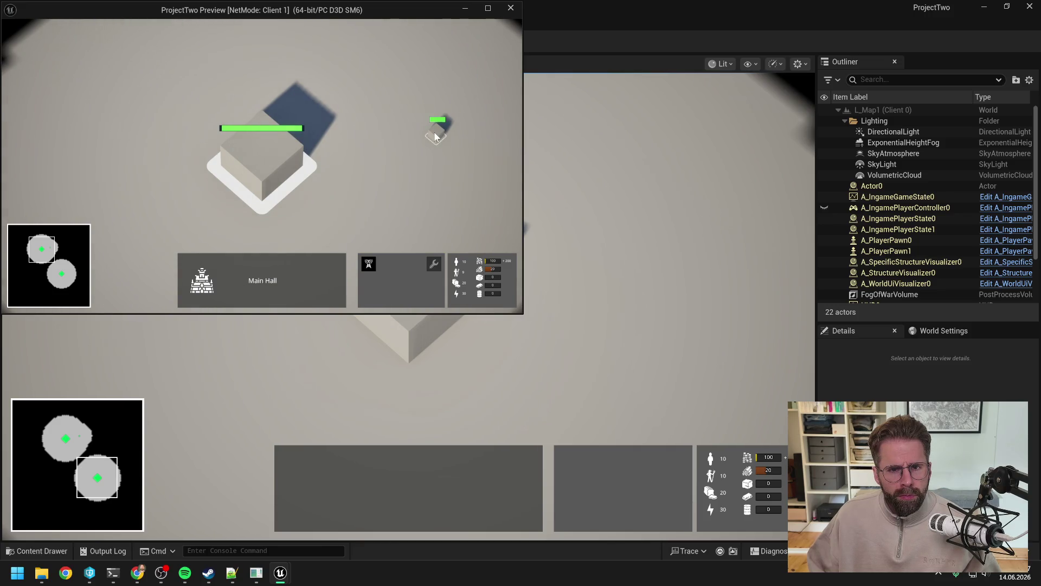
Select the new generator to check its status bar, then end the play session.
click(436, 137)
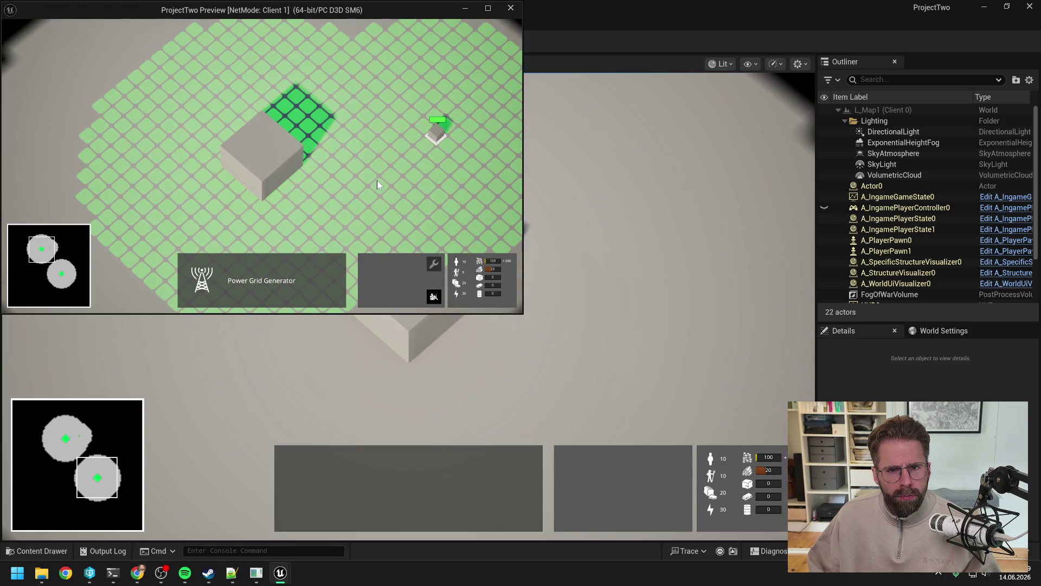
key(Escape)
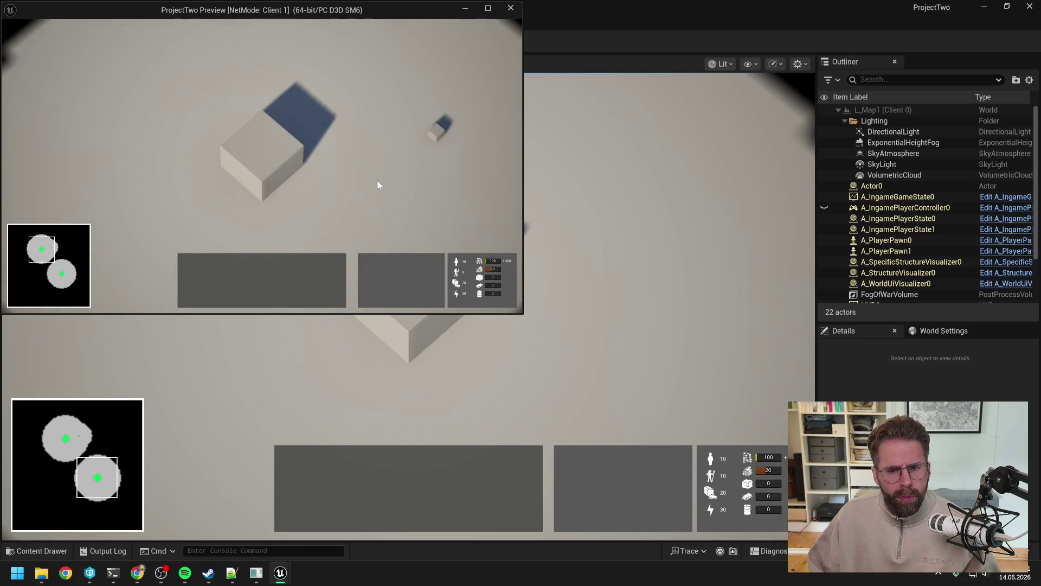
key(Escape)
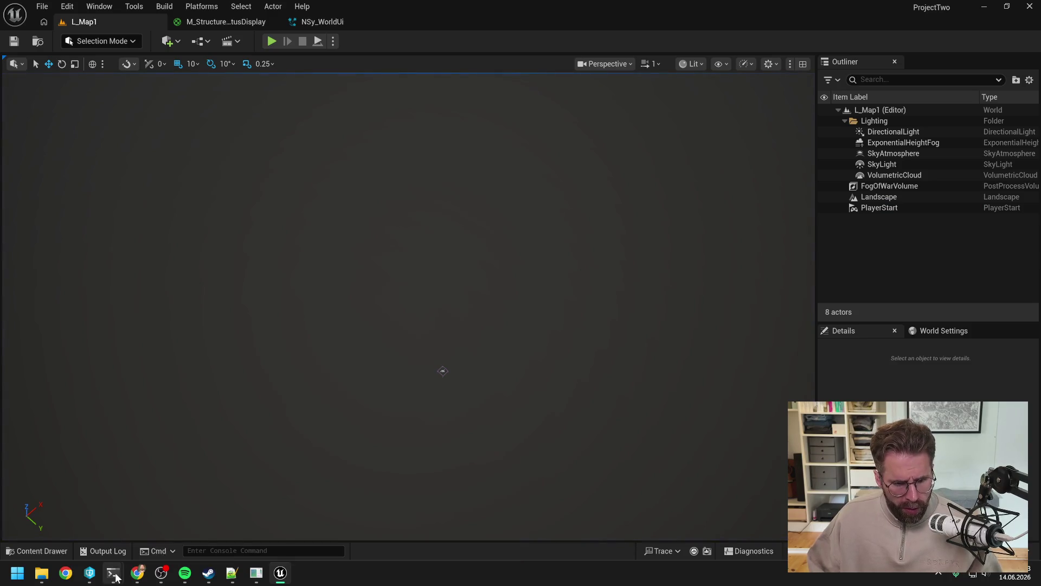
Run p2.Cheat.InstantBuild 1 from console history and start a new play session.
mouse_move(115, 578)
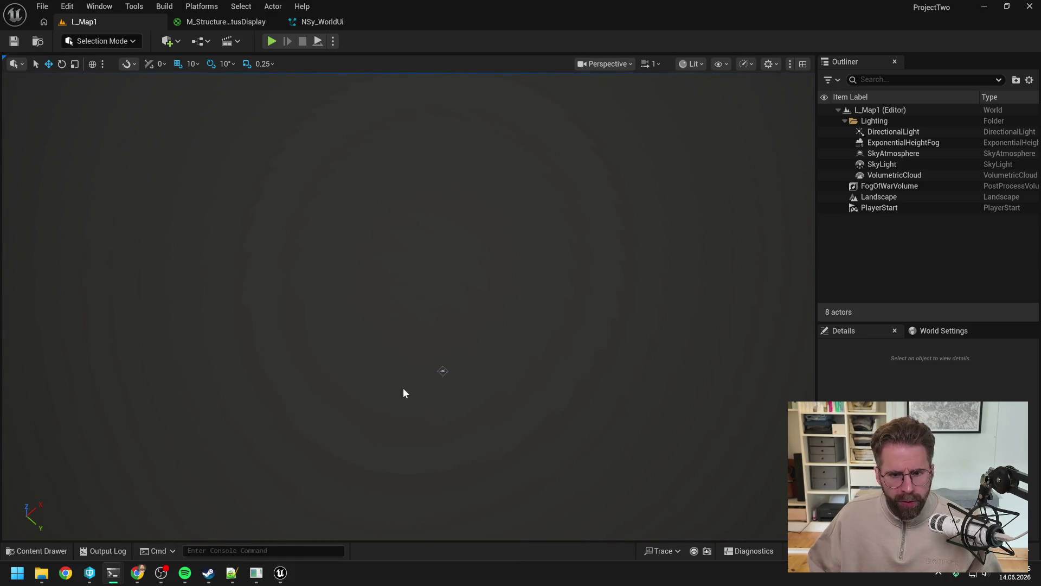
key(grave)
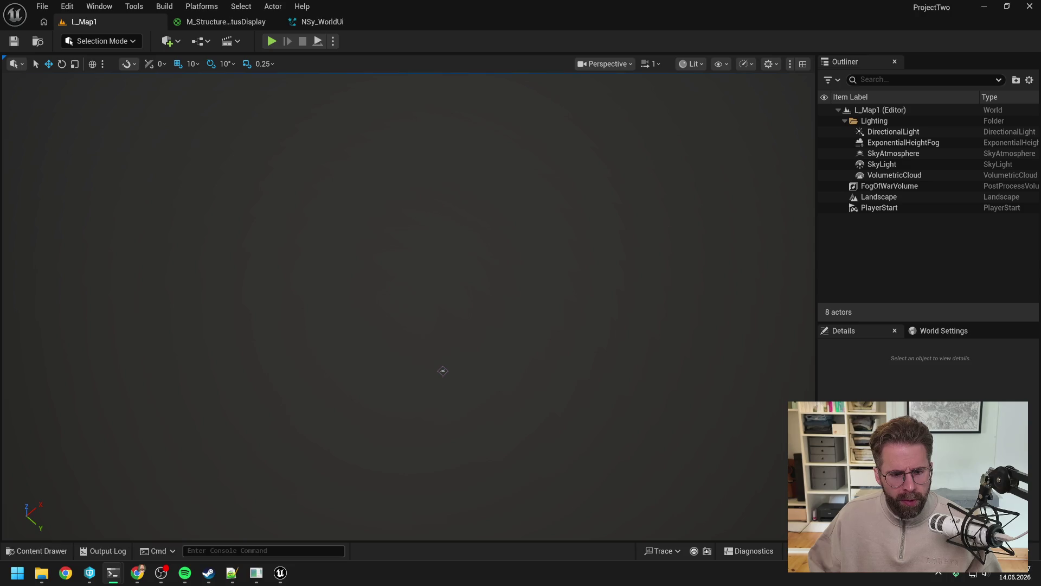
key(Up)
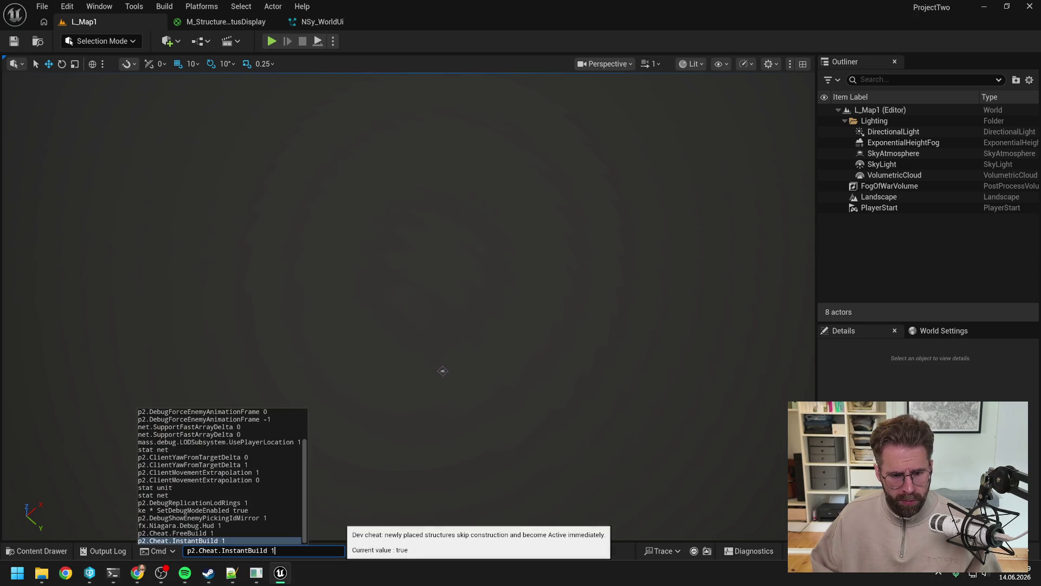
key(Up)
key(Down)
key(BackSpace)
key(BackSpace)
key(Return)
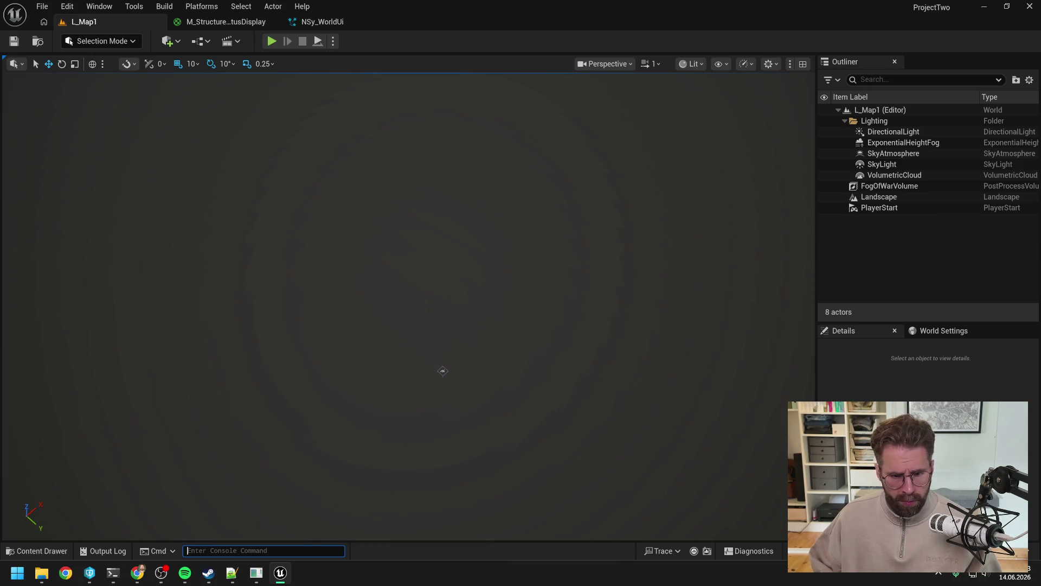
click(271, 41)
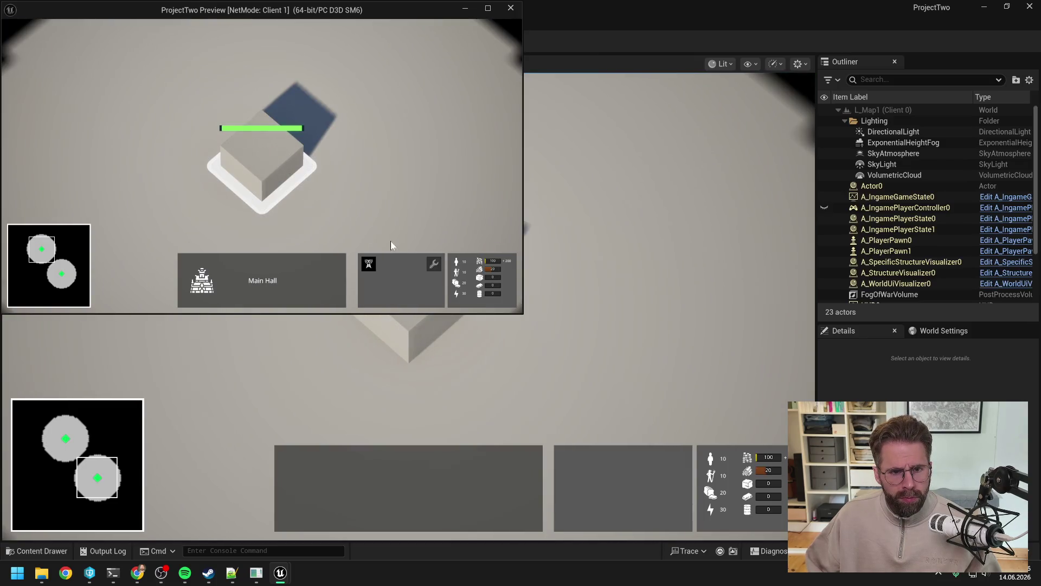
Place a Power Grid Generator top right, watch its green and blue build bars, then stop PIE.
click(369, 262)
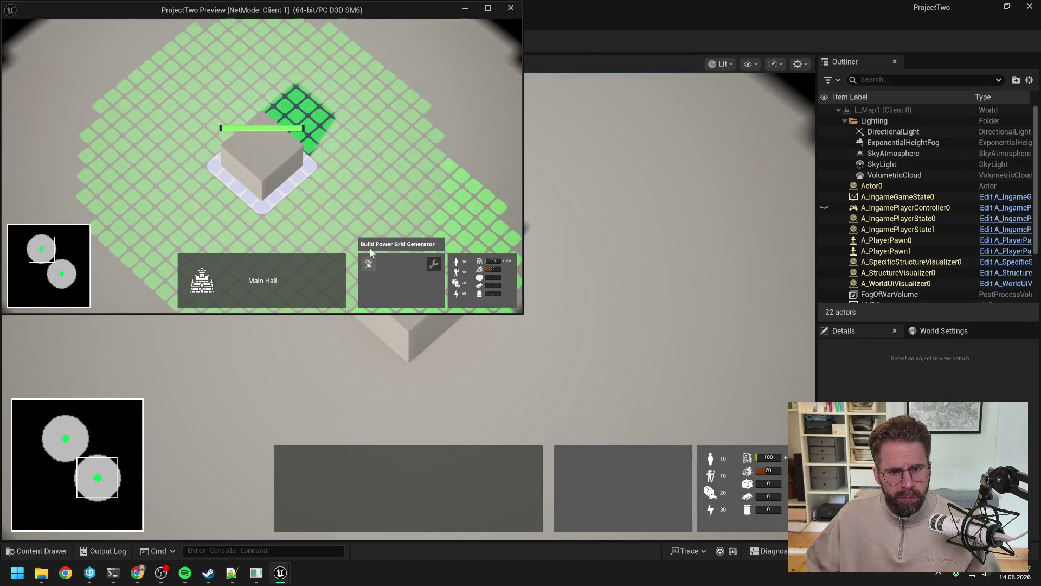
click(411, 133)
right_click(371, 211)
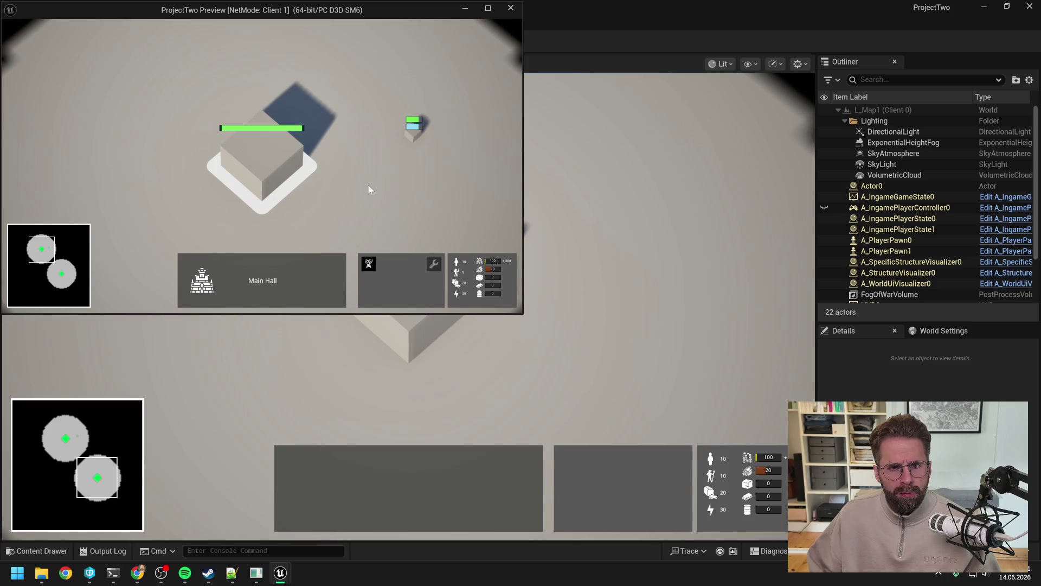
click(369, 185)
scroll(367, 184, up, 1)
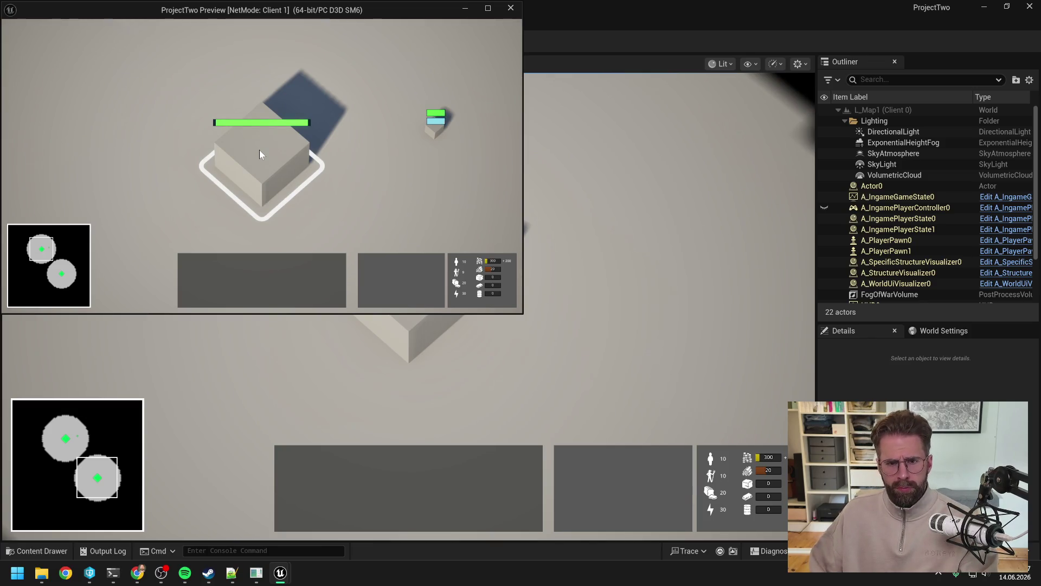
key(Escape)
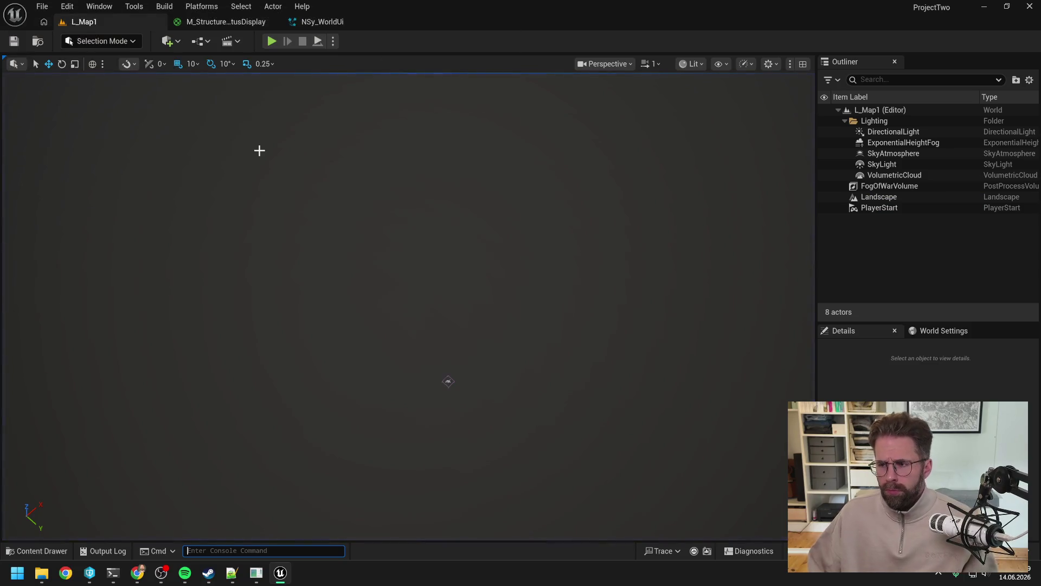
Draft the follow-up: pixel-wide border instead of percent, Main Hall screenshot, half-height repair/production bar.
key(alt+Tab)
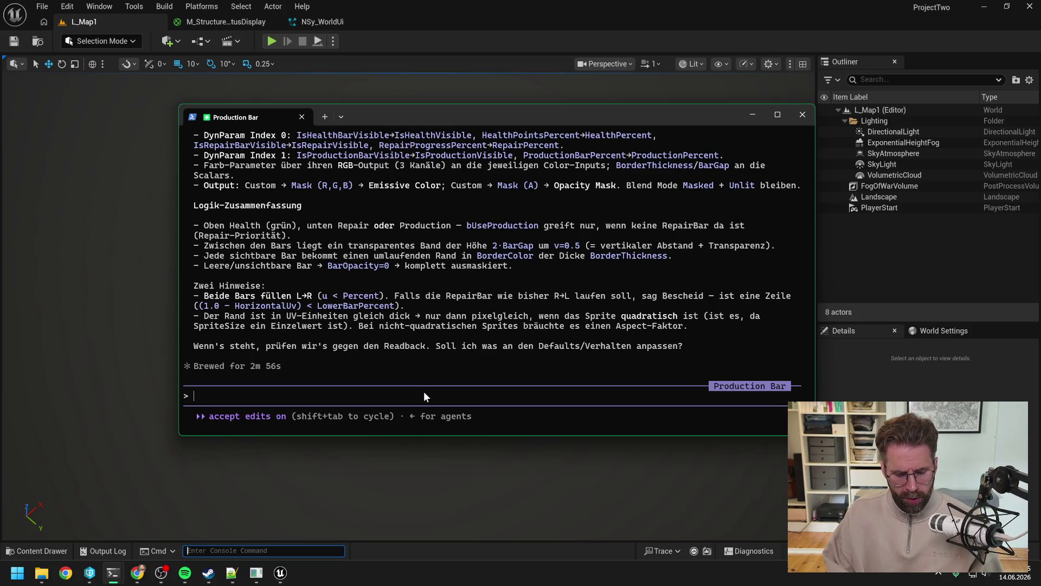
text(test)
key(BackSpace)
key(BackSpace)
key(BackSpace)
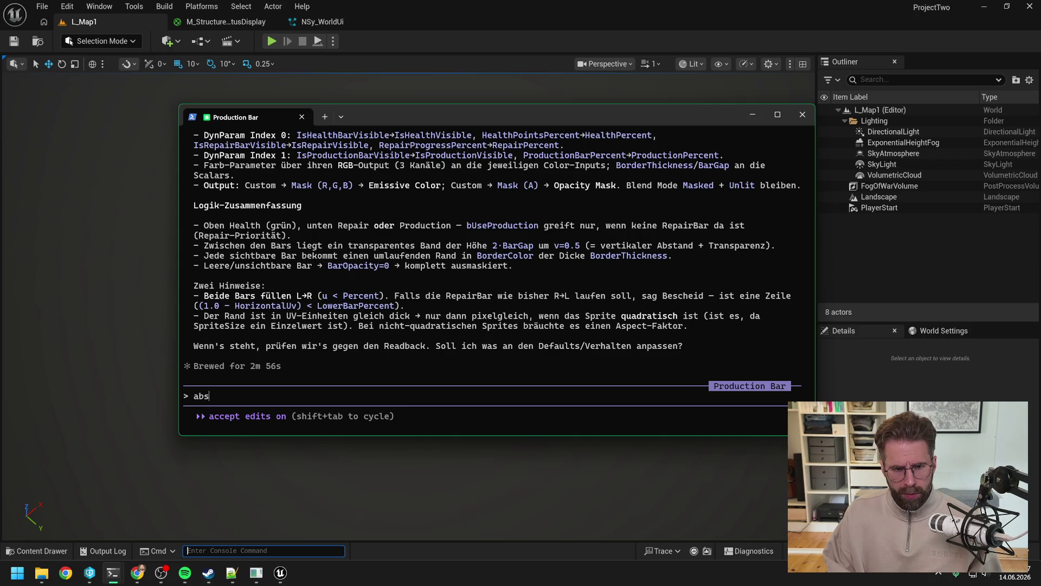
text(borde)
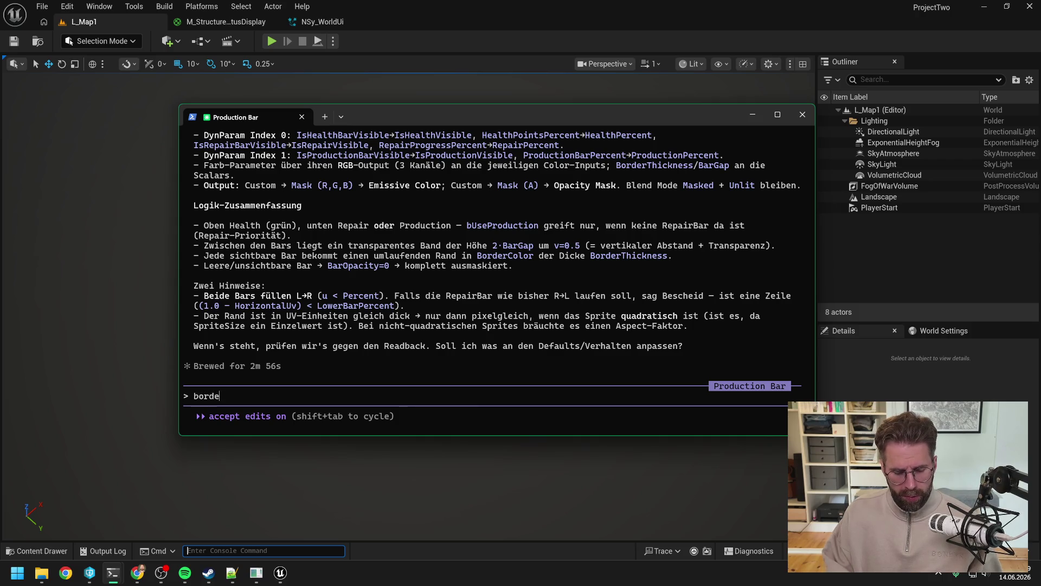
text(r ist gerade in )
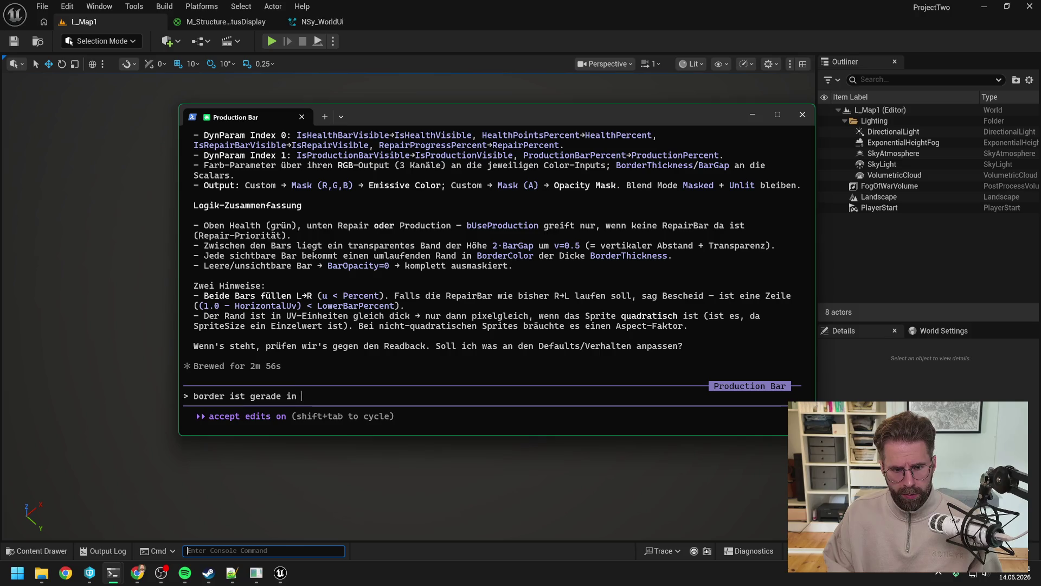
text(%)
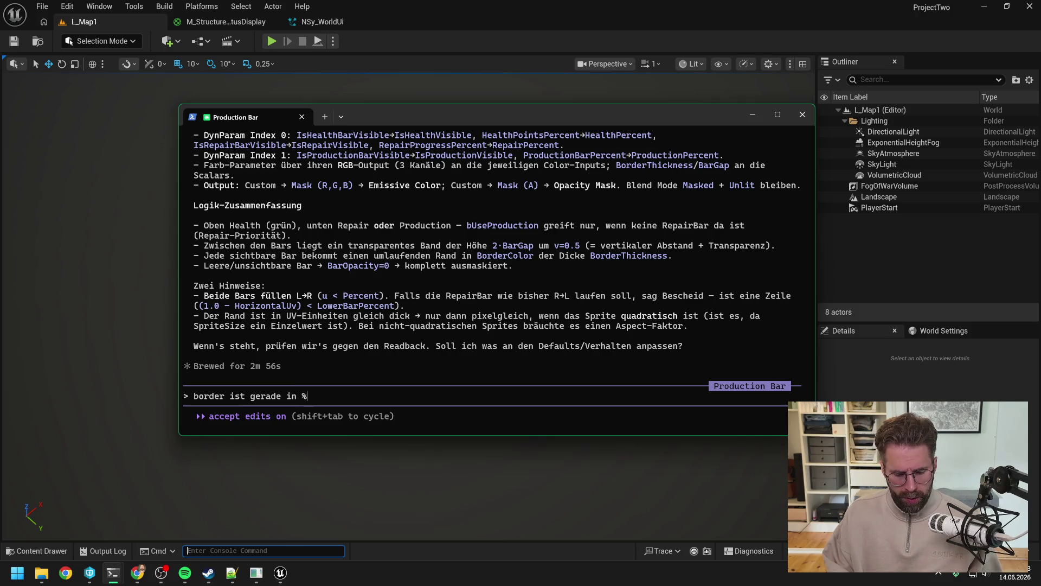
text(, wir brauchen)
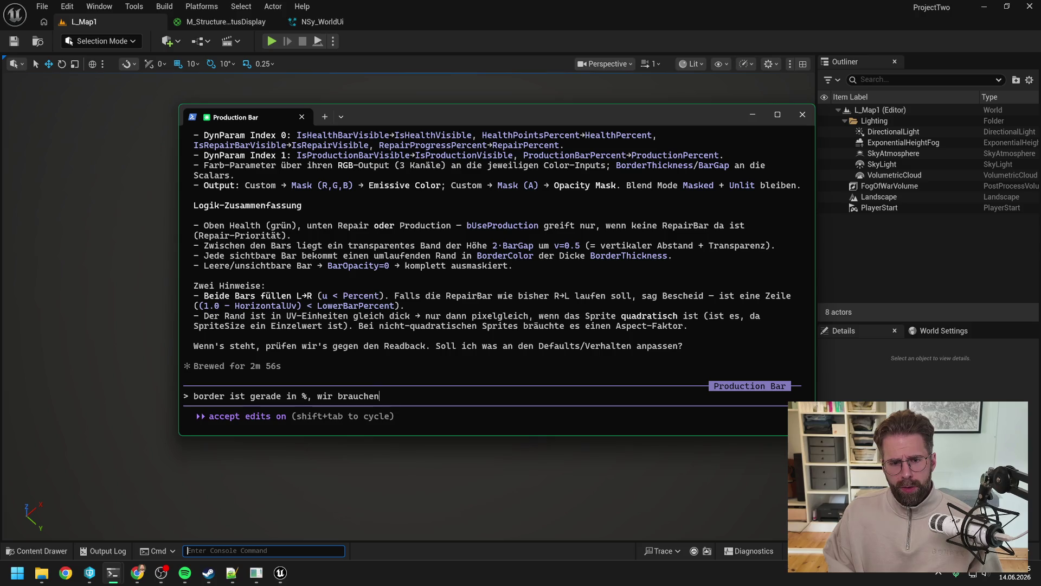
text( da eine pixel bre)
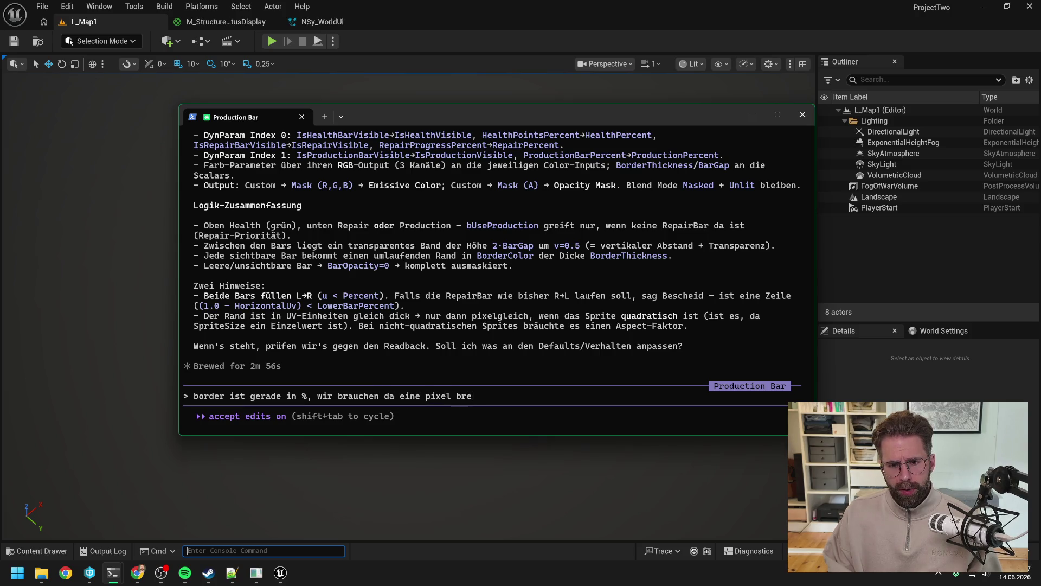
text(ite, sonst)
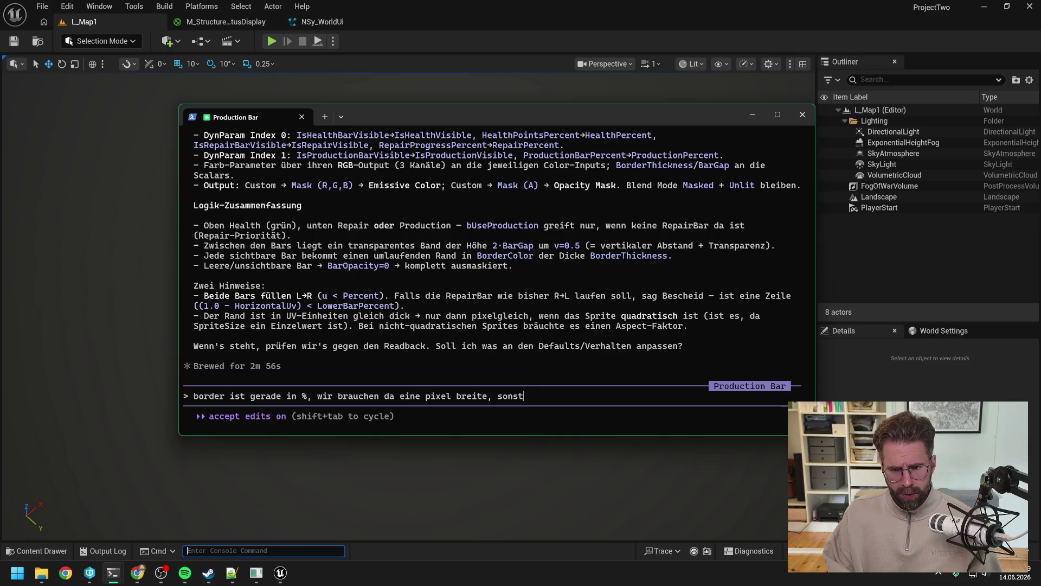
text( sieht es hier wie )
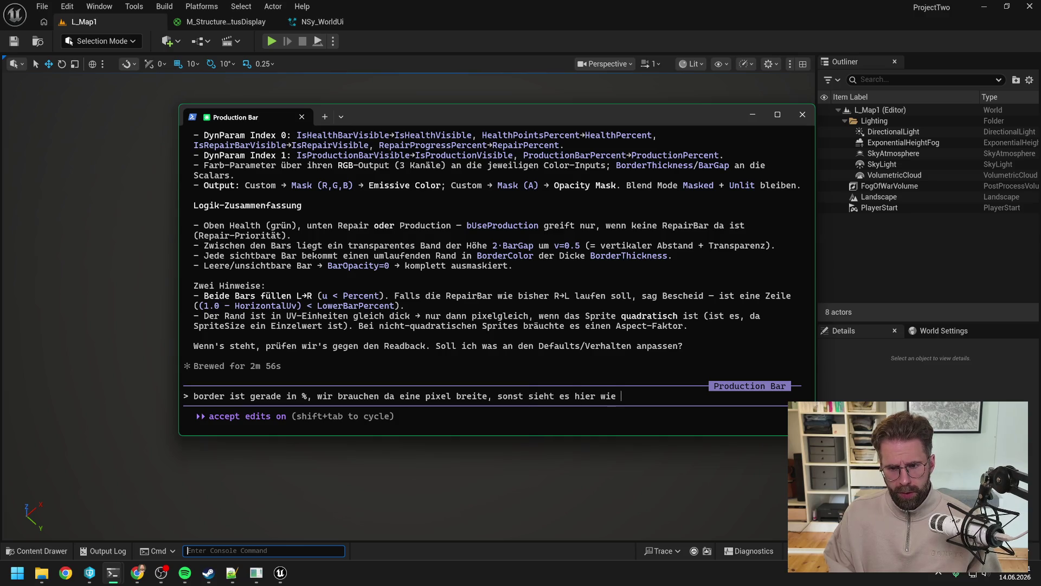
text(bei der breit)
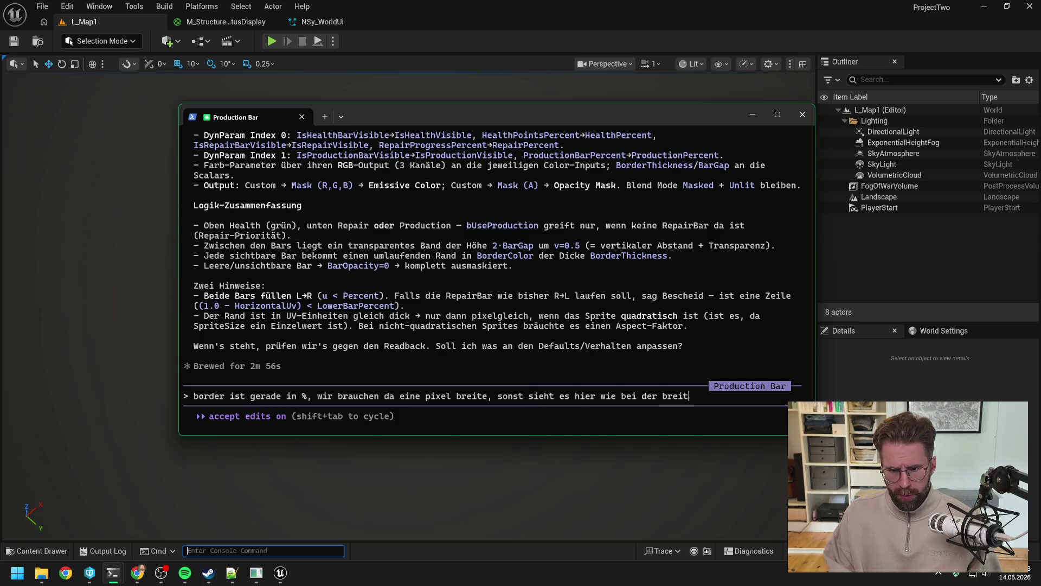
text(en health bar vom)
key(BackSpace)
text(n de)
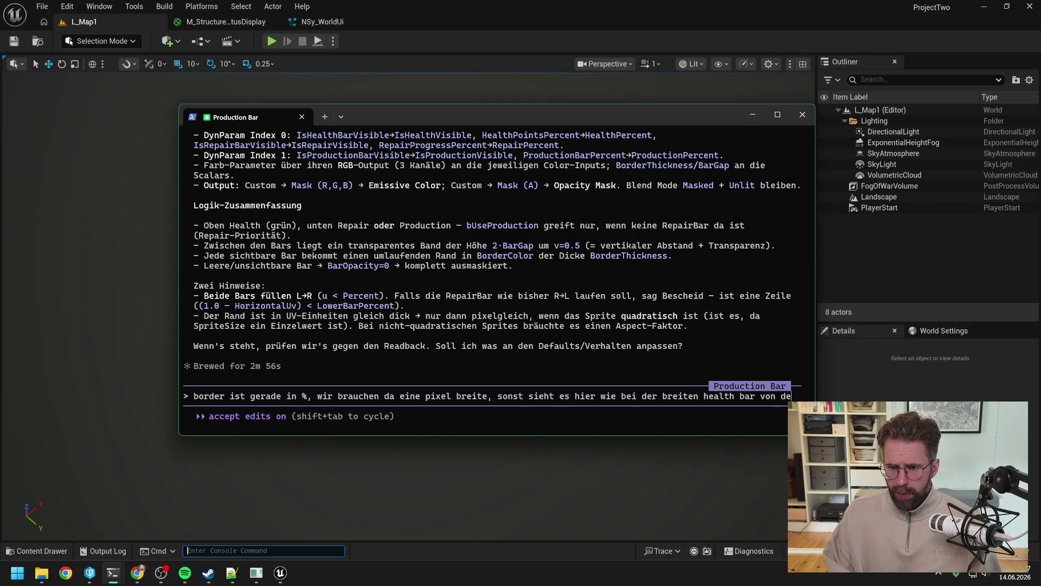
text(r main hall aus)
key(alt+v)
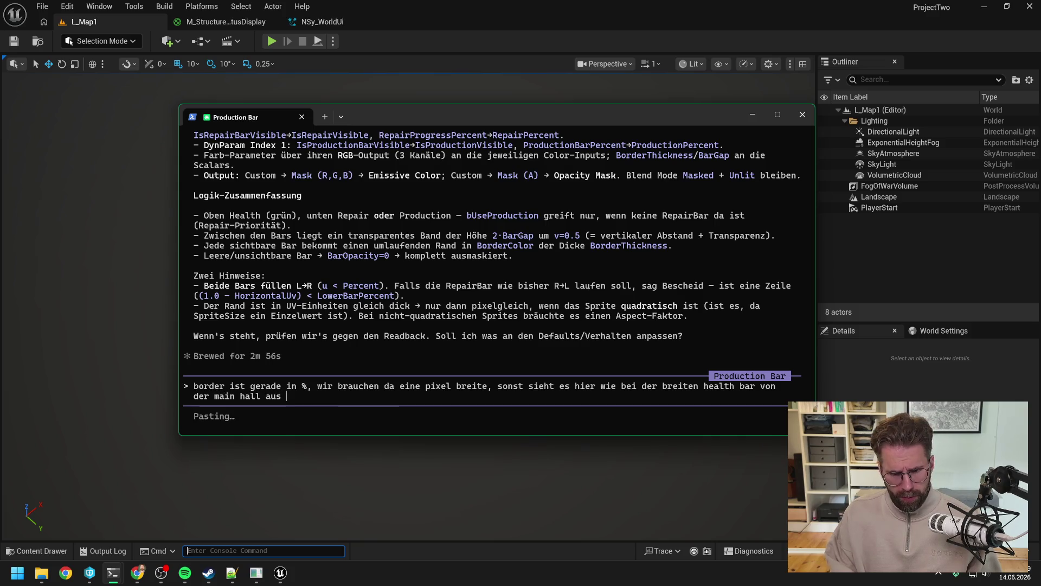
text(.)
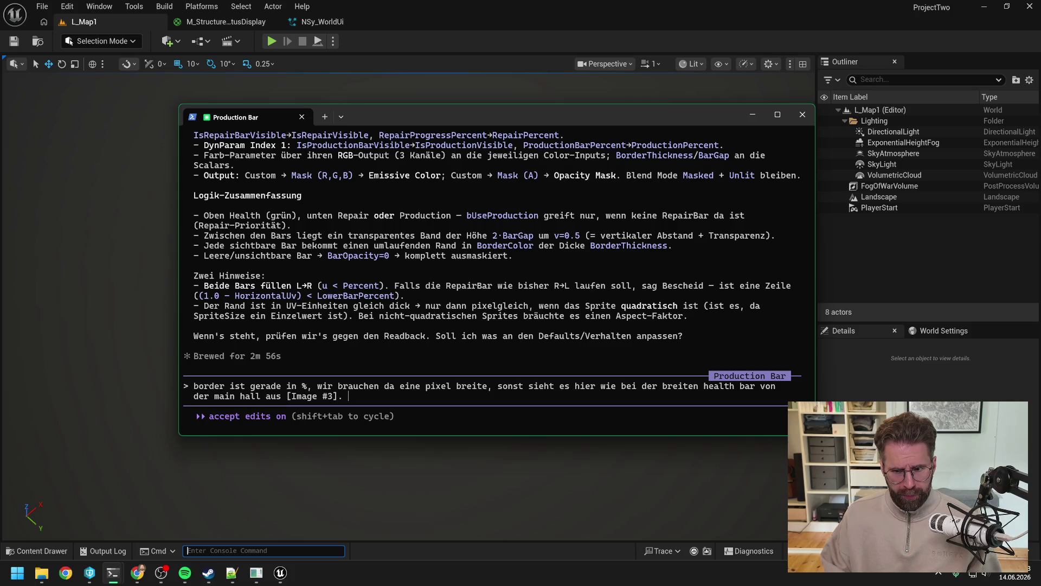
text( Außerde)
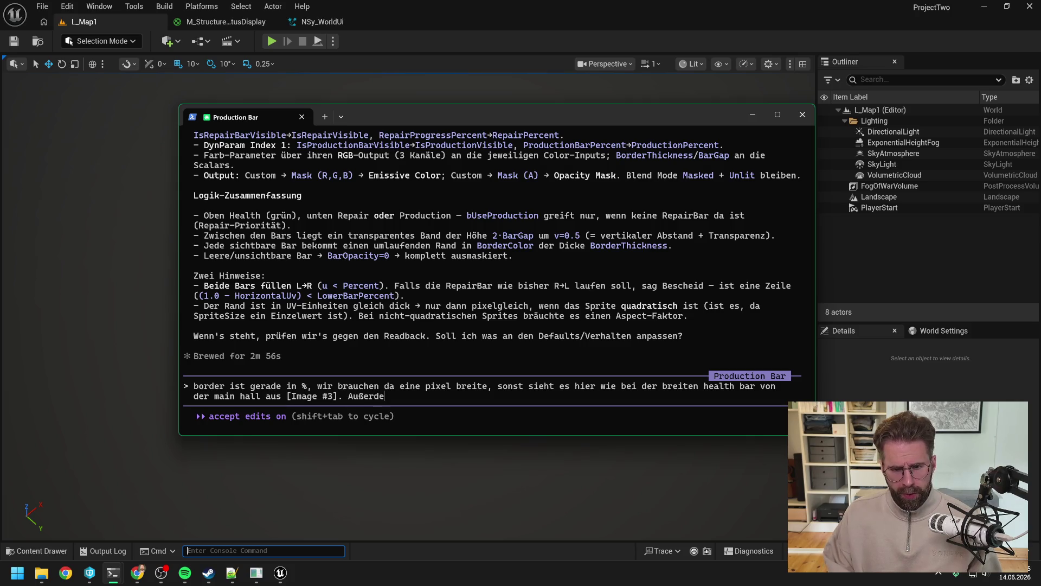
text(m hätte ich gerne )
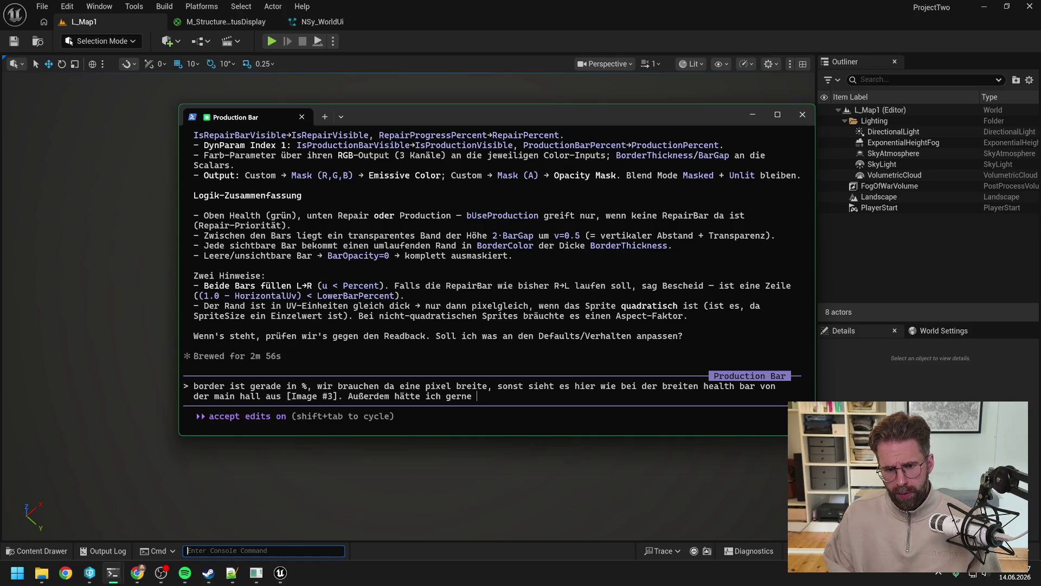
text(dass die repair/)
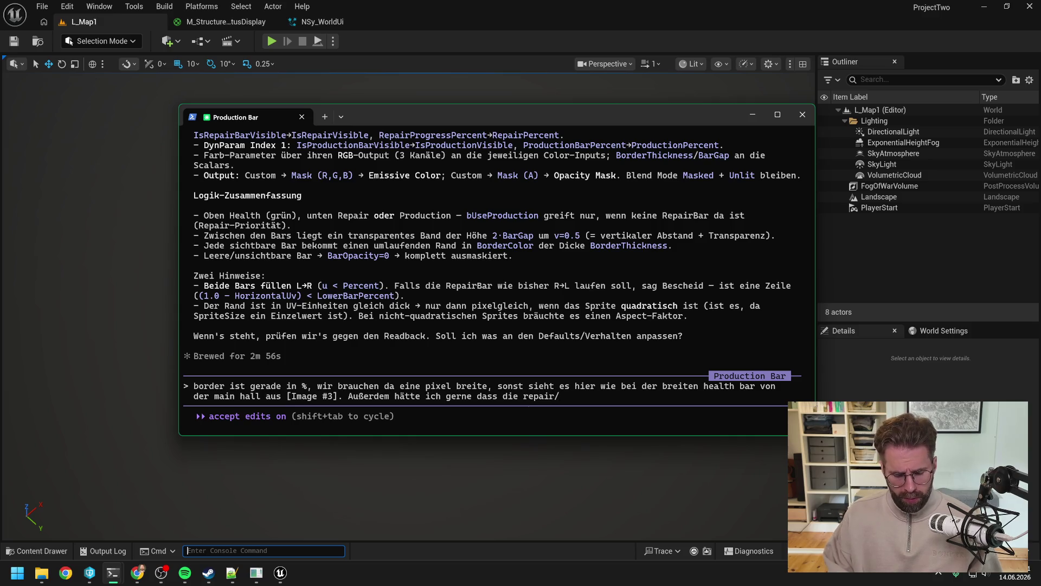
text( production bar nur halb so hoch)
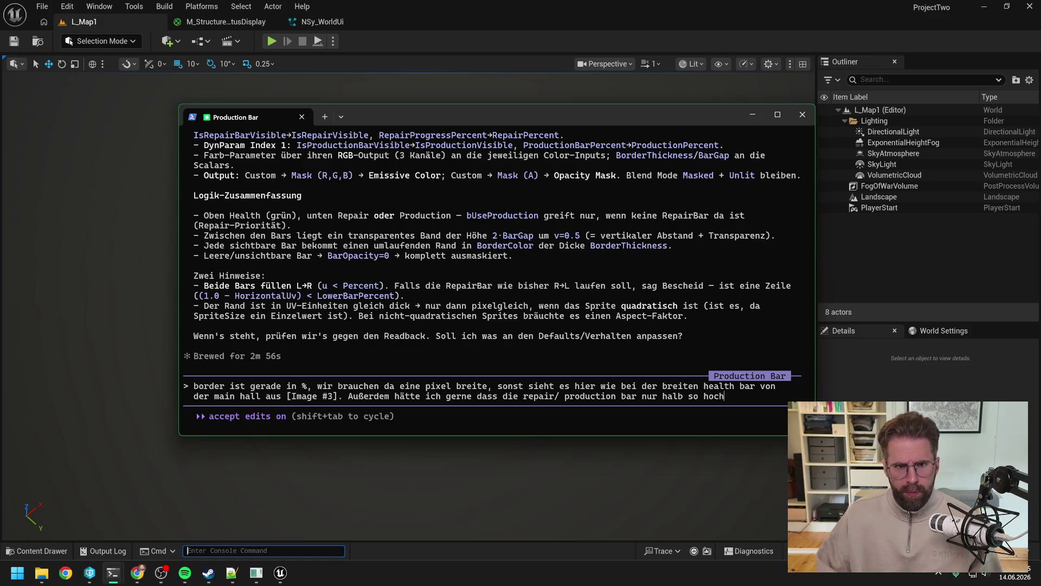
click(319, 25)
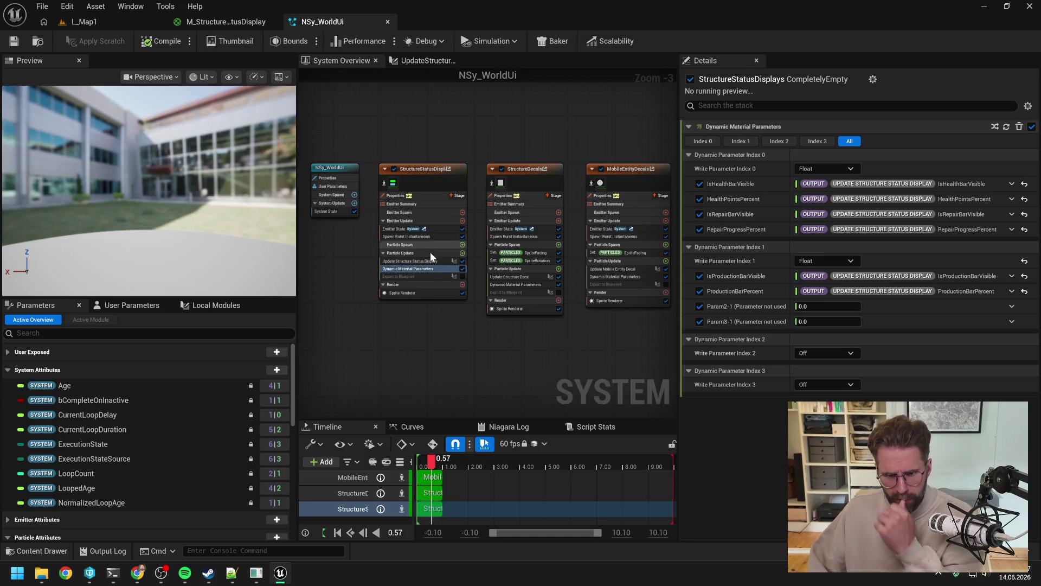
Open the UpdateStructureStatusDisplay module graph and pan over to its Map Set node.
click(417, 263)
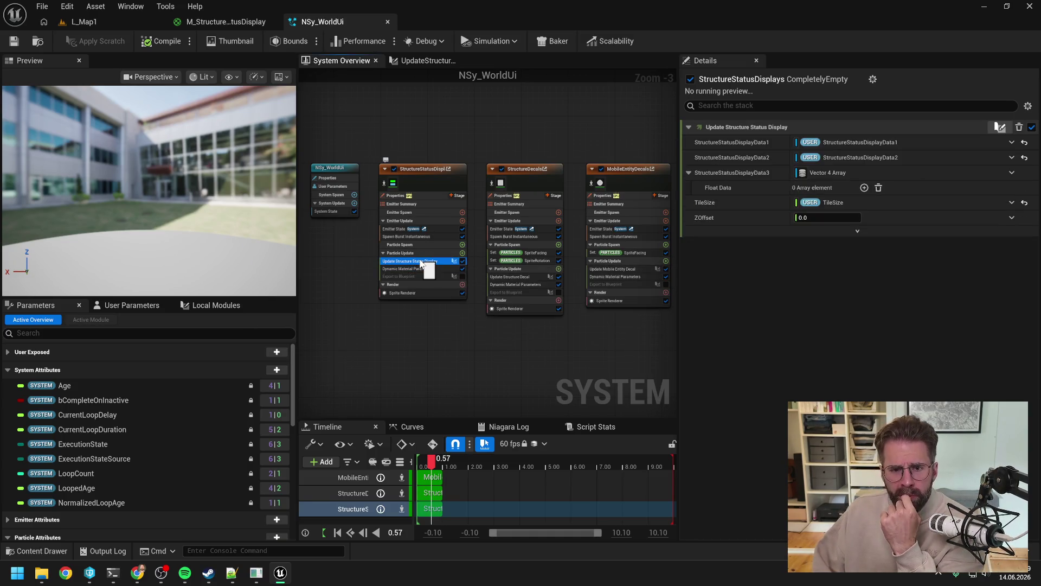
double_click(422, 268)
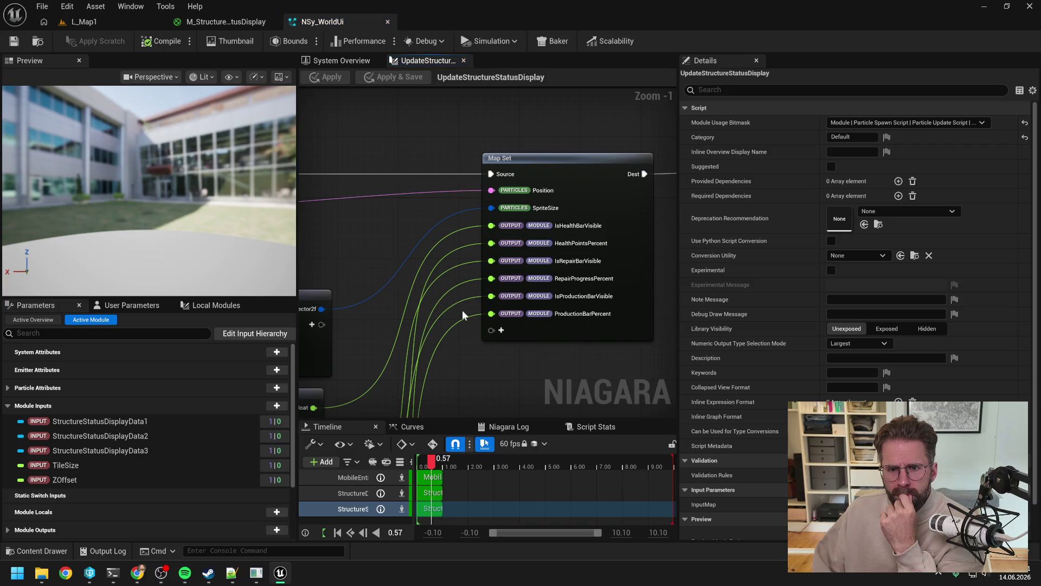
scroll(462, 310, down, 2)
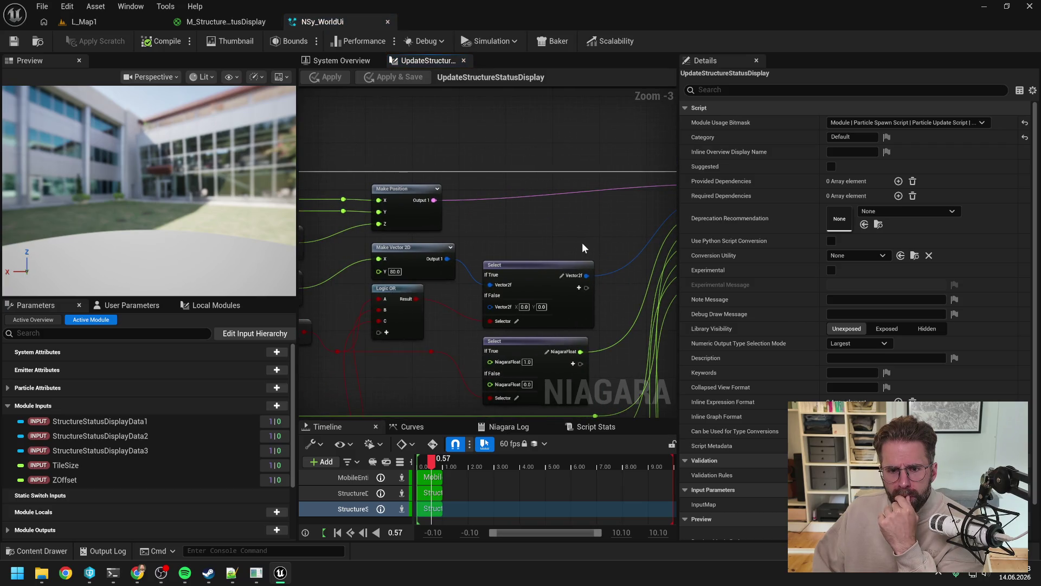
mouse_move(519, 234)
mouse_down()
mouse_move(603, 236)
mouse_move(486, 219)
mouse_up()
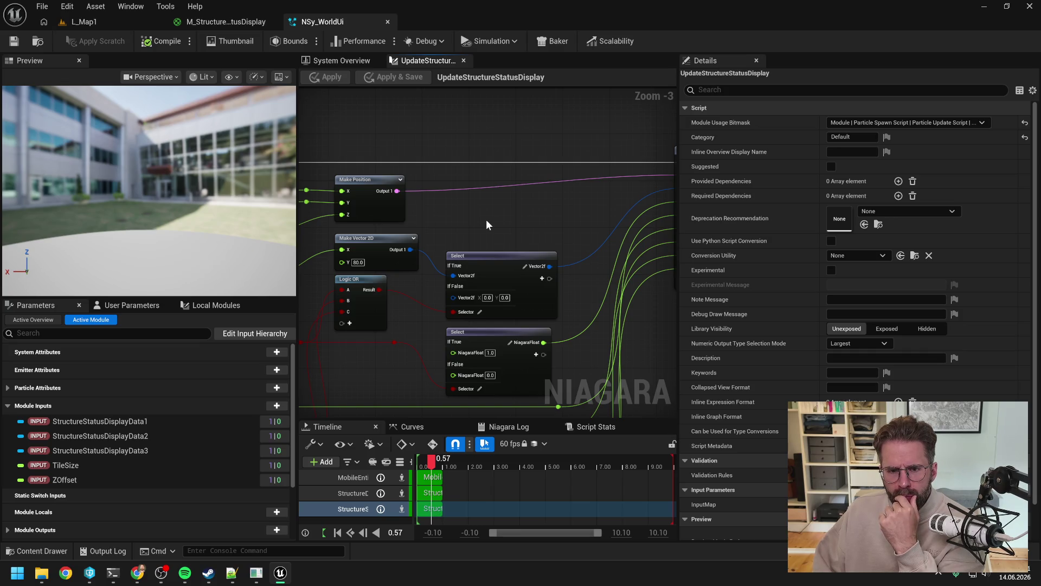
drag(486, 224, 442, 239)
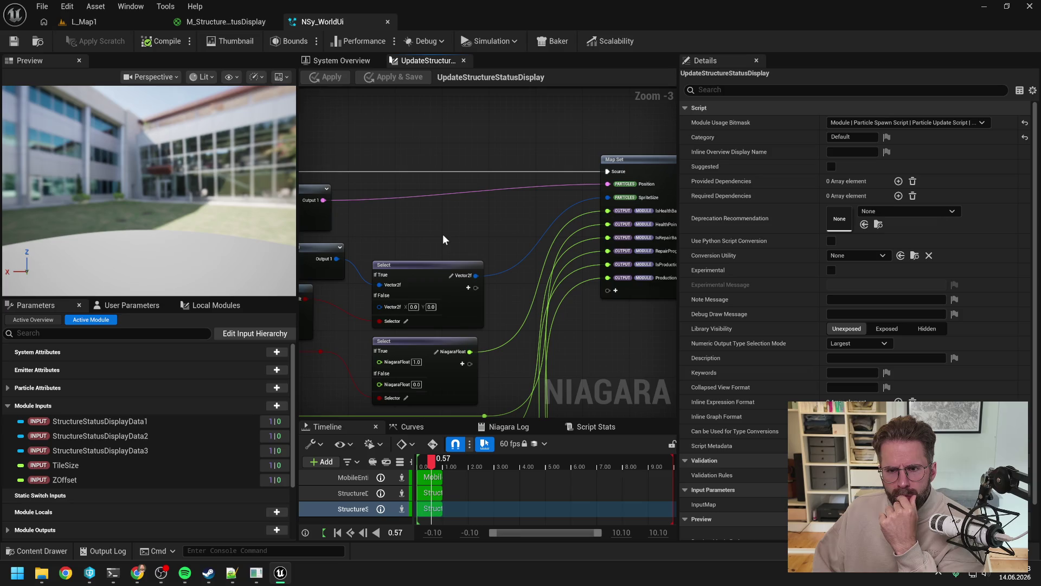
click(87, 22)
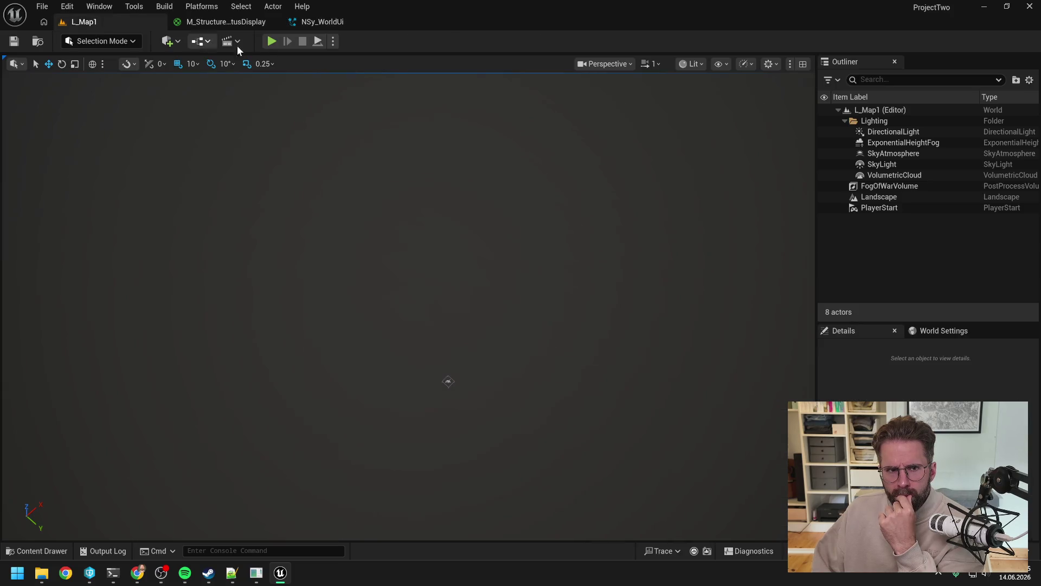
click(272, 43)
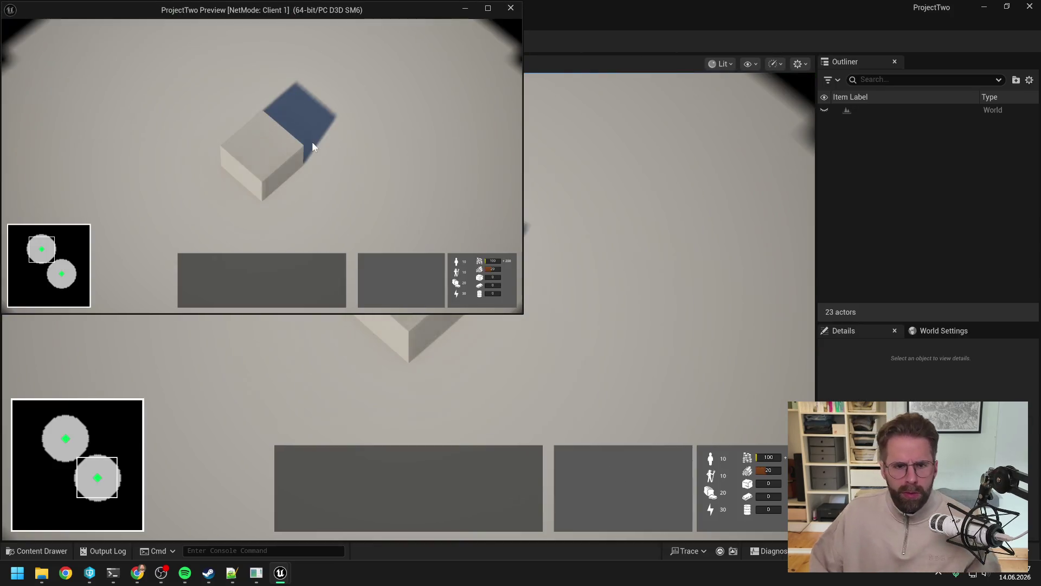
click(273, 154)
click(273, 154)
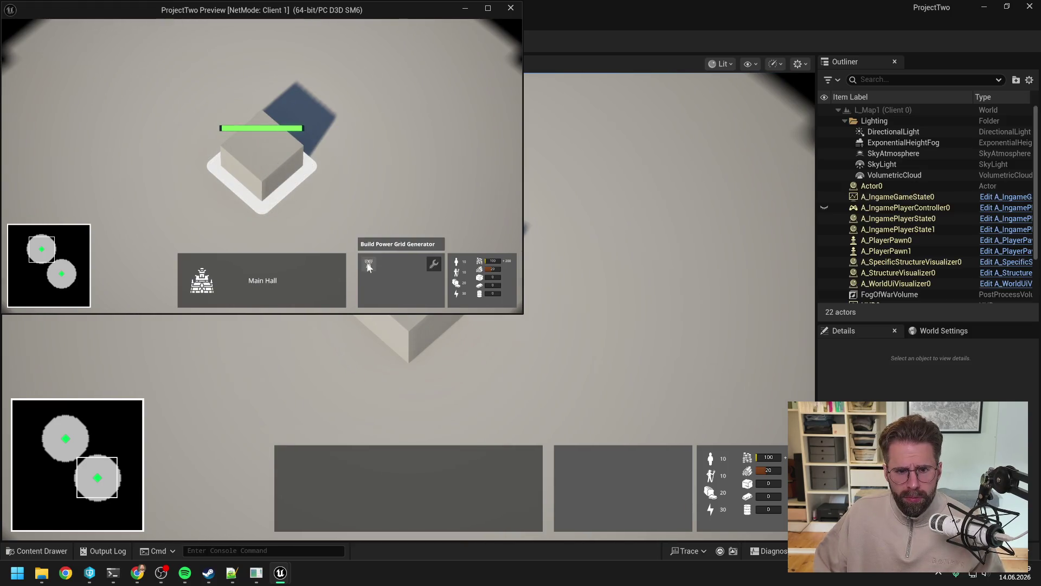
click(368, 264)
click(396, 141)
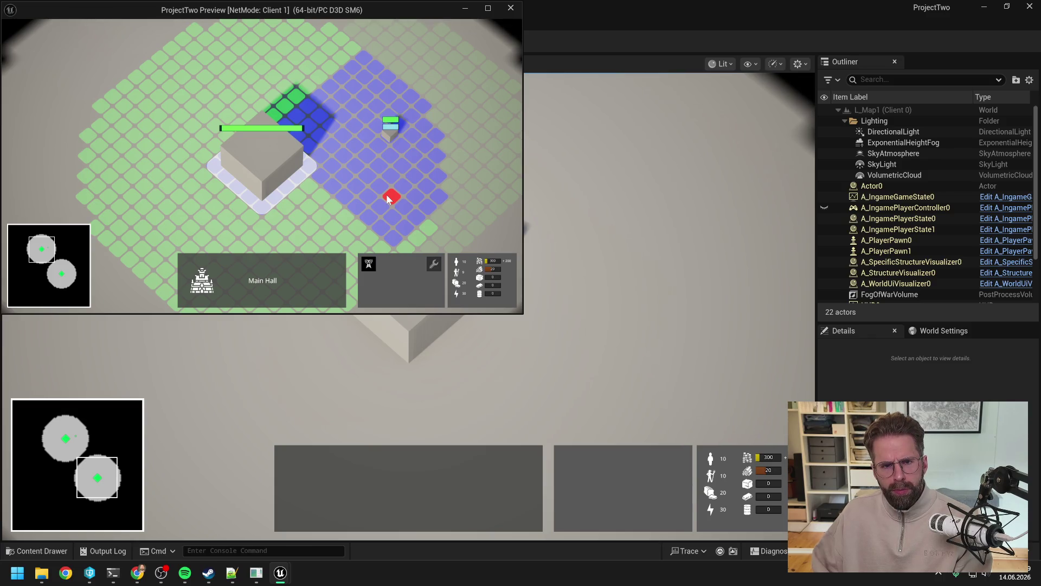
right_click(386, 194)
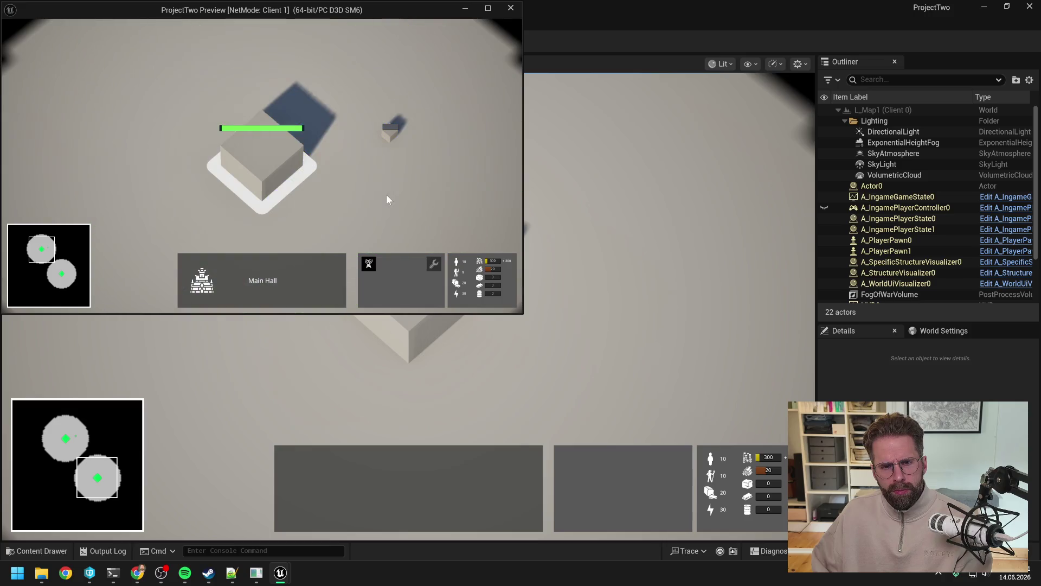
key(Escape)
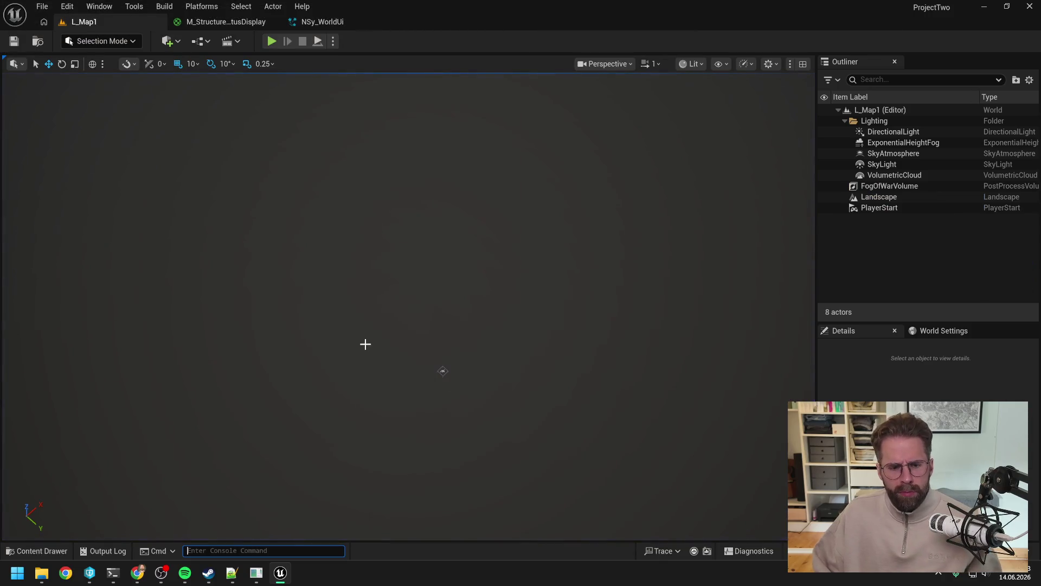
Finish the prompt relative to the health bar, noting the sprite height hardcoded at 80, and submit.
mouse_move(113, 580)
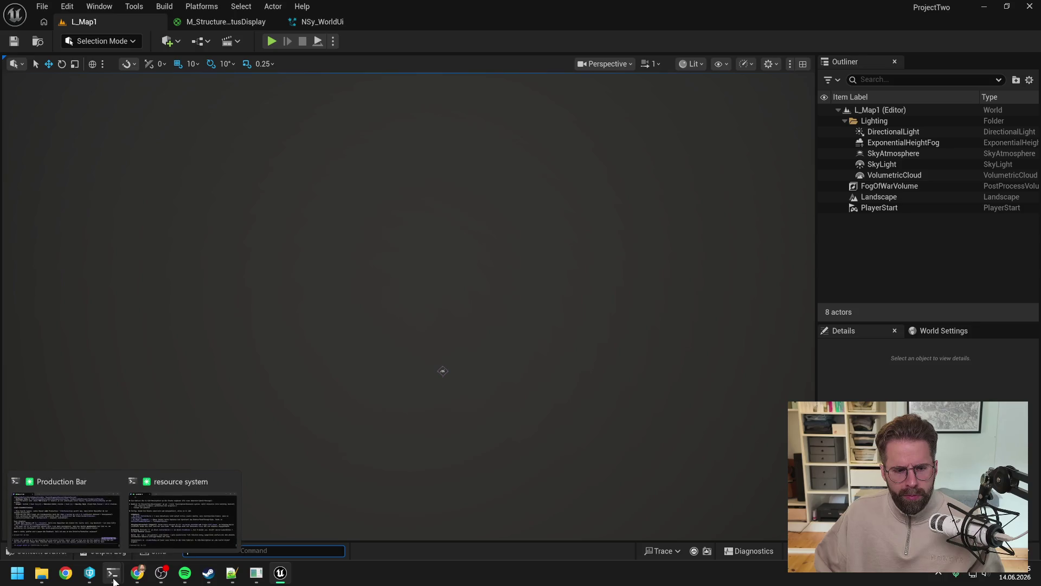
click(73, 507)
click(729, 397)
text(ist wi)
key(BackSpace)
key(BackSpace)
key(BackSpace)
text(wie die)
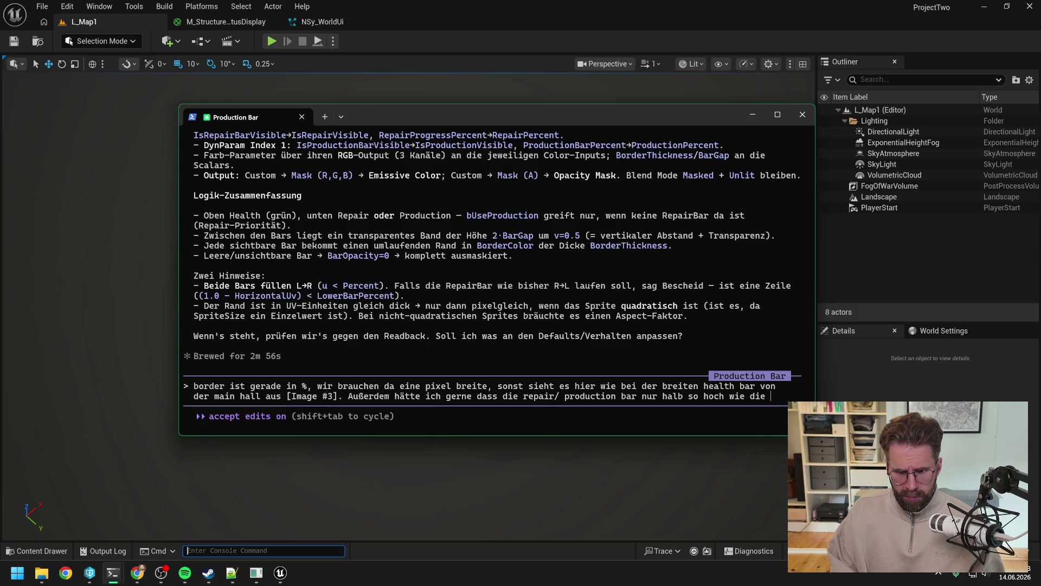
key(BackSpace)
key(BackSpace)
key(BackSpace)
text(wie die he)
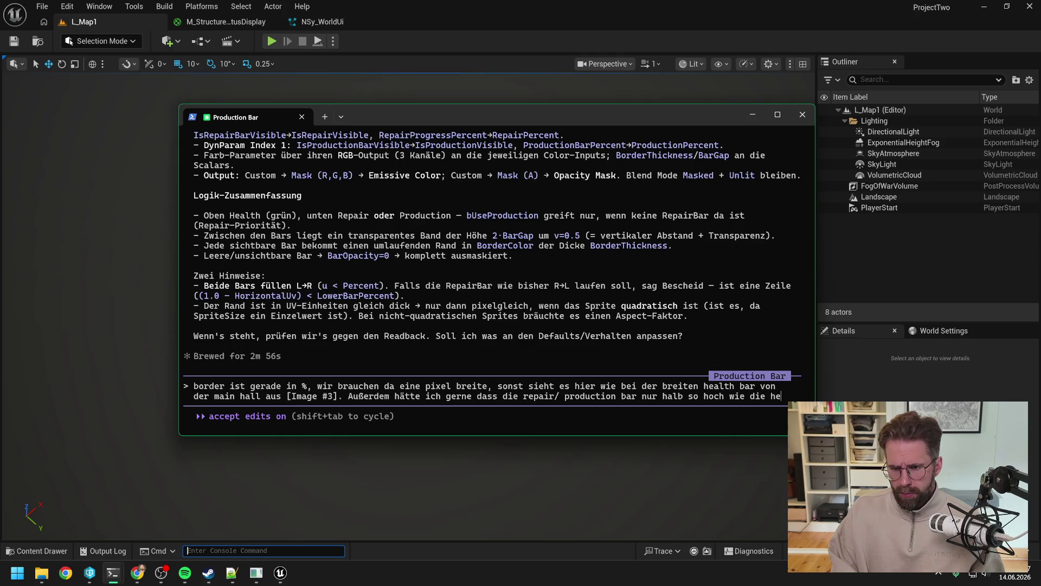
text(alth bar ist. )
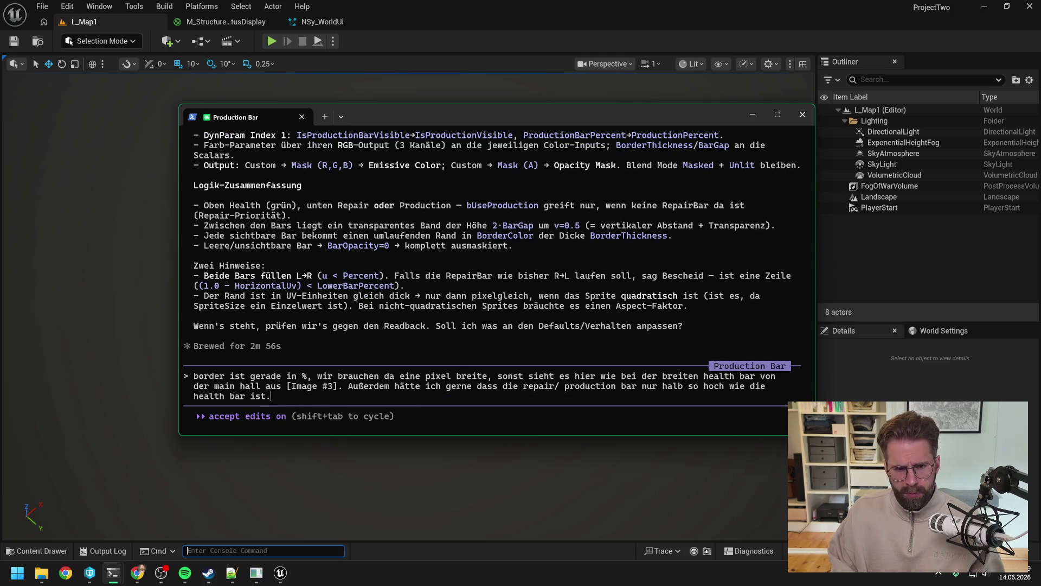
text(Aktuell setz)
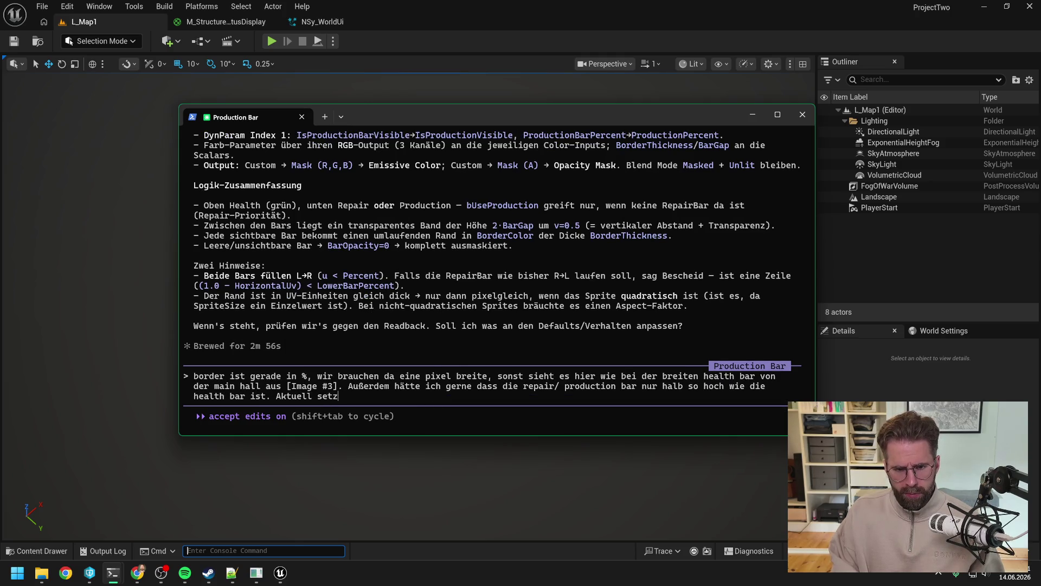
text(e ich die Höhe)
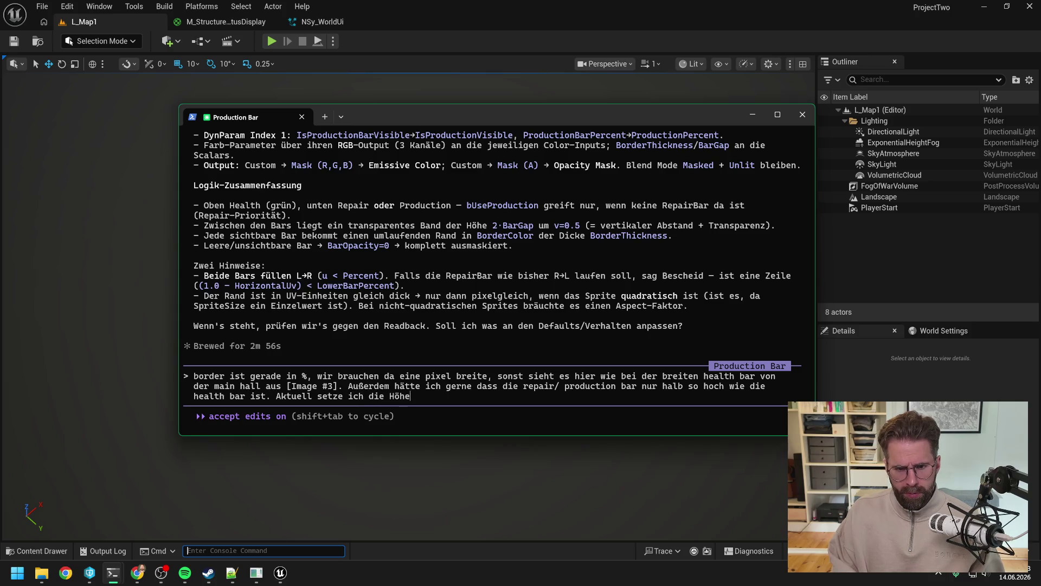
text( des Sprite)
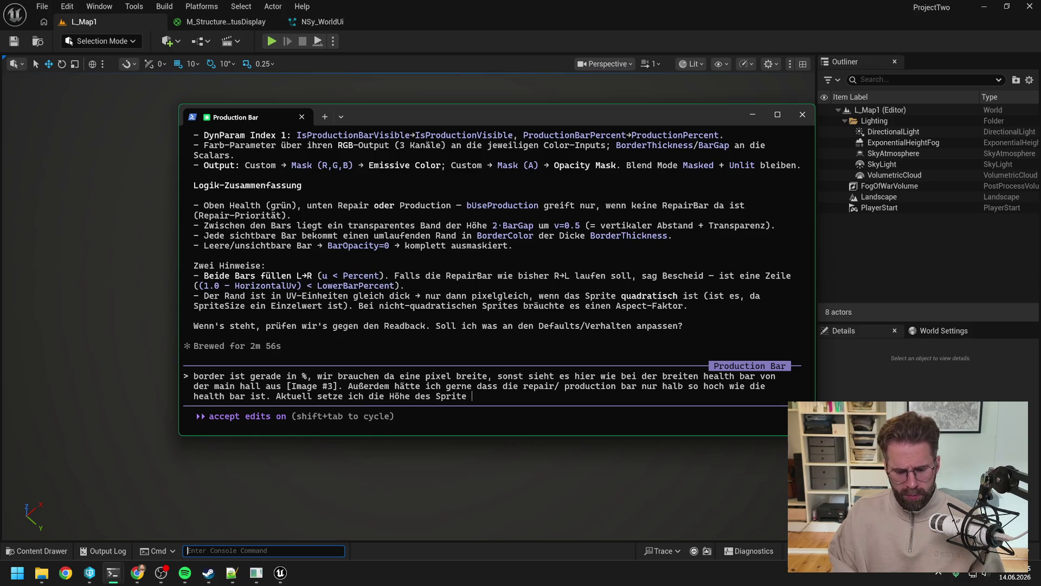
text( hart auf 8)
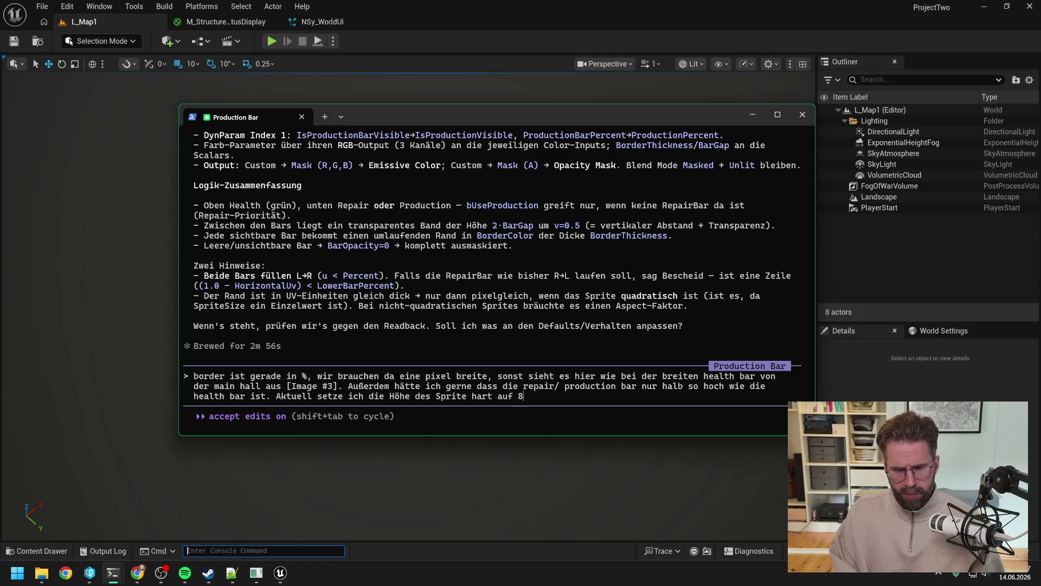
text(0, soll ich da w)
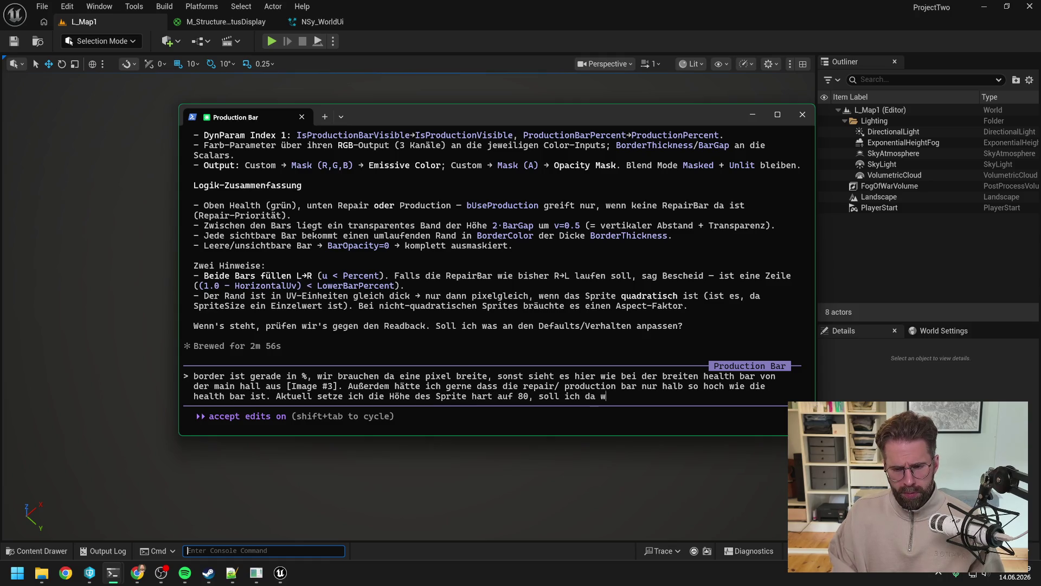
text(as verändern ode)
text(r lösen wir da)
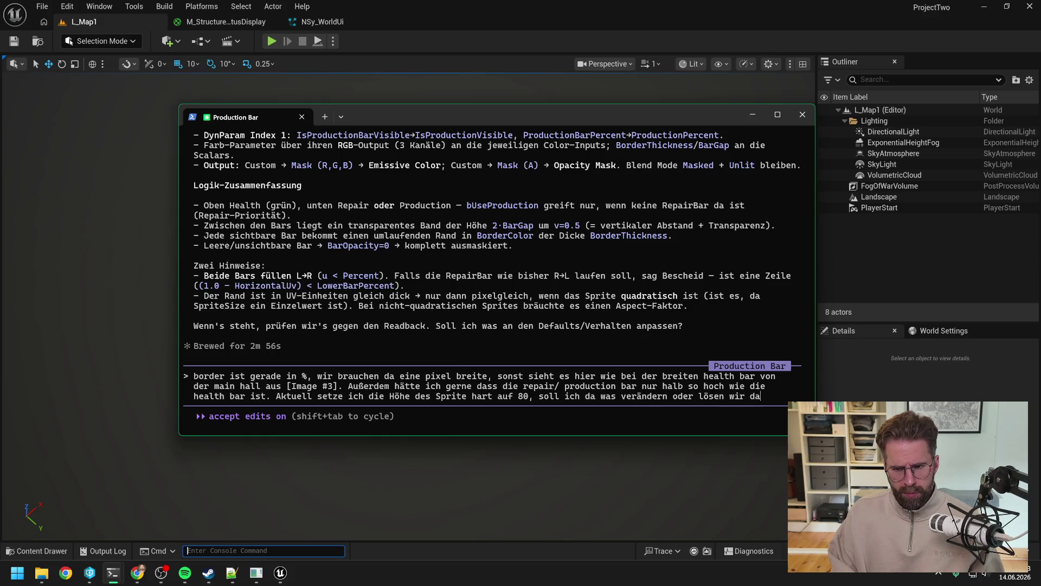
text(s im Material?)
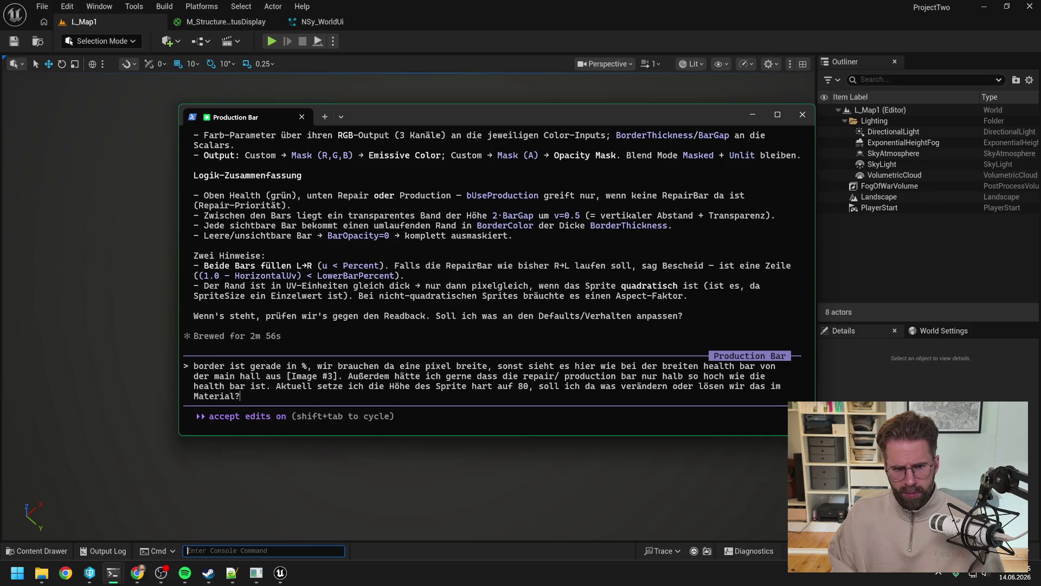
text( (HealthBar sollte genau so hoch wie)
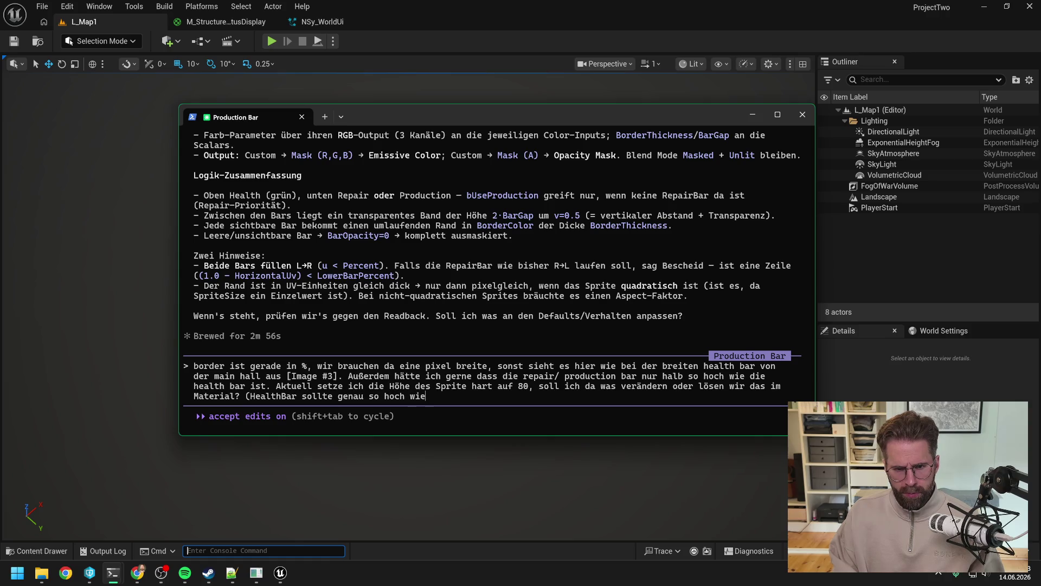
text( sie jetzt ist, bleiben )
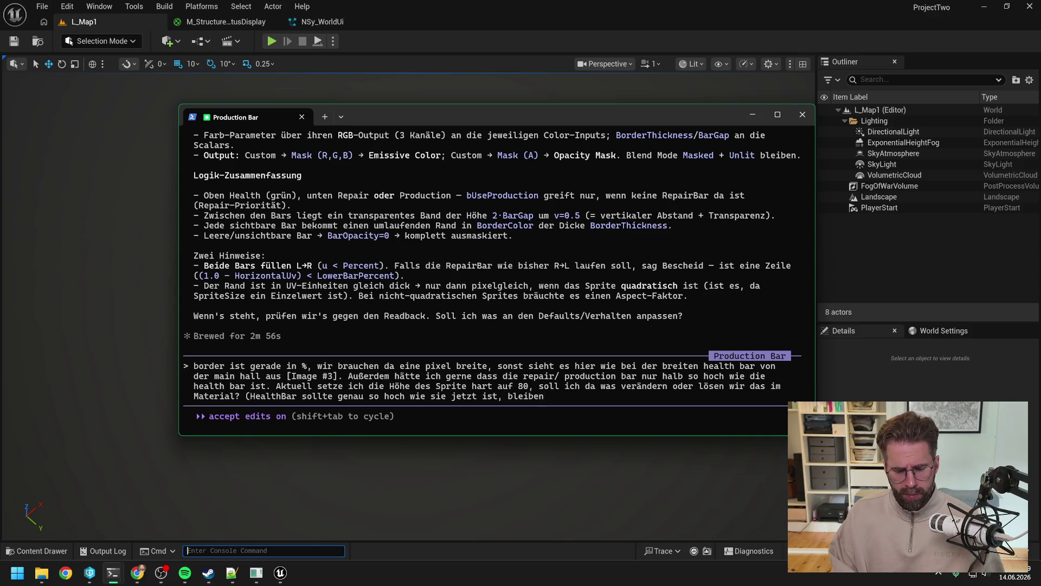
text(-> also 40 )
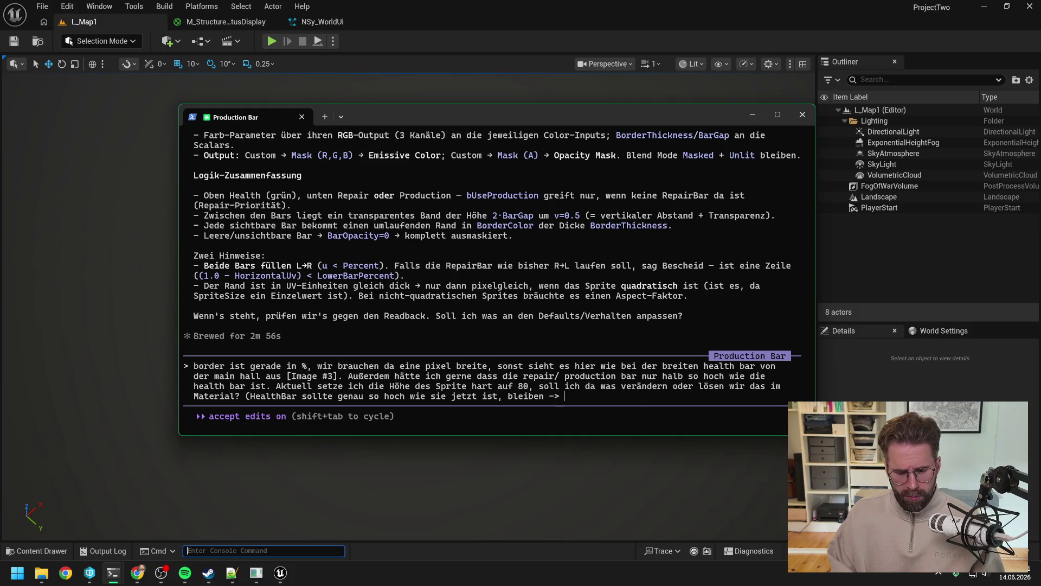
text(Pixel))
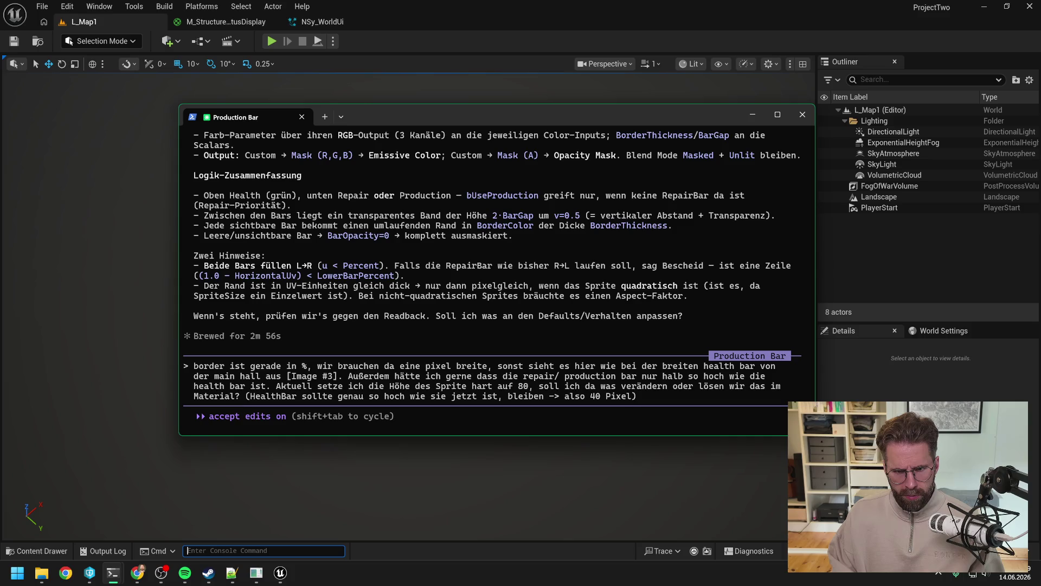
key(Return)
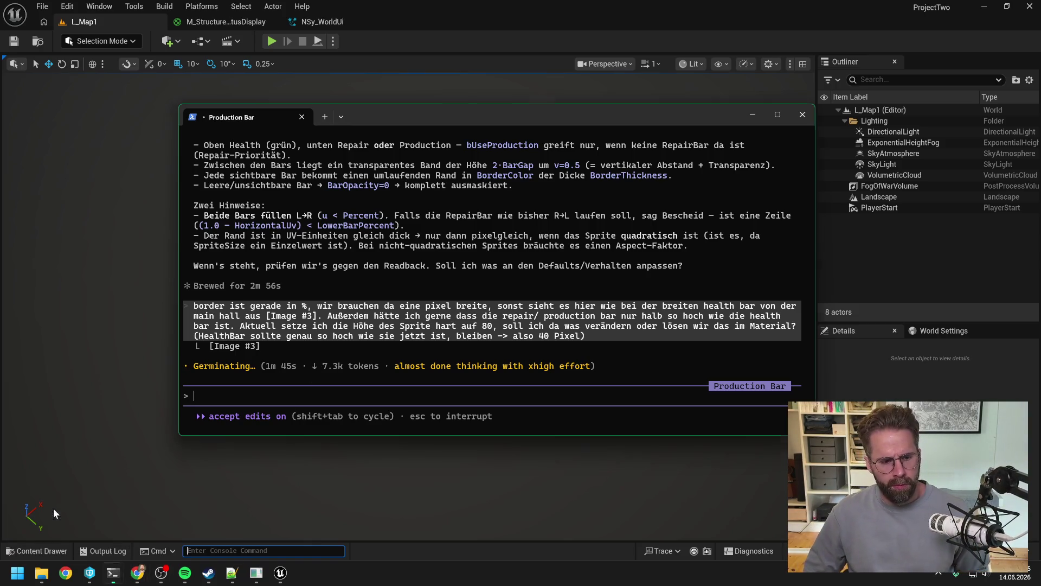
Scroll through the resource system session's finished summary.
mouse_move(112, 572)
click(185, 517)
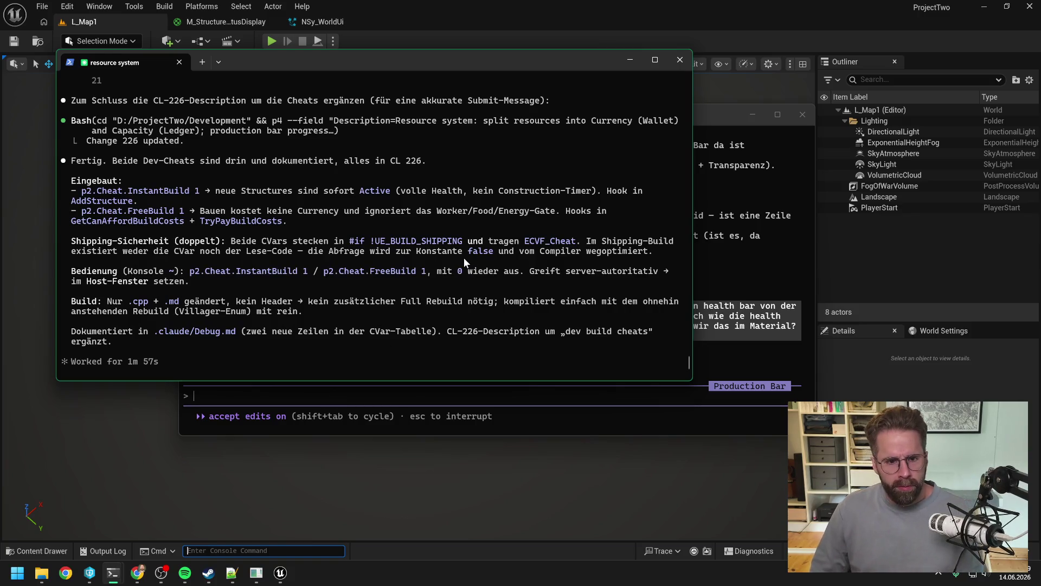
scroll(463, 257, up, 4)
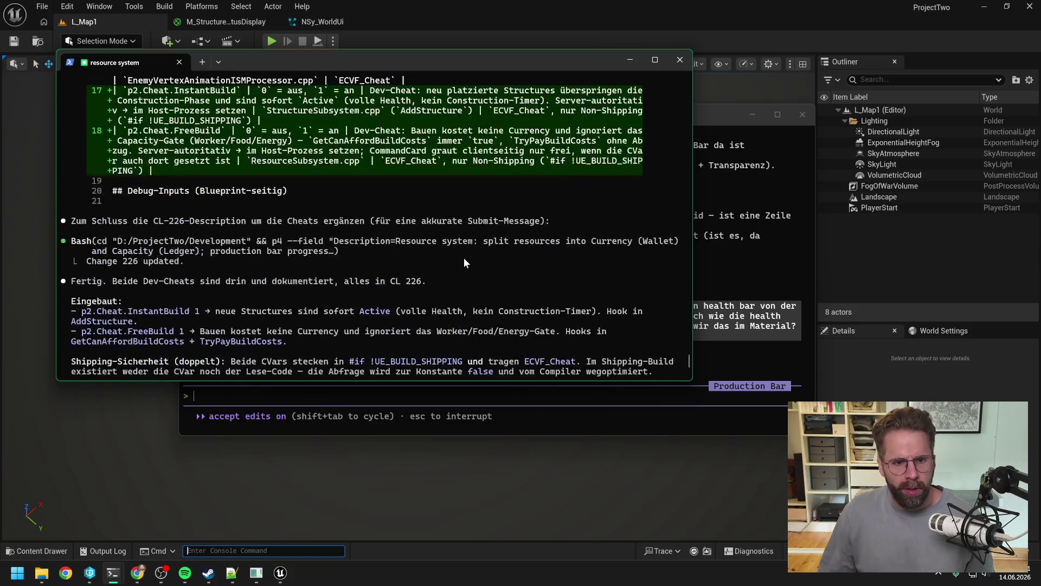
scroll(463, 257, down, 1)
scroll(463, 257, down, 1)
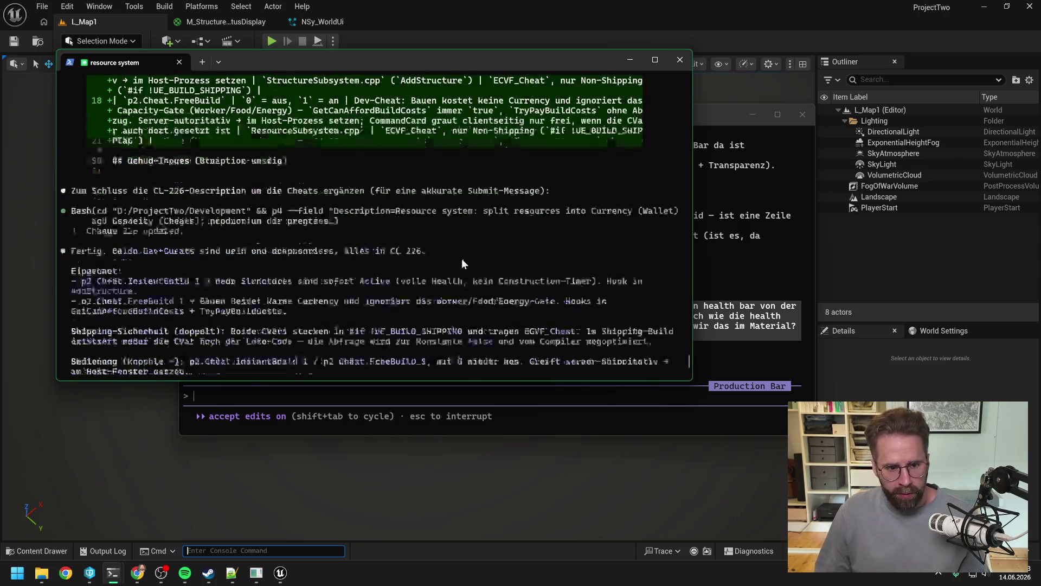
scroll(462, 259, down, 5)
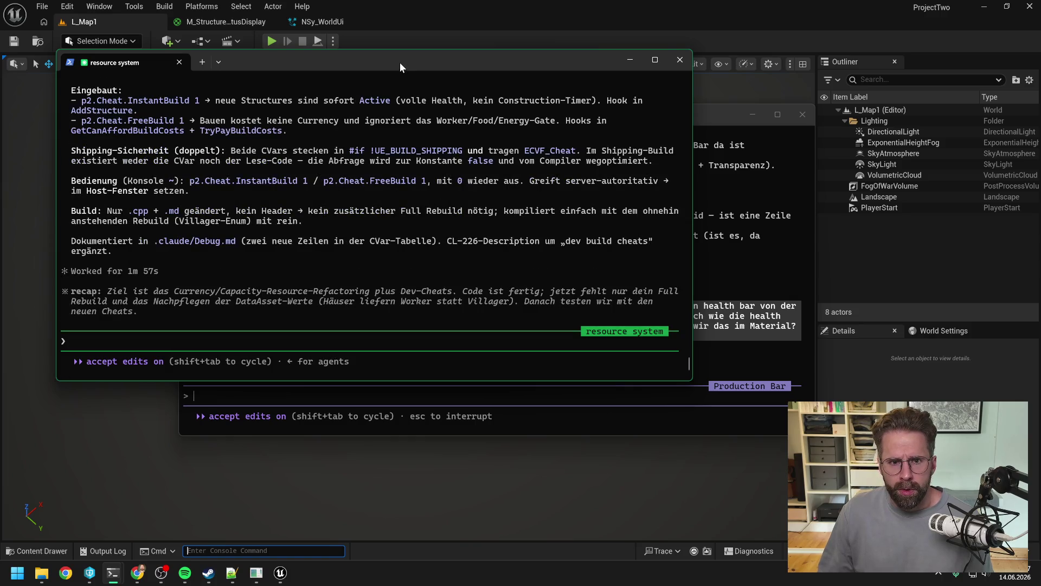
click(397, 30)
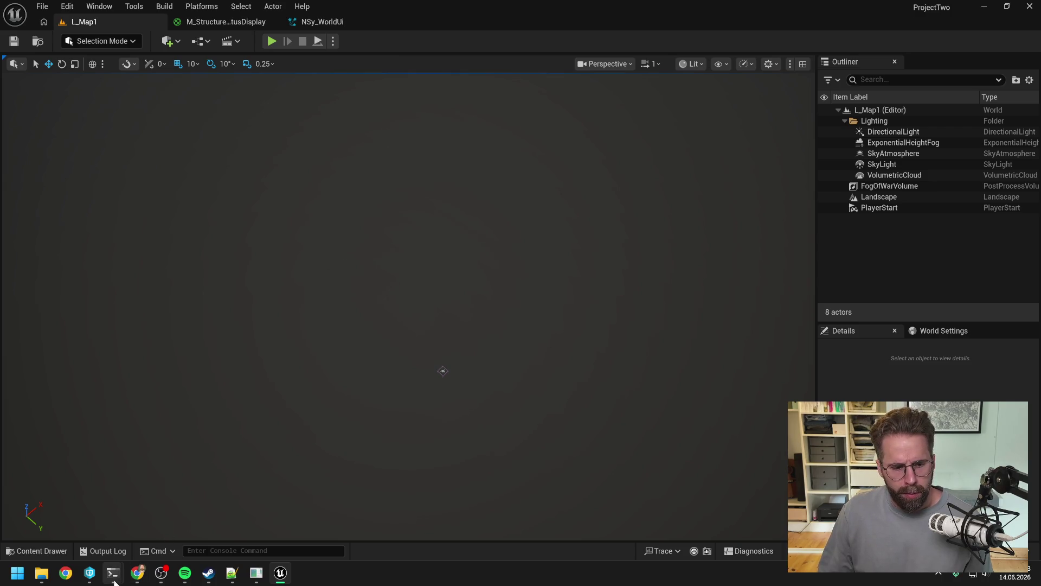
In the resource system session, begin typing 'als nächstes kommt neues feature, dass es in'.
mouse_move(112, 573)
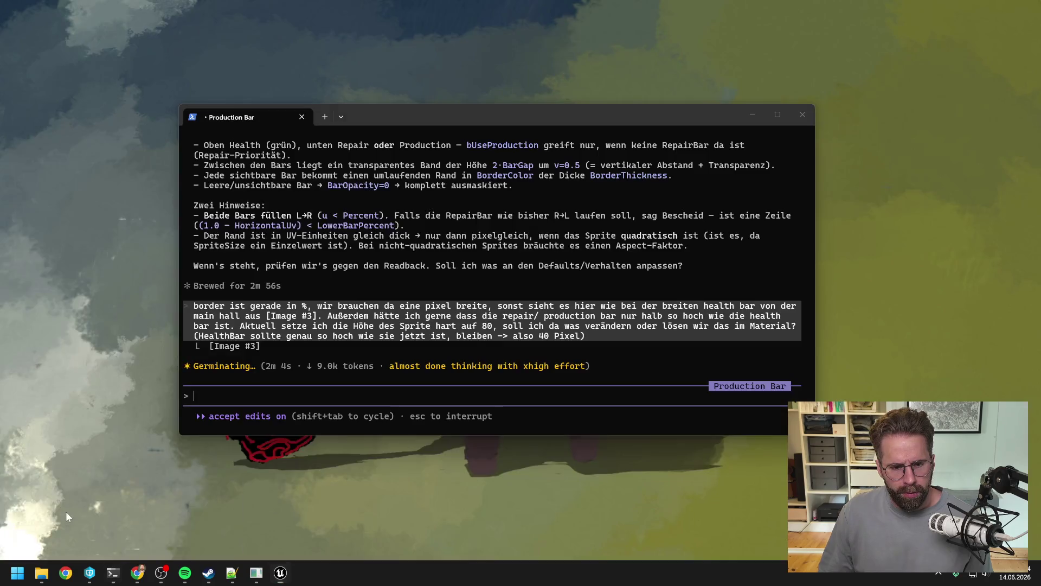
click(66, 511)
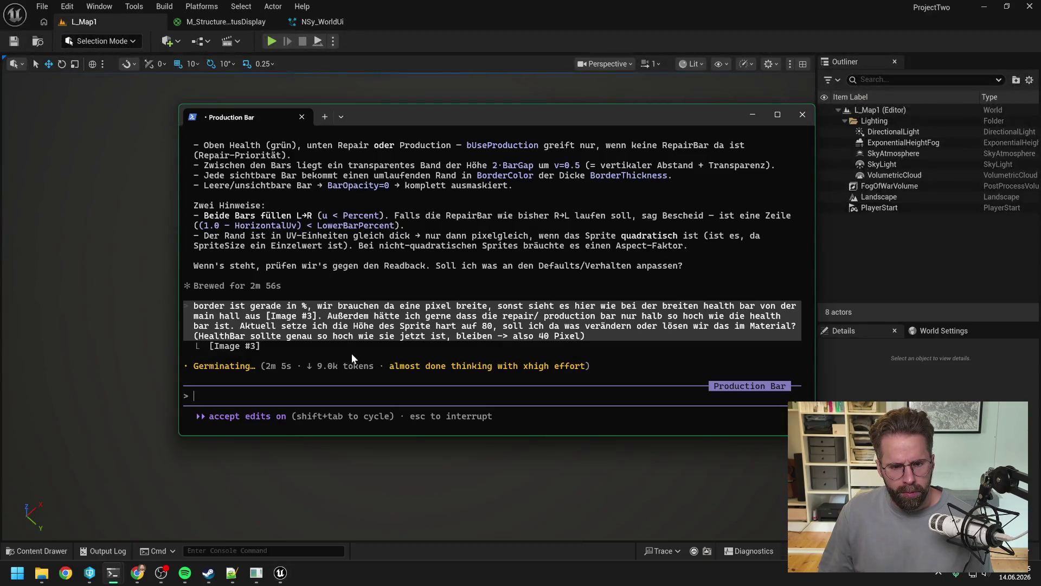
mouse_move(115, 576)
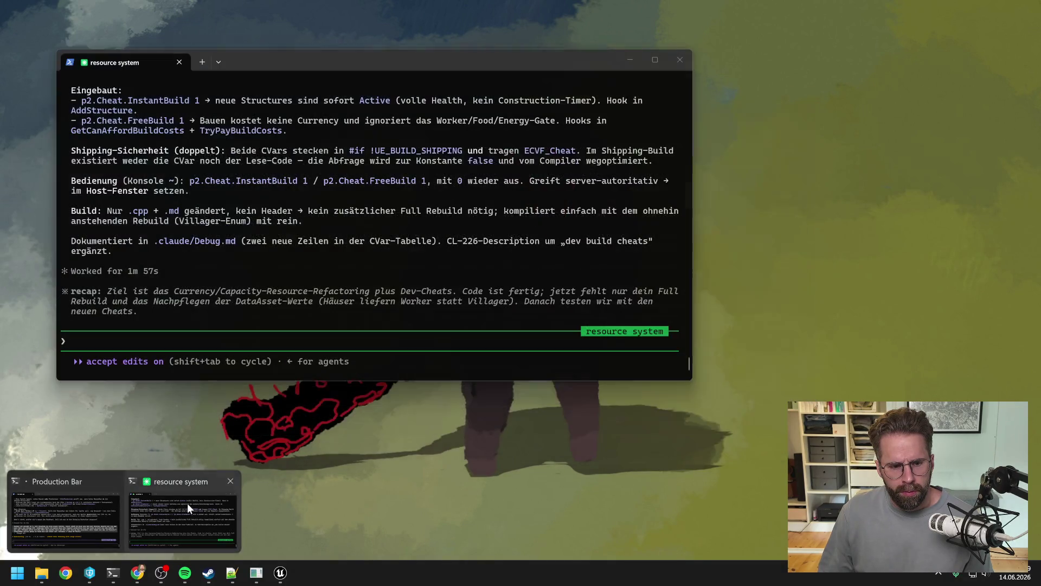
click(187, 504)
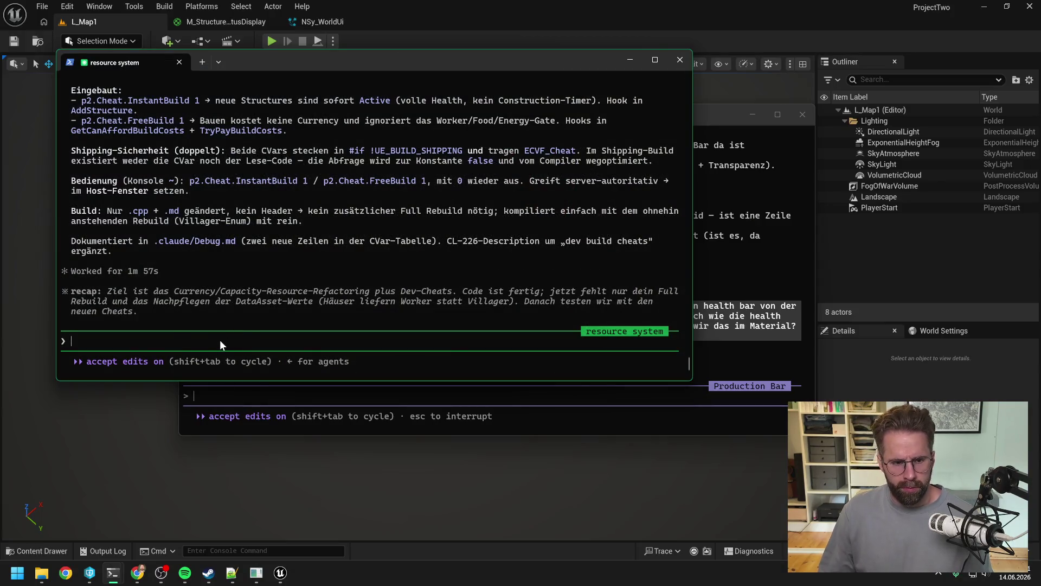
text(als n)
text(äch)
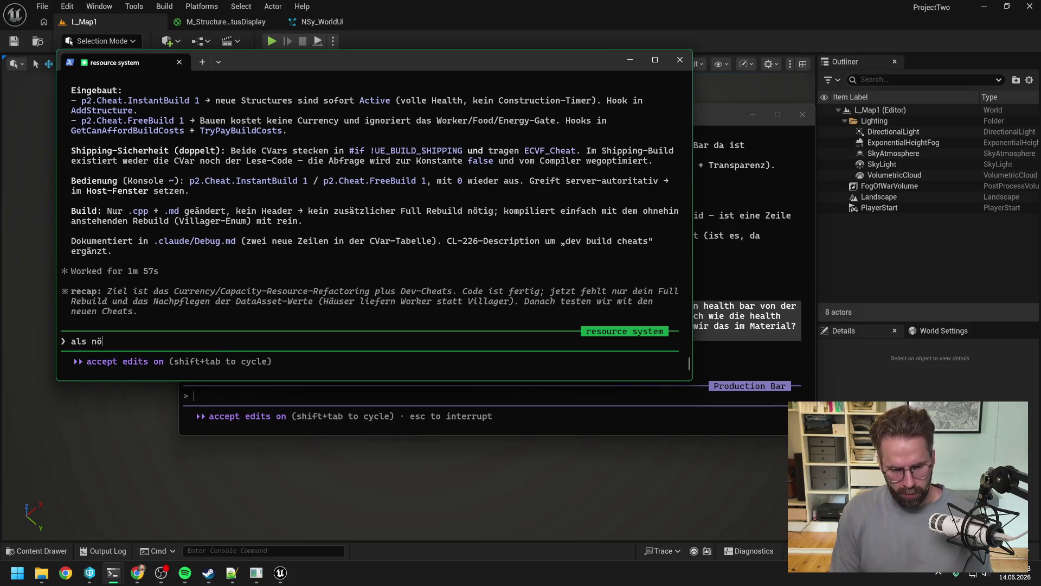
text(stes kommt)
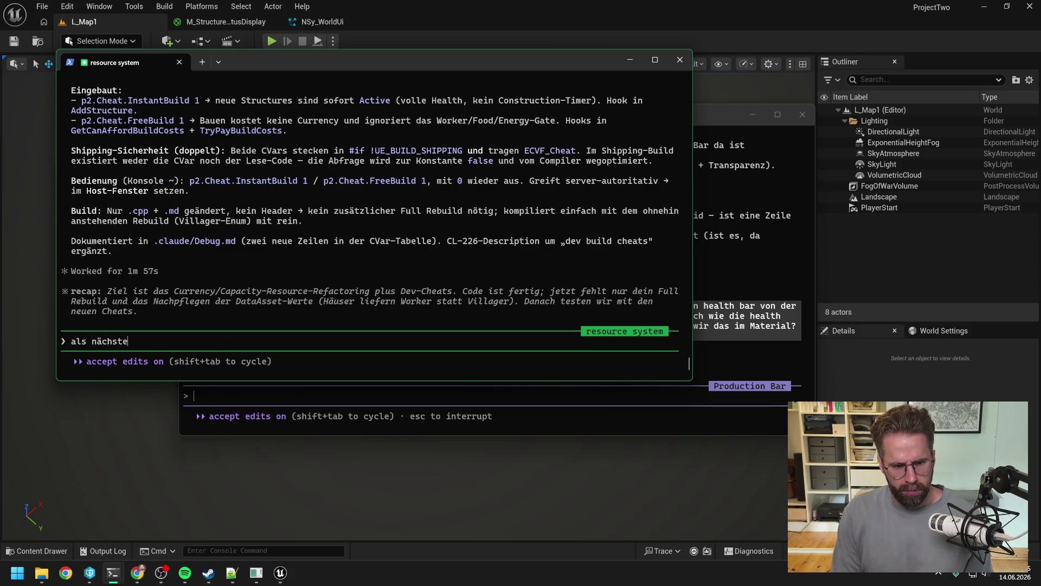
text( ein neue)
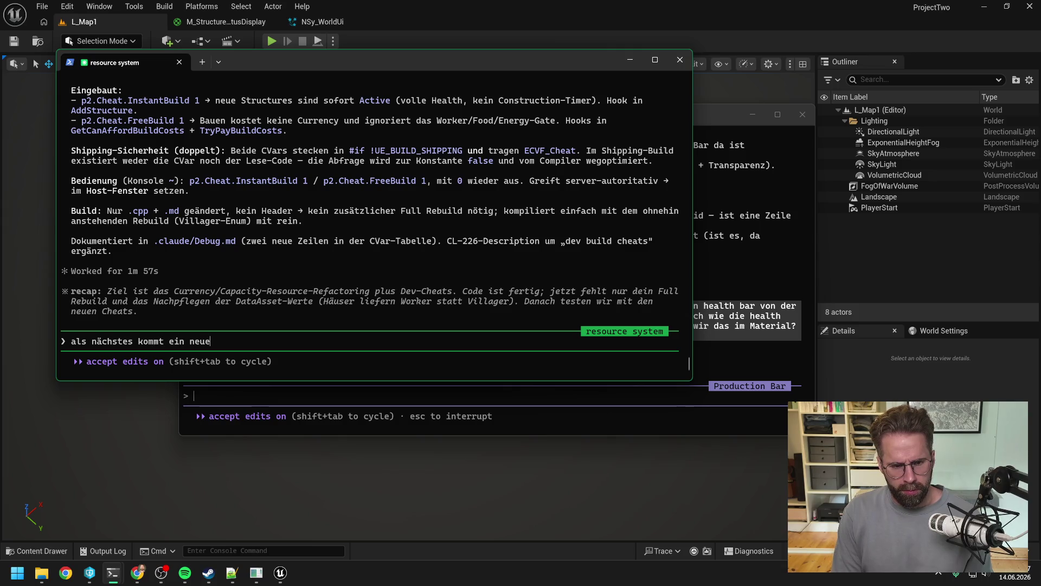
text(s featru)
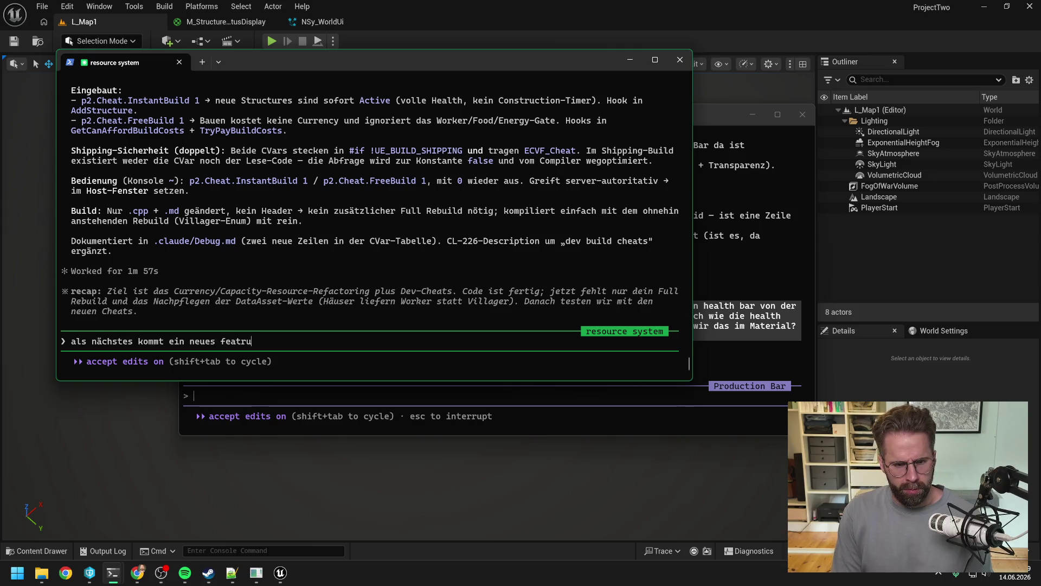
key(BackSpace)
key(BackSpace)
text(ure, dass es in)
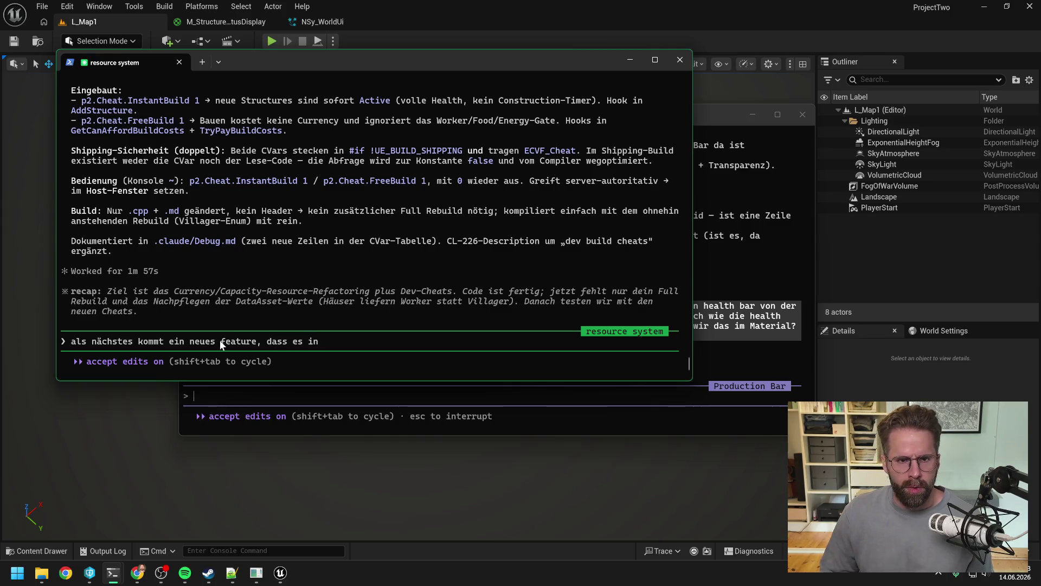
Search 'powergrid', open PowerGrid Generator Structure, and collapse its Consumed Capacities and Build Costs.
click(417, 40)
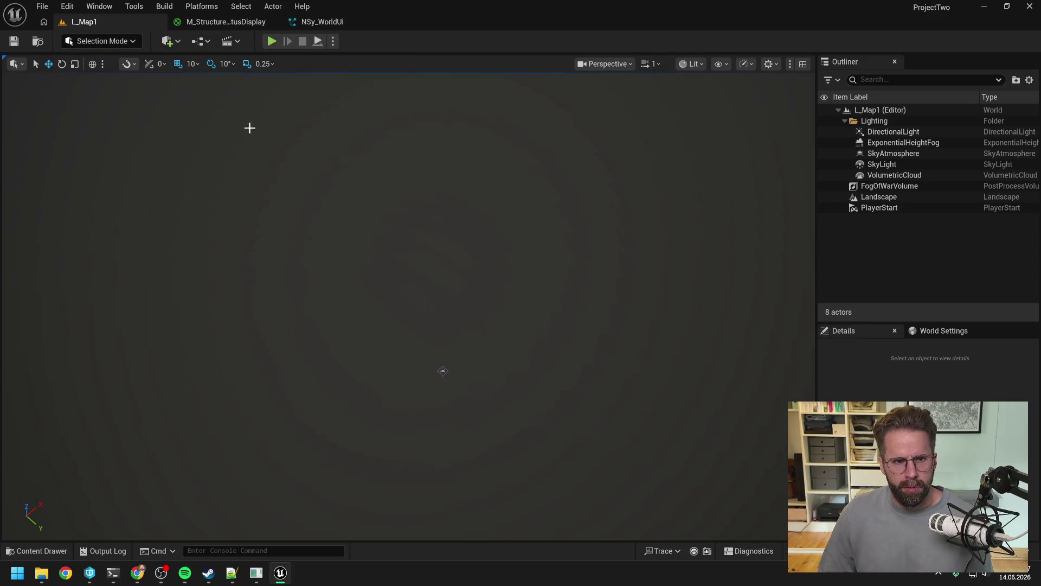
key(ctrl+space)
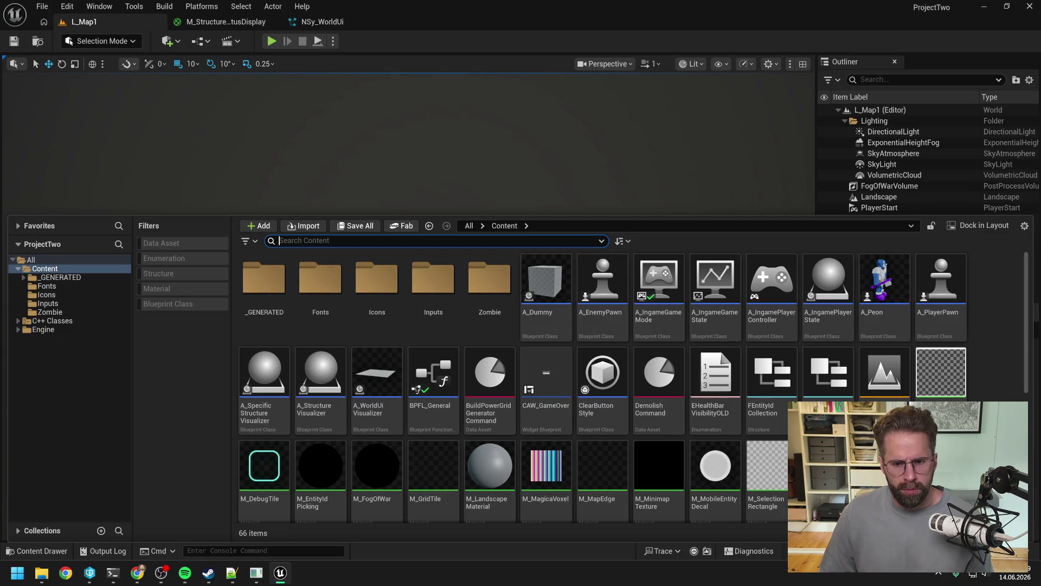
text(powergrid)
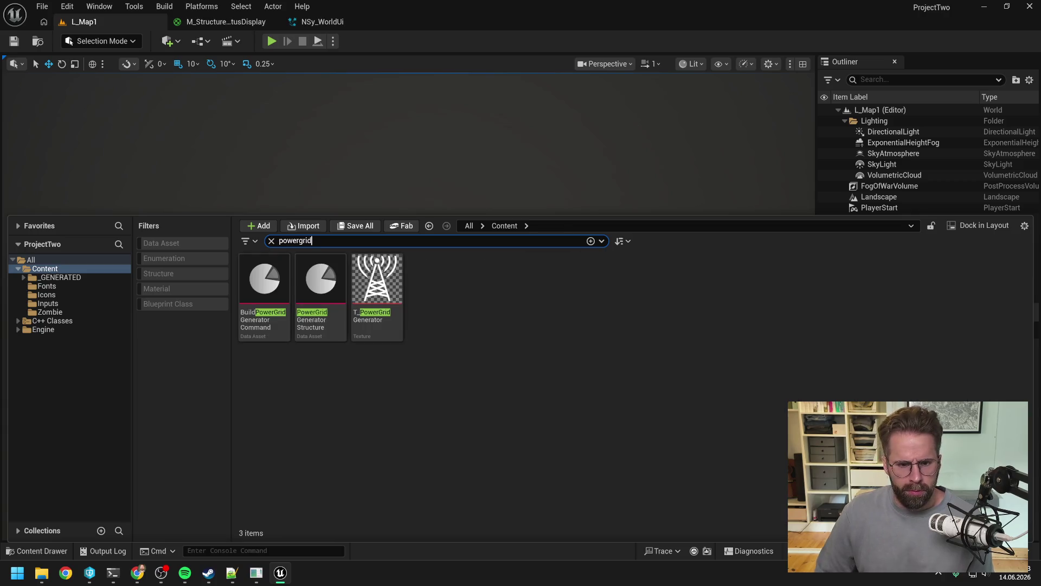
double_click(316, 323)
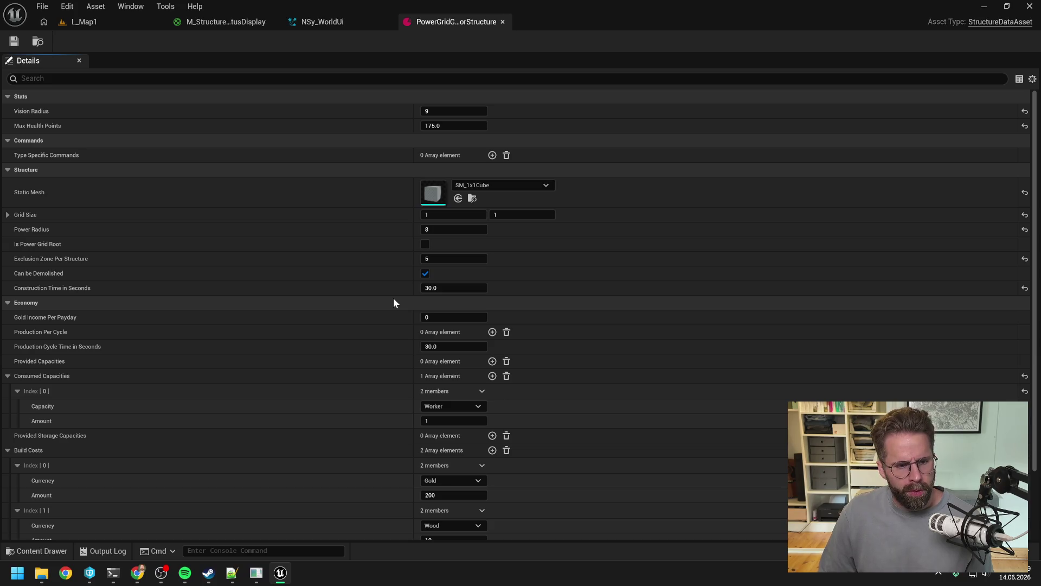
scroll(393, 298, down, 2)
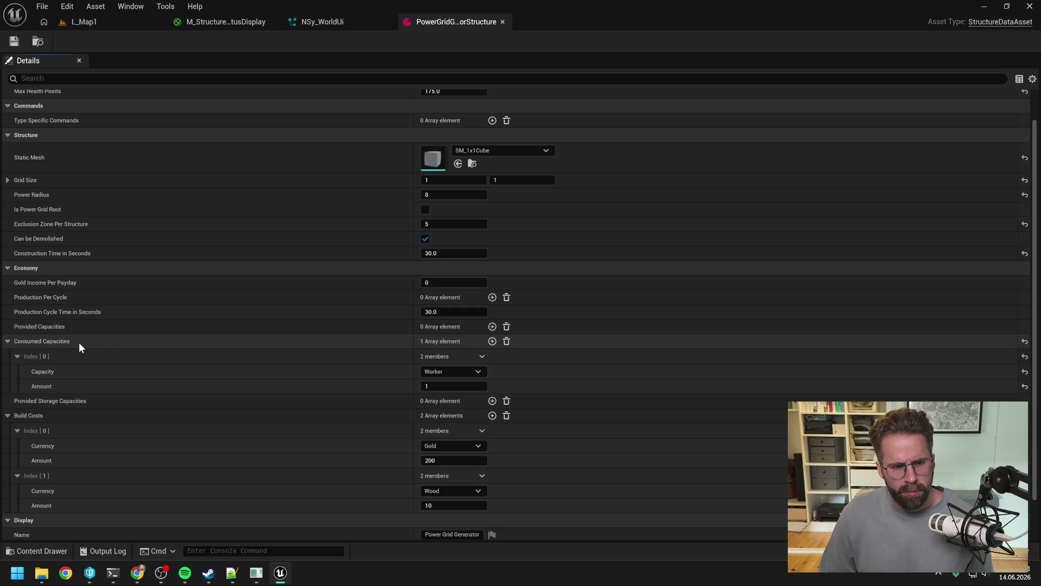
click(7, 341)
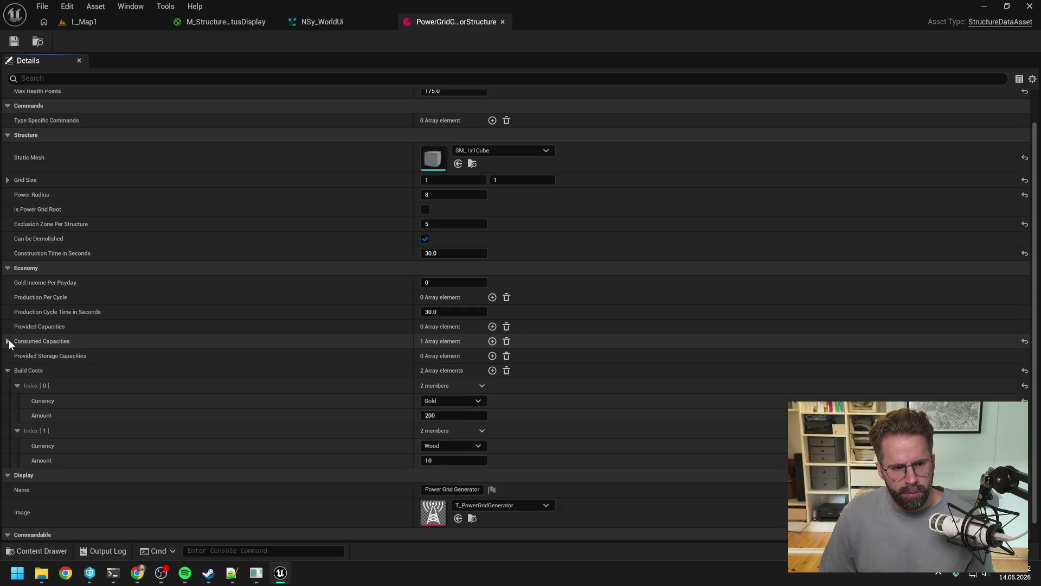
click(7, 370)
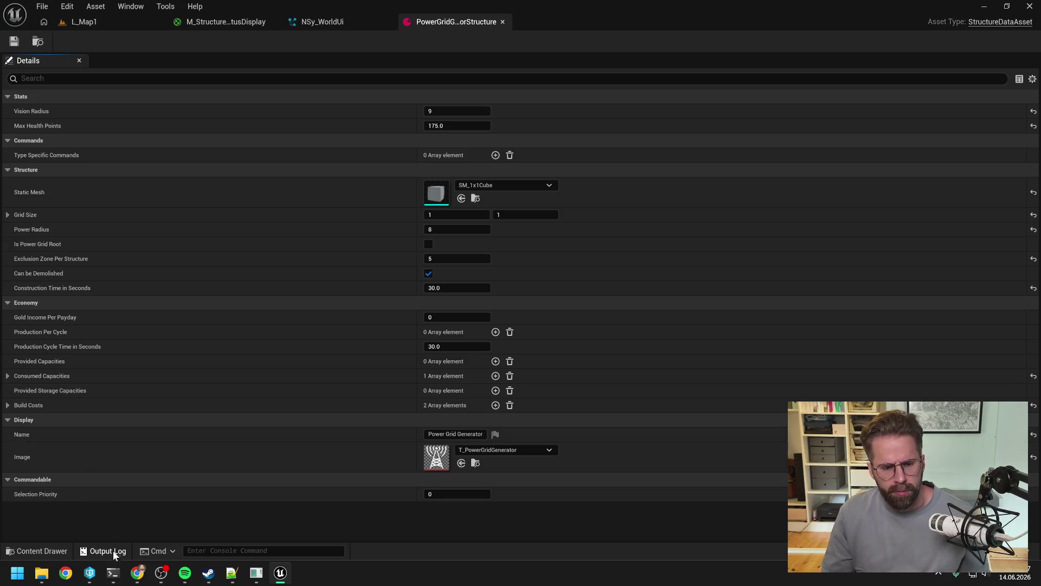
In the resource system Claude session, begin the prompt 'They Are Billions gibt -> Maintenance'.
mouse_move(112, 576)
mouse_move(76, 529)
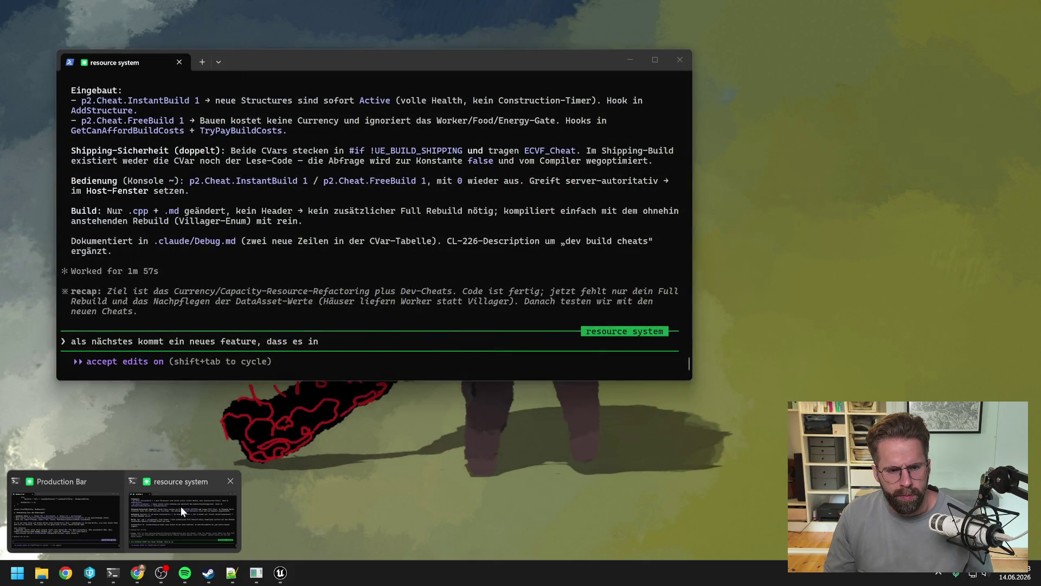
click(181, 505)
text(They Are Bil)
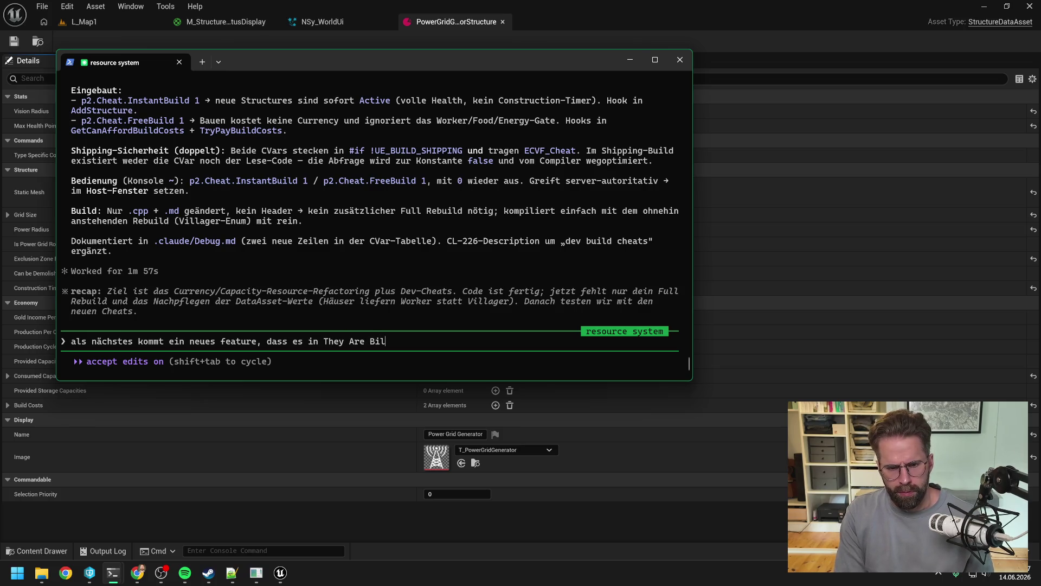
text(lions gibt .)
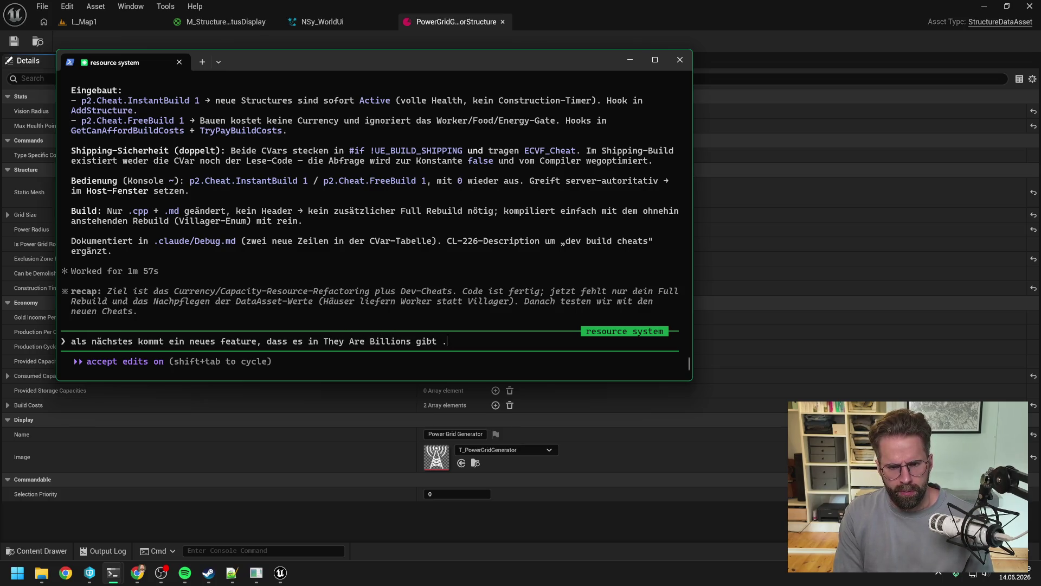
key(BackSpace)
text(-> M)
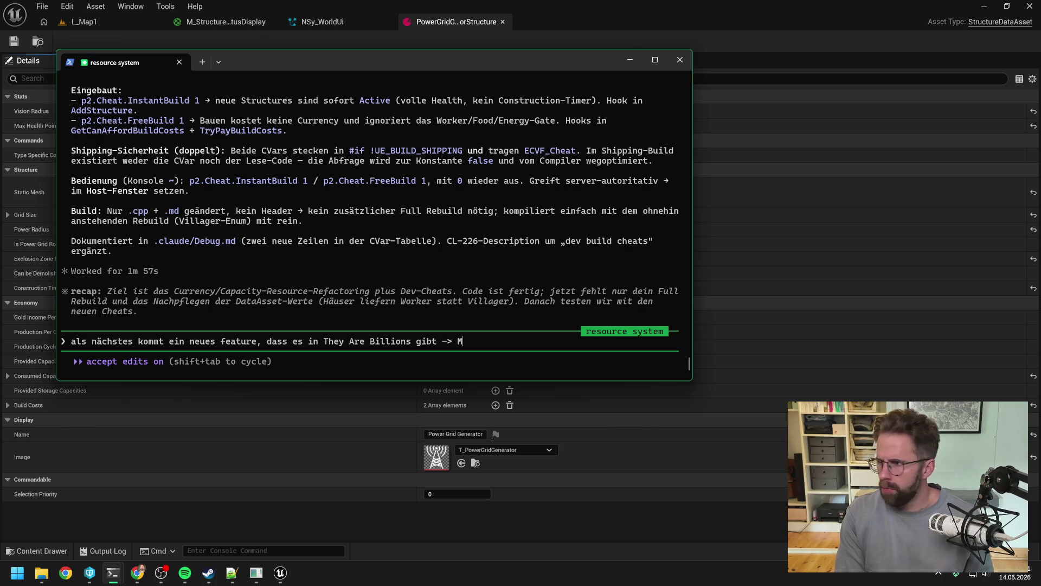
key(alt+Tab)
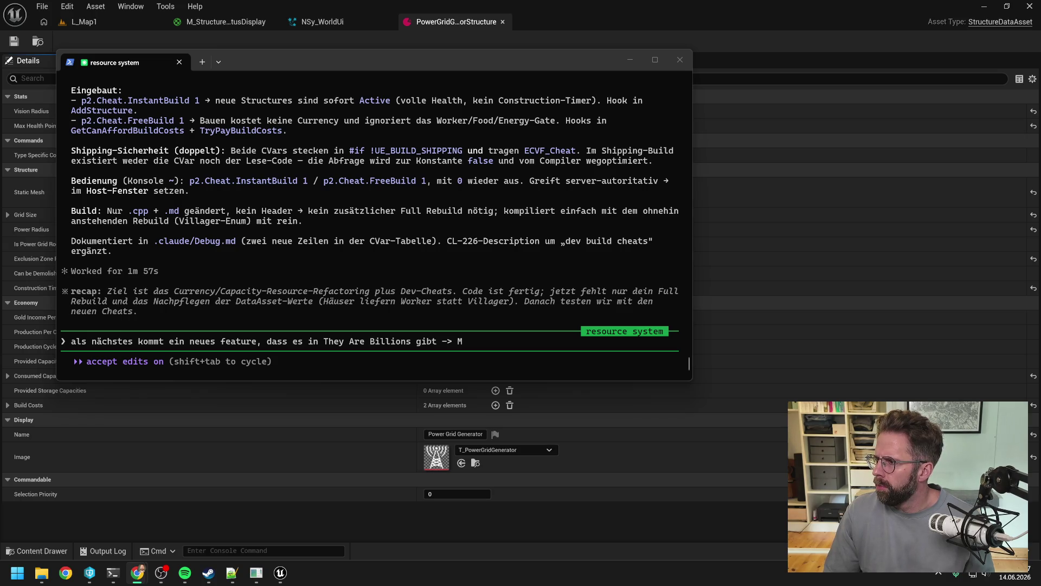
click(489, 346)
text(aintenance.)
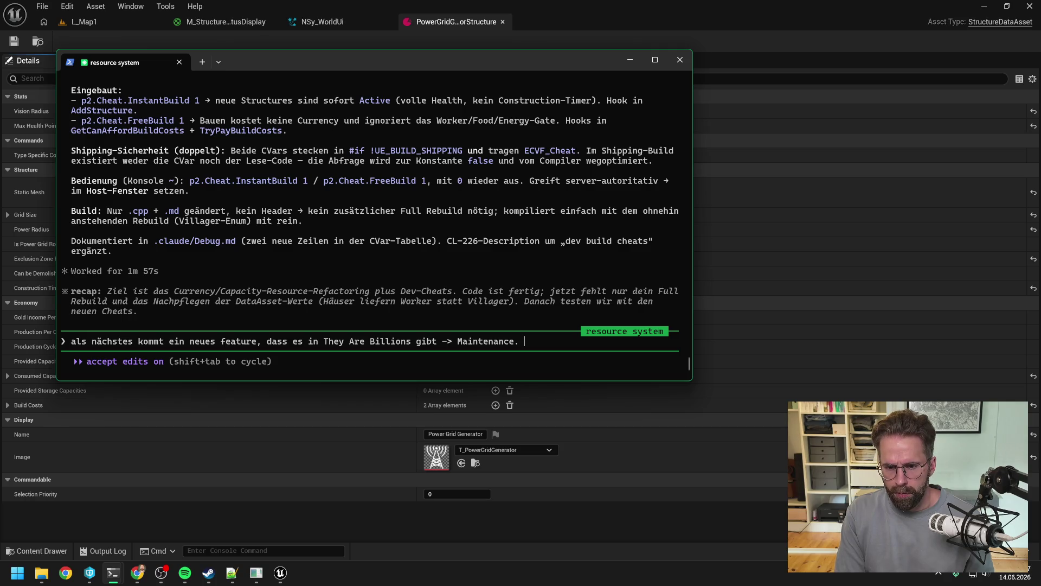
Describe structures and units costing Gold as Maintenance, e.g. PowerGridGenerator at 4 Gold per Payday.
text(Primär )
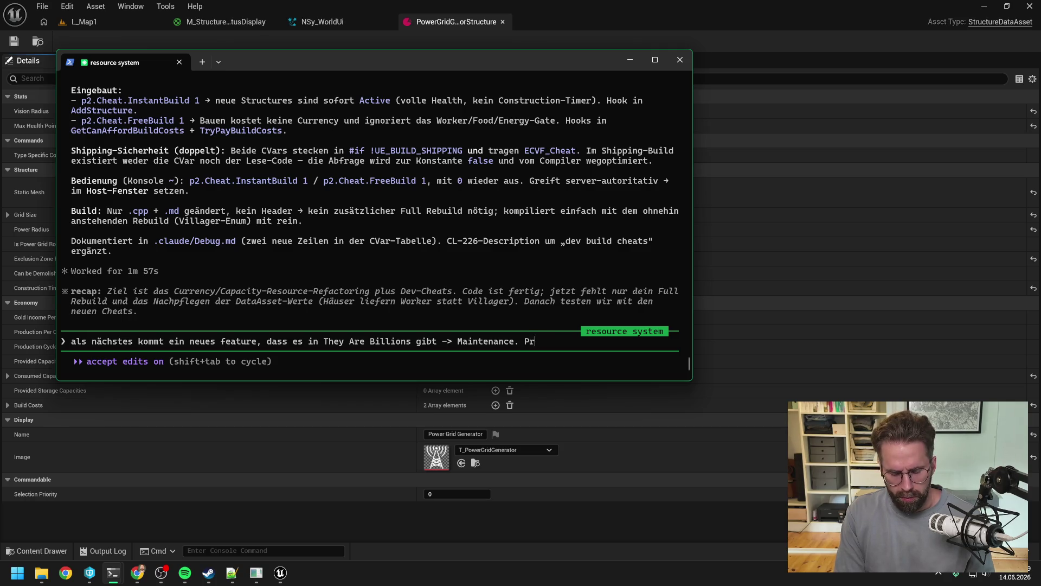
text(kosten)
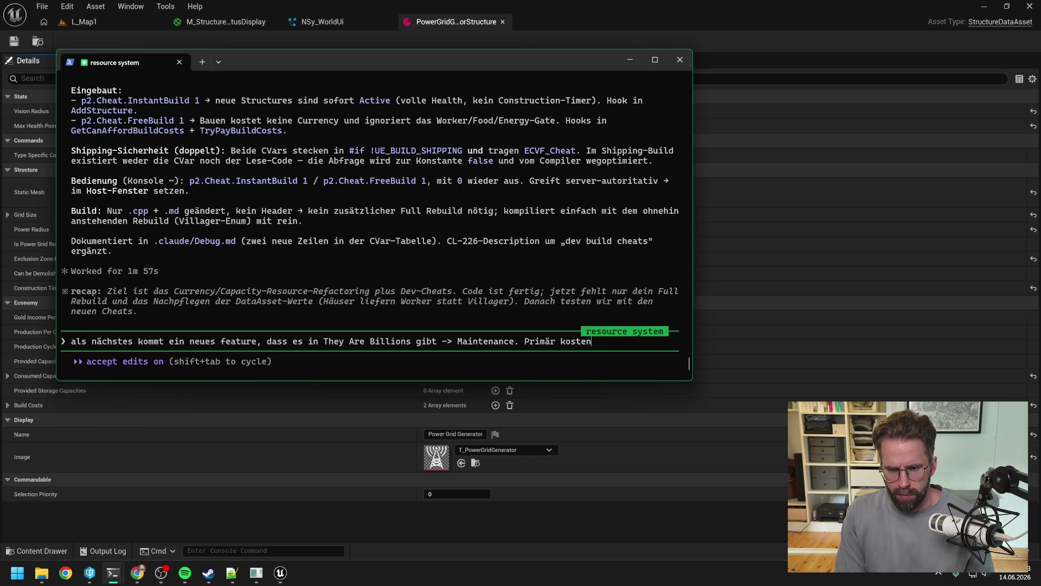
text( Structures )
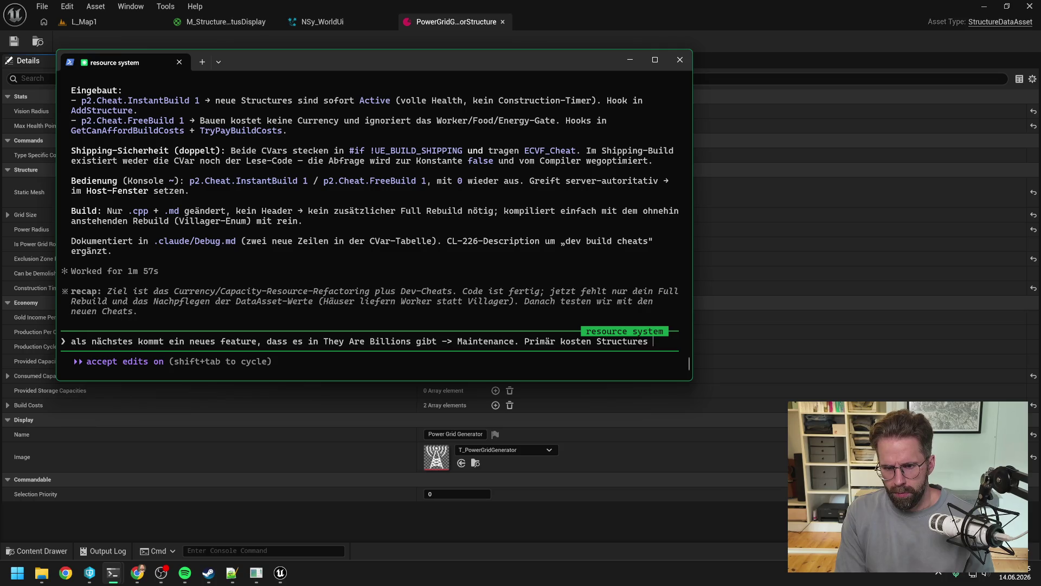
text(und Units Go)
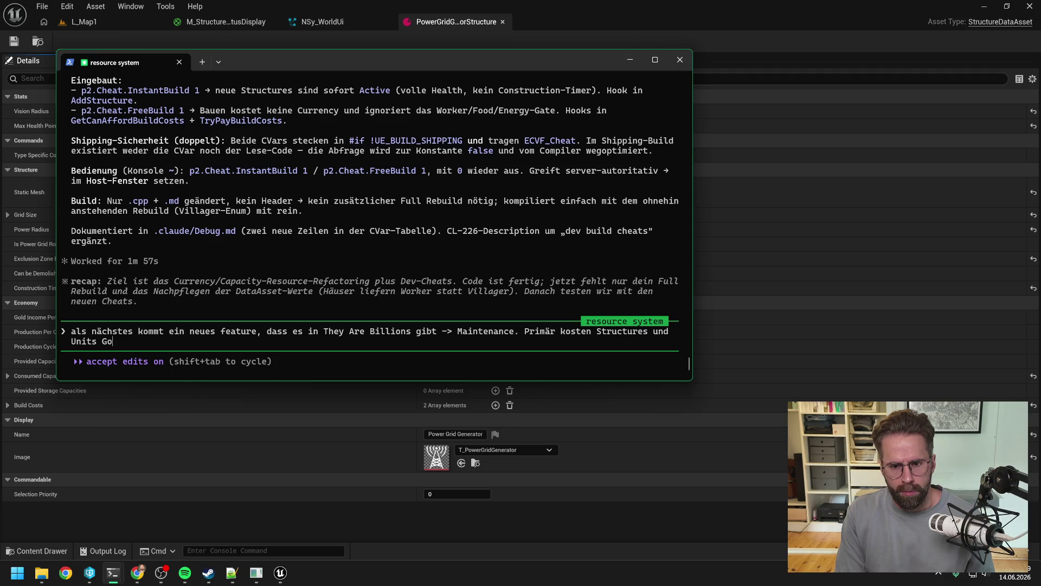
text(ld als Ma)
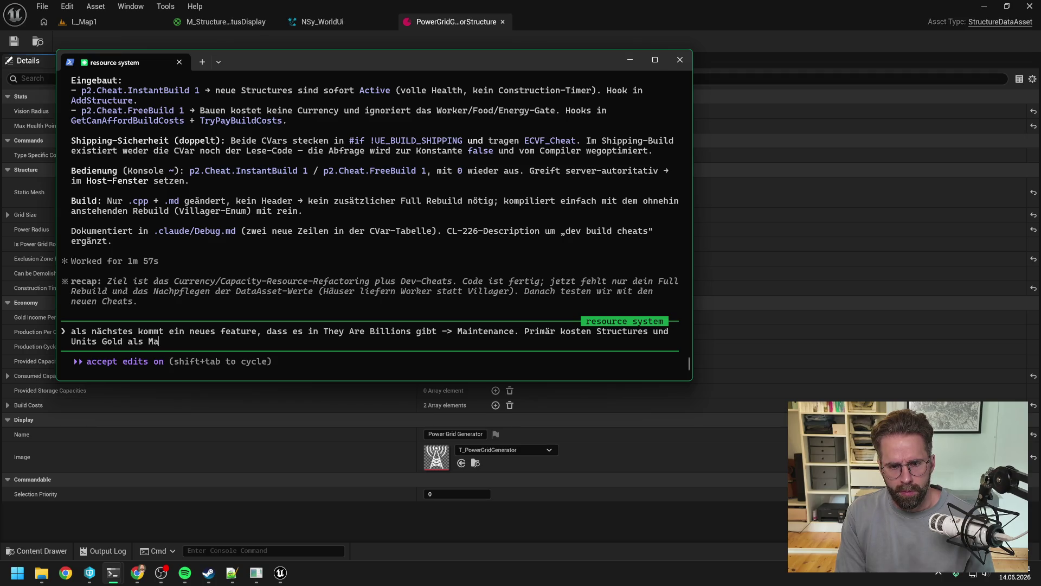
text(inte)
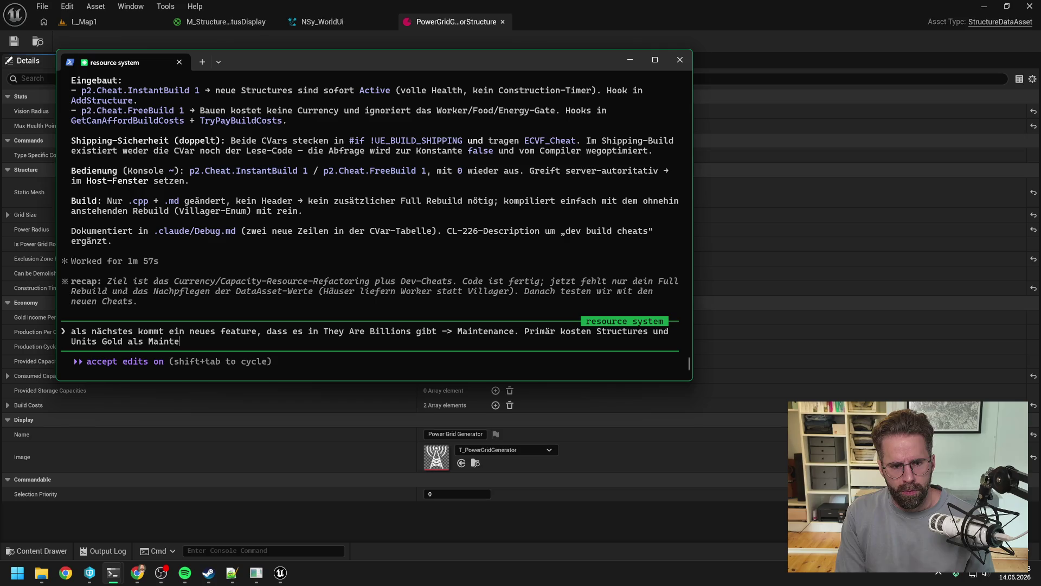
text(nance. Beispiel )
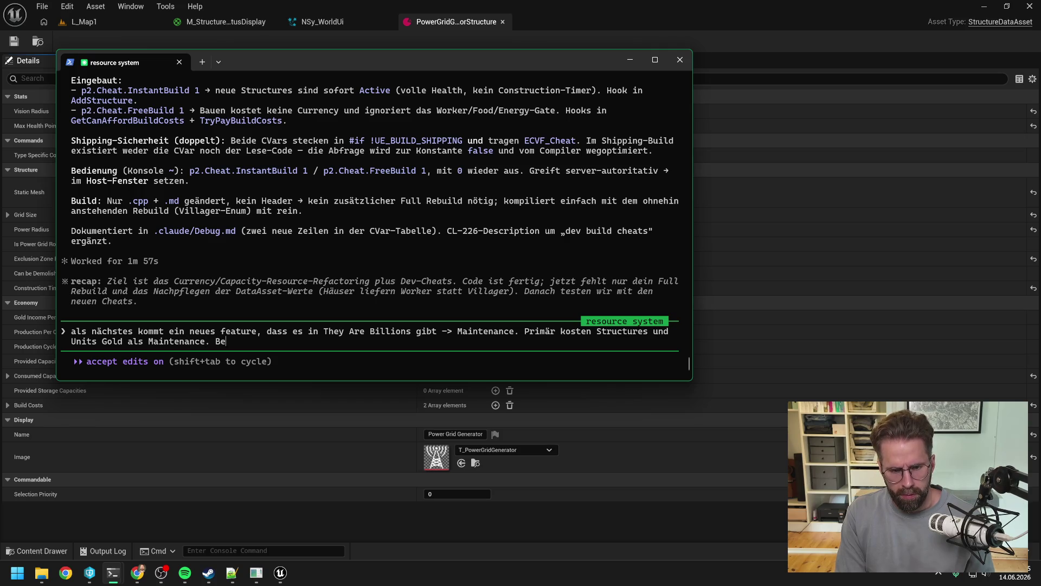
text(Pow)
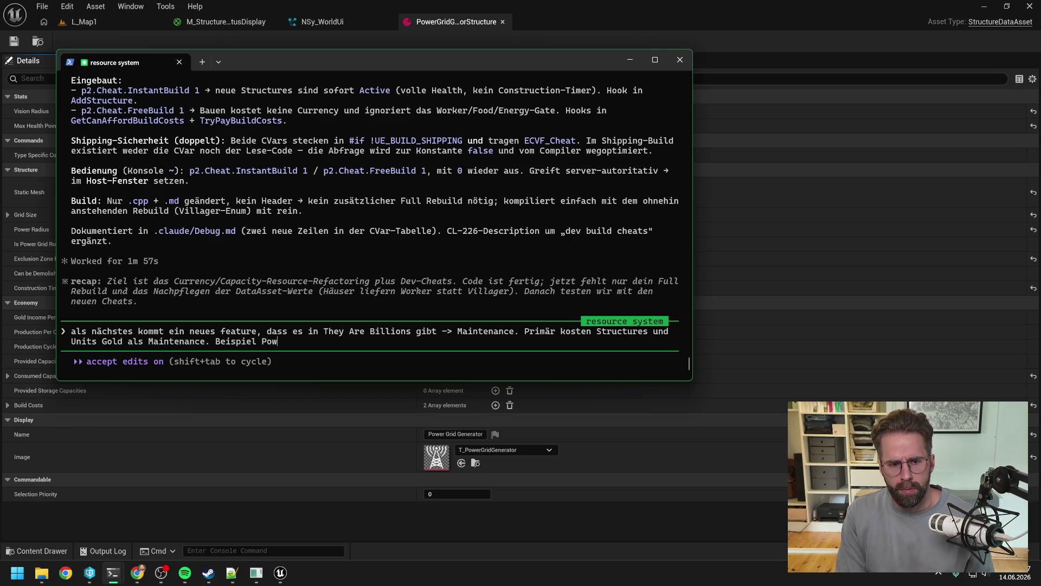
text(erGridGenerator kostet )
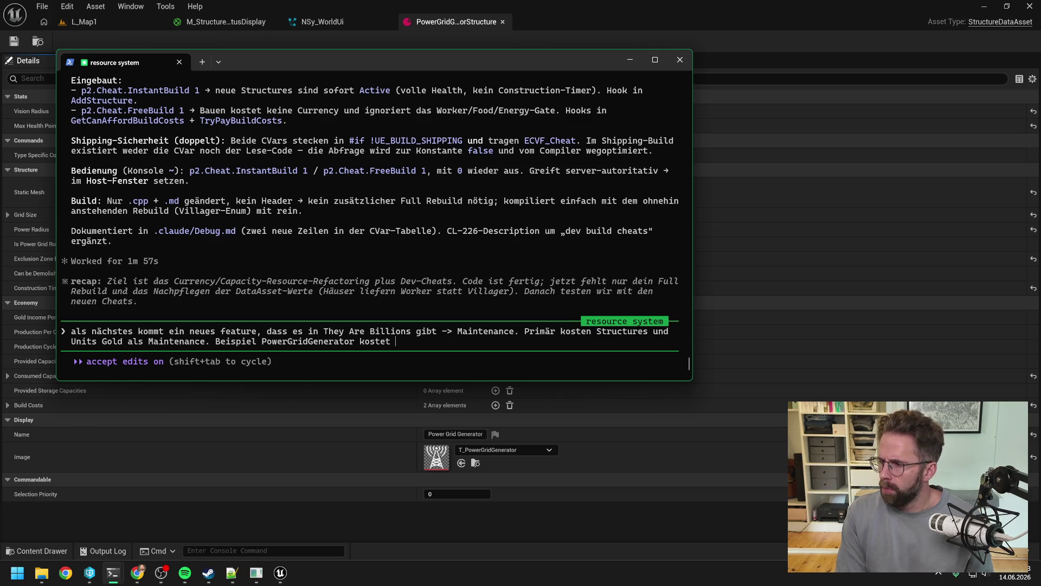
text(4 Gold Maintenance. Bedeutet unser GoldIncom)
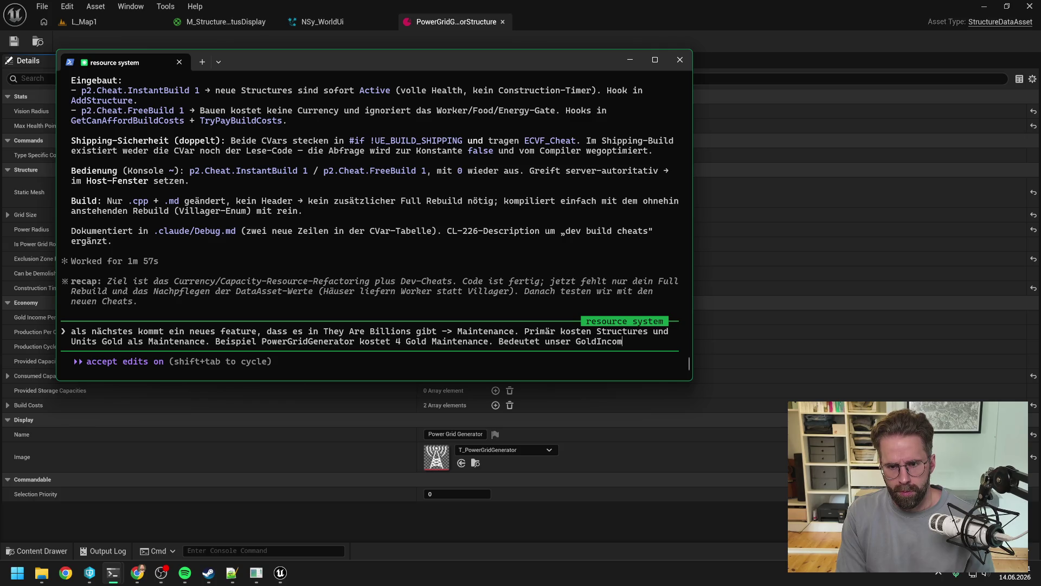
text(e am P)
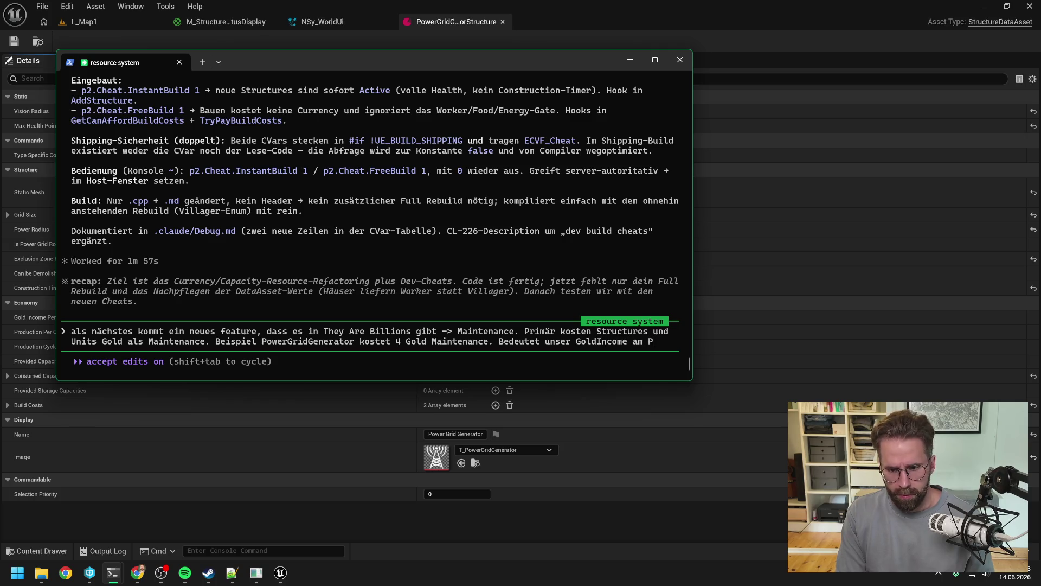
text(ayday wird um )
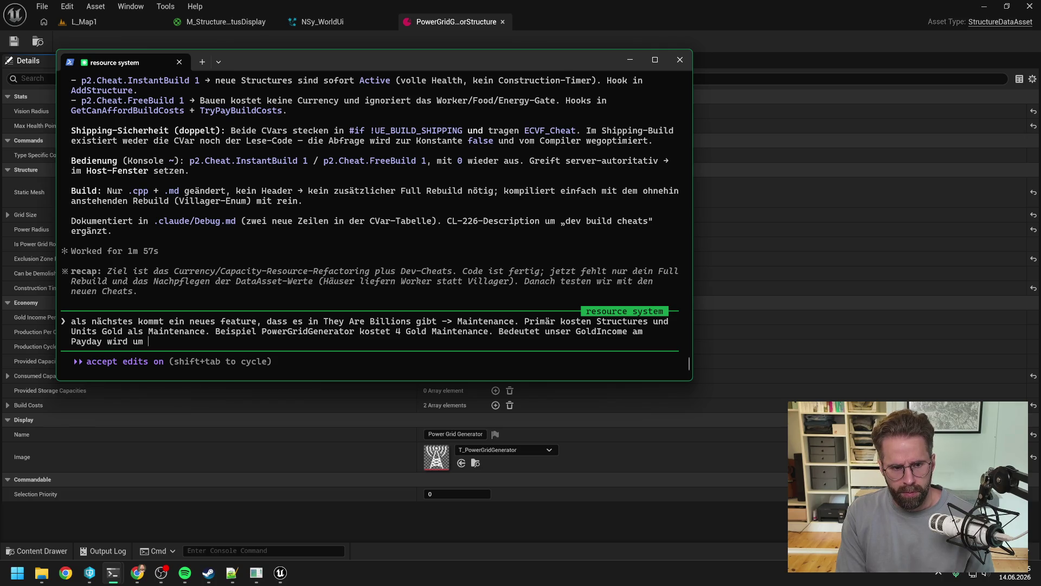
text(-4 Gold gedrücktr.)
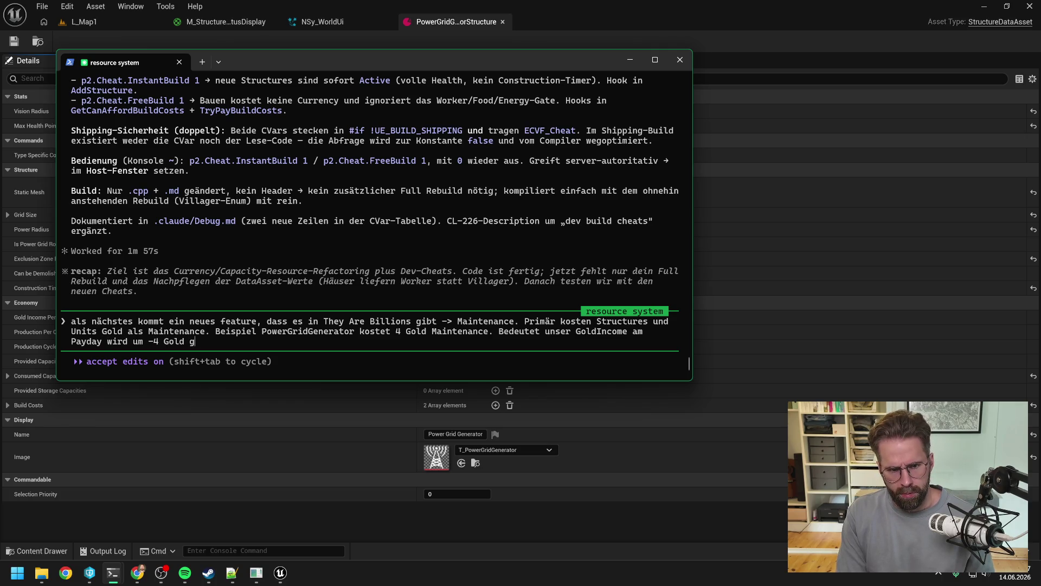
key(BackSpace)
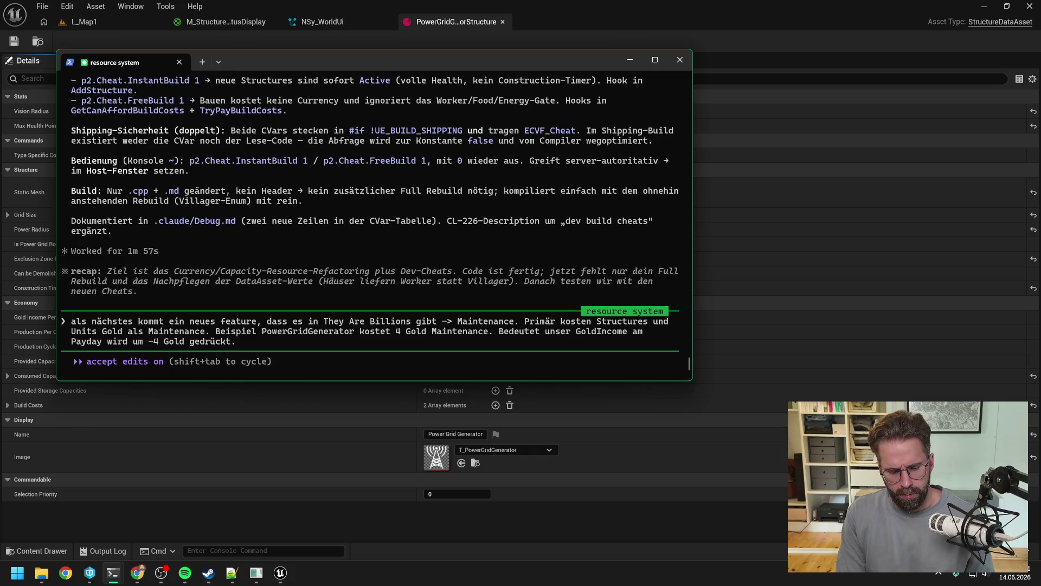
text(Für Gold recht einfach)
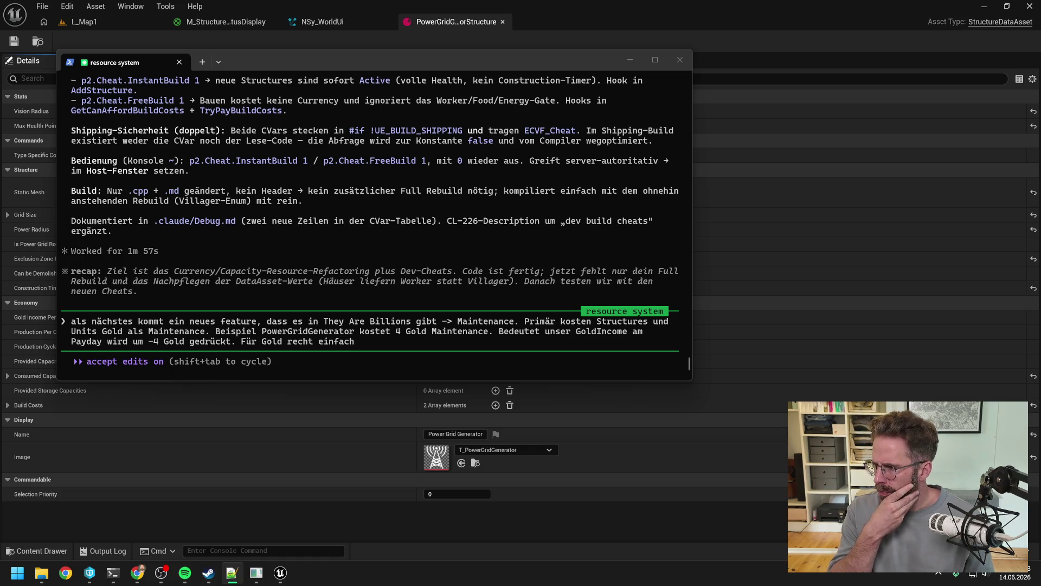
click(376, 341)
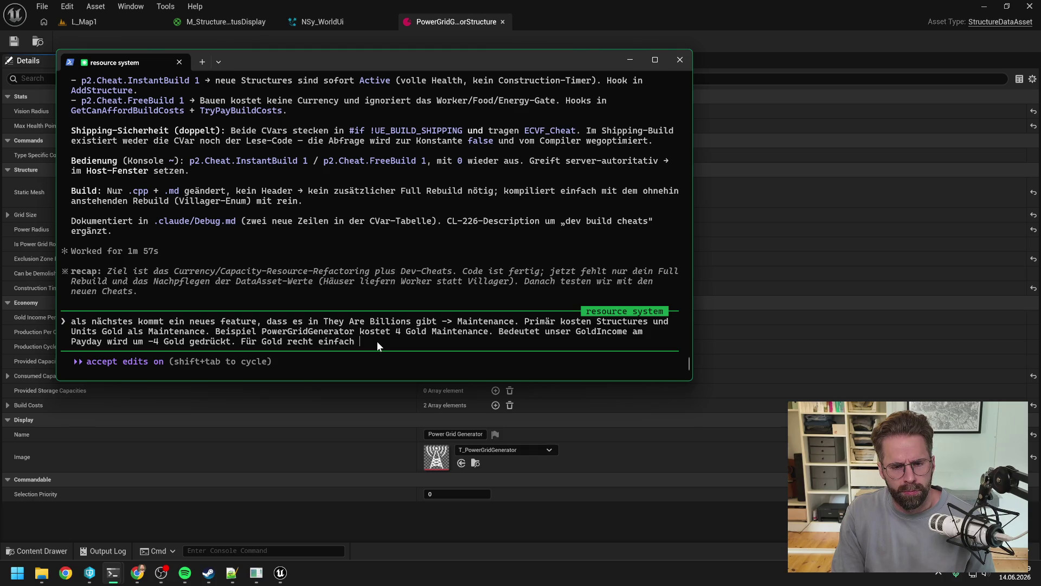
Add that Gold is easy, but other upkeep currencies like Wood or later Oil are trickier.
text(umzusetzen,)
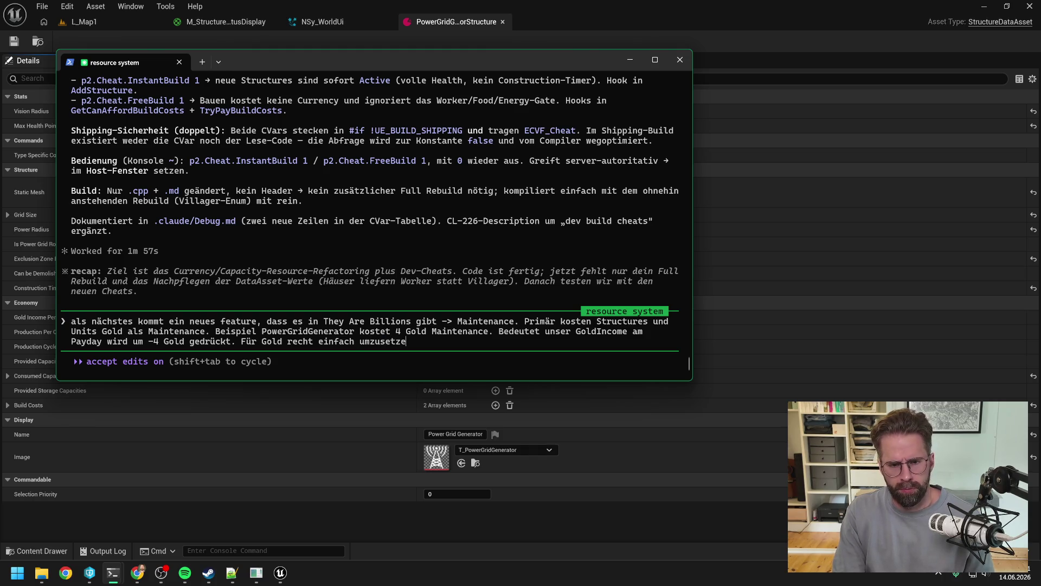
key(BackSpace)
text(Es )
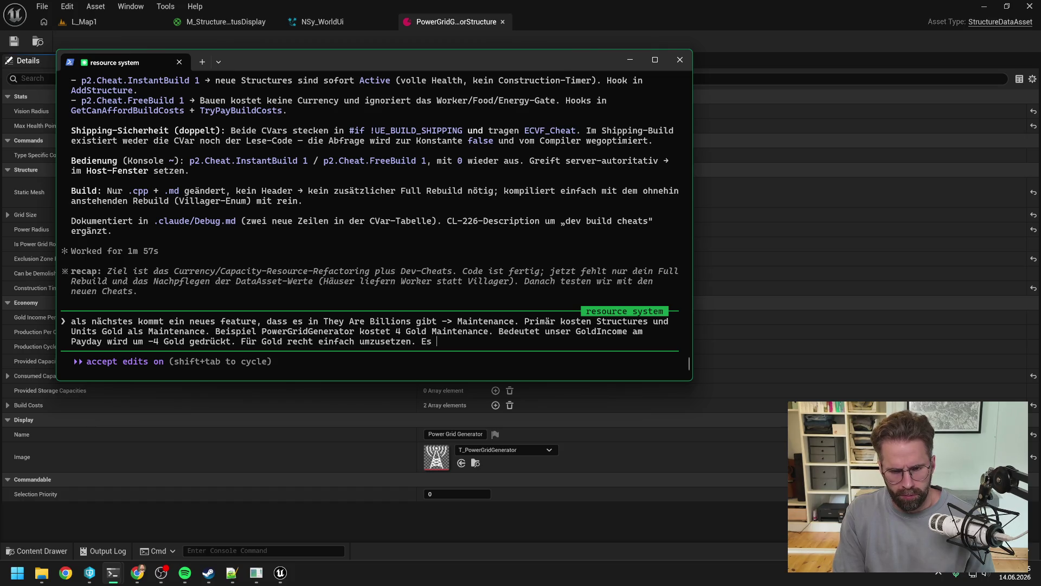
text(gibt jedoch auch Strcu)
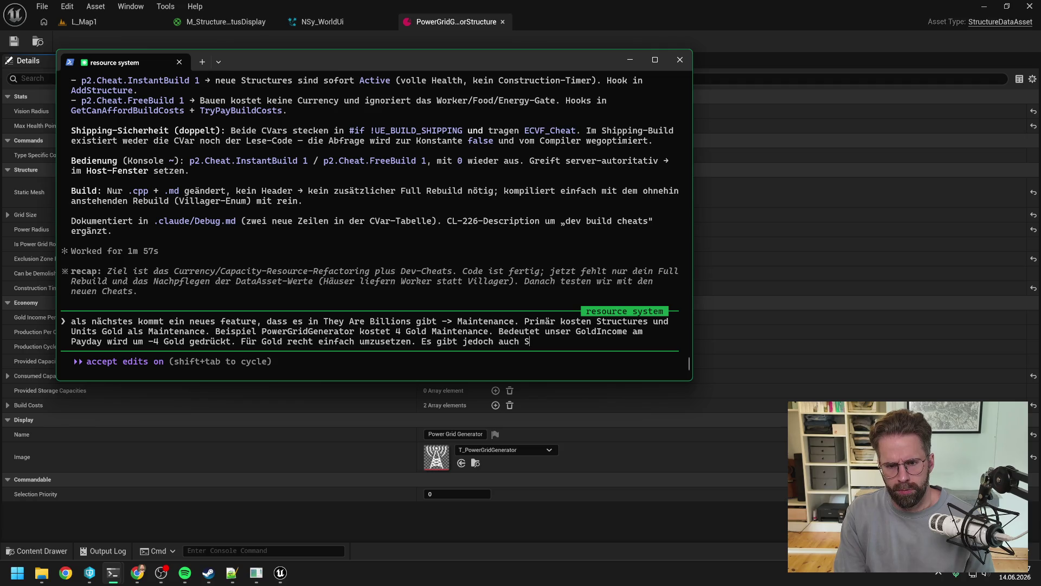
key(BackSpace)
key(BackSpace)
text(uctures und Units die )
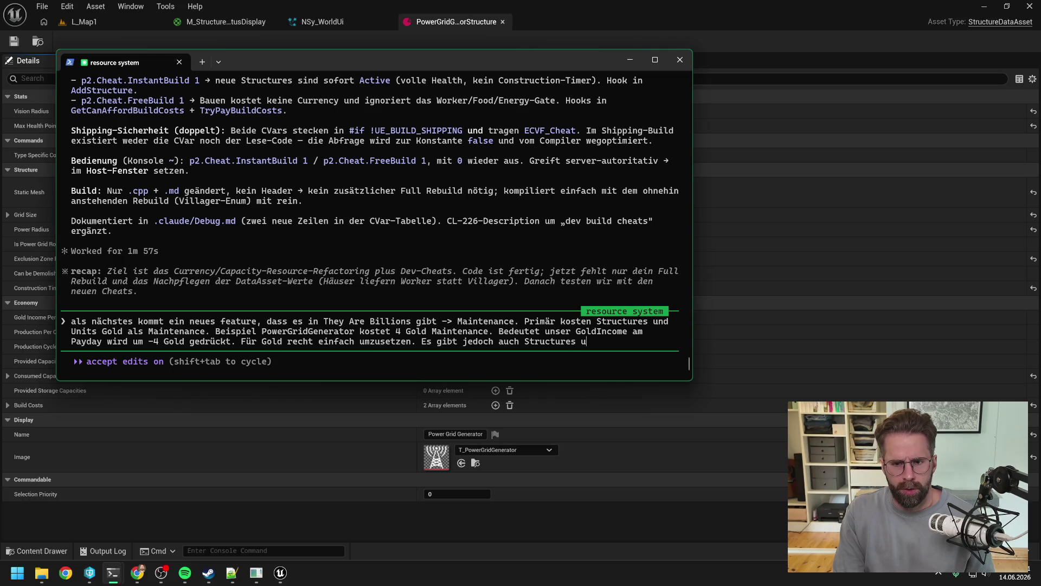
text(andere )
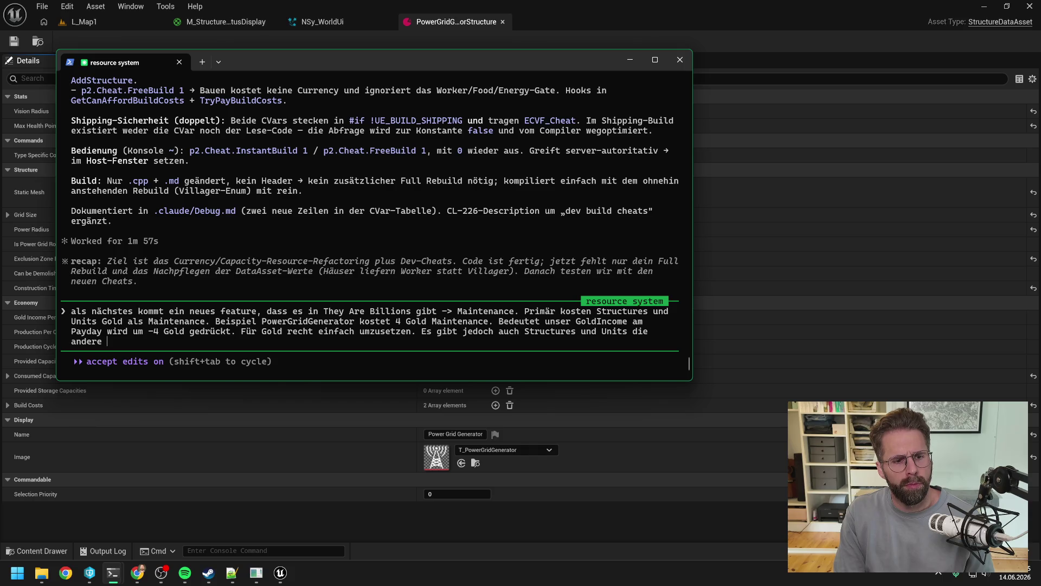
text(Currencies an Mainte)
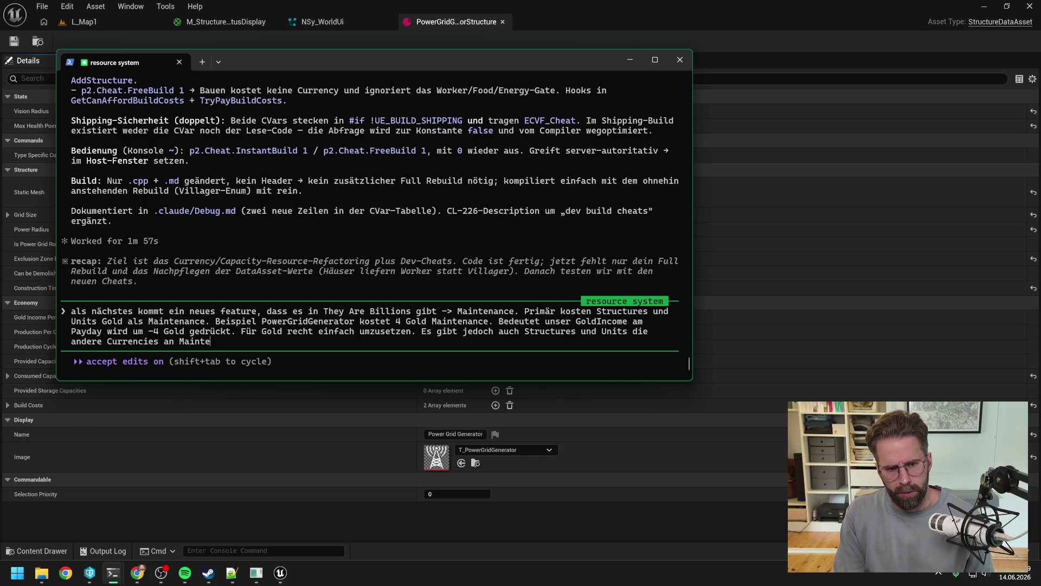
text(nance )
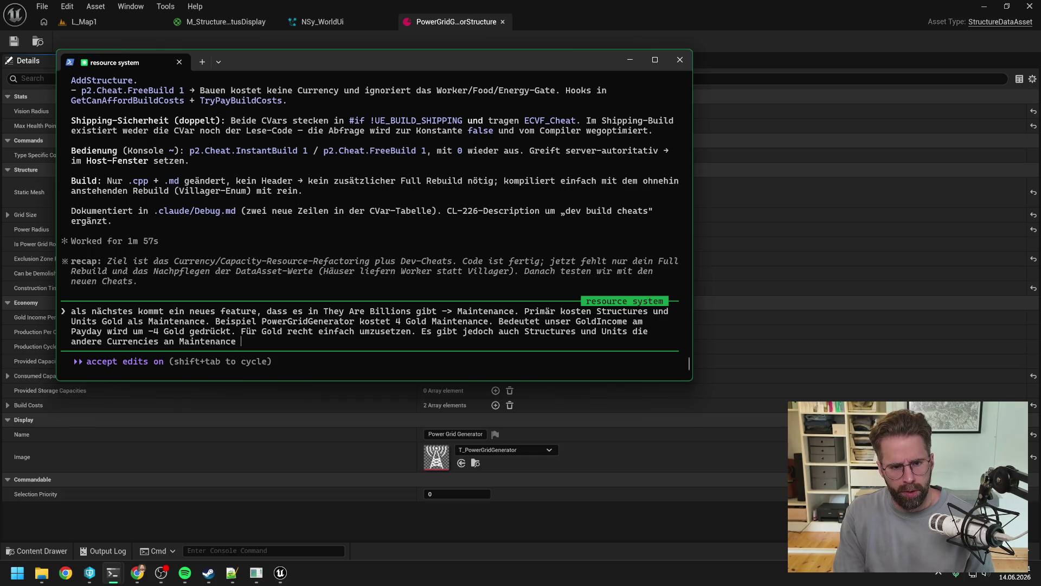
text(kosten. Z. BV)
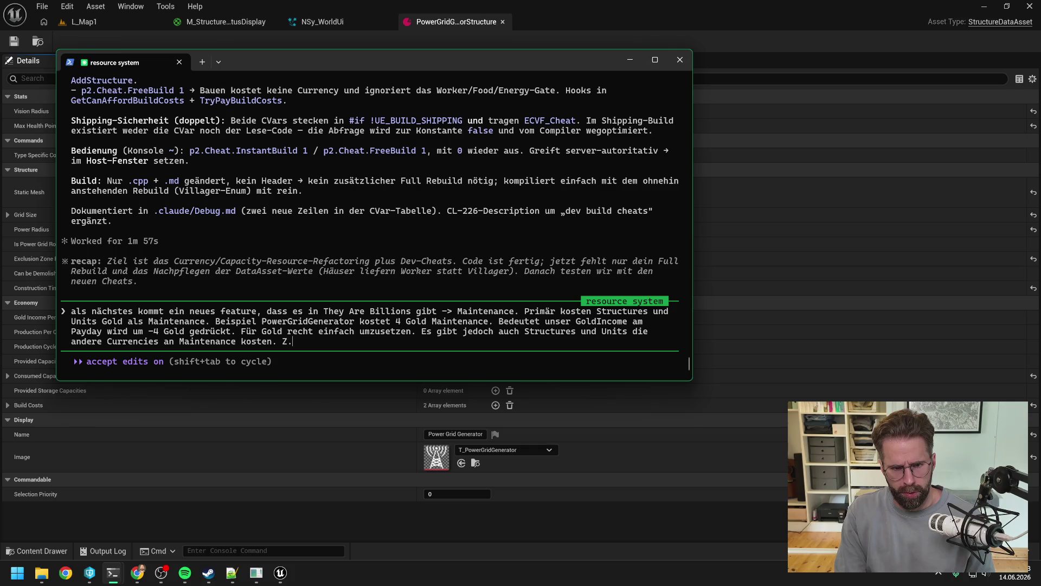
key(BackSpace)
key(BackSpace)
key(BackSpace)
text(B. Wood oder später )
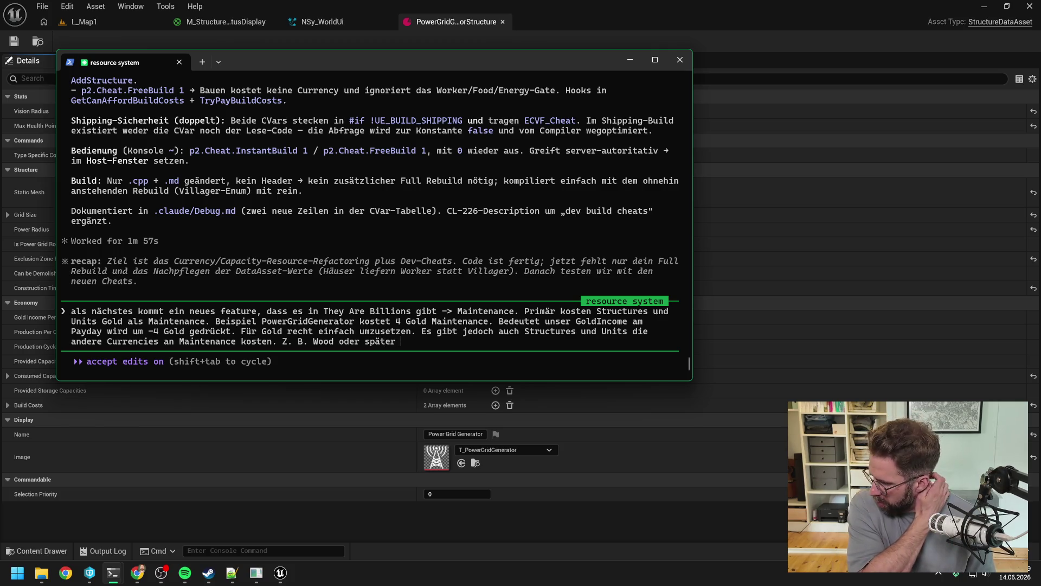
text(Oil. )
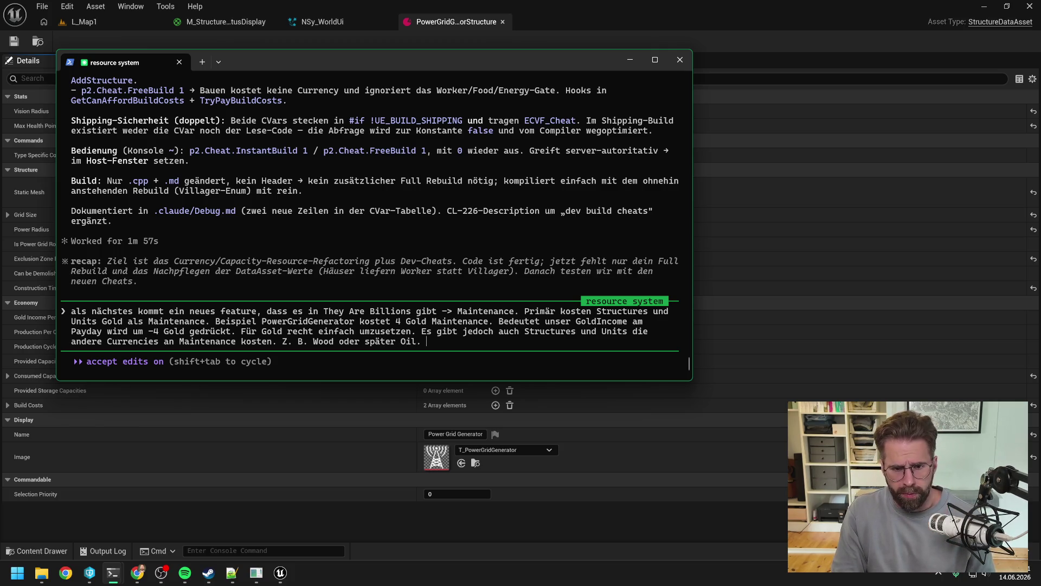
text(Hier wird es )
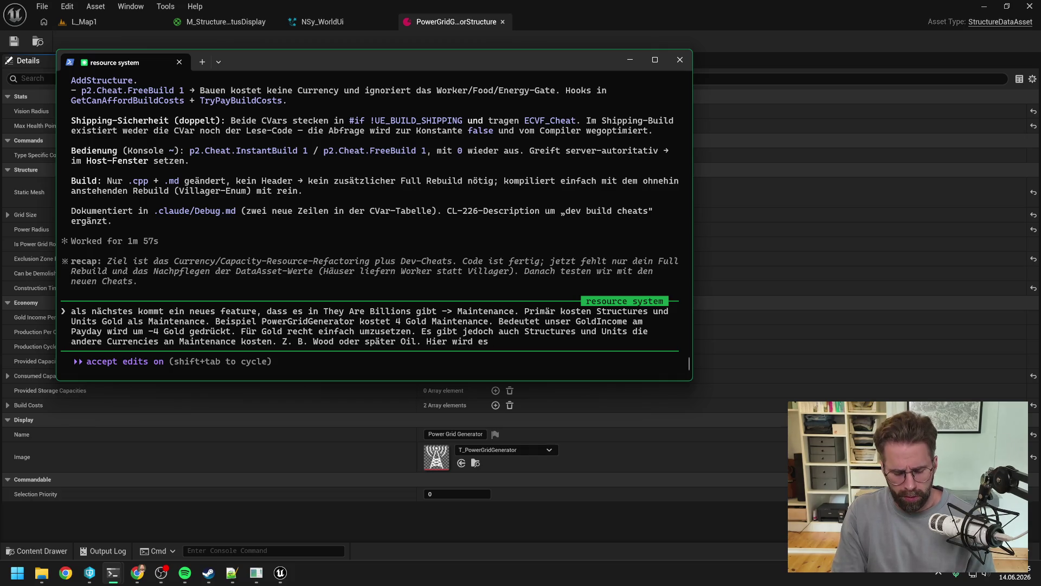
text(ein )
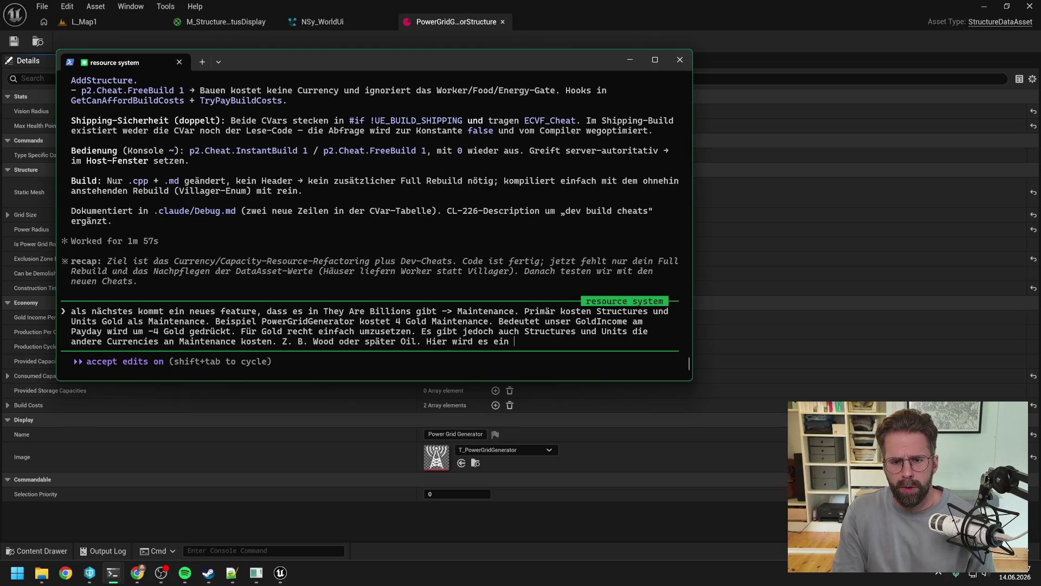
text(bisschen mehr tricky. )
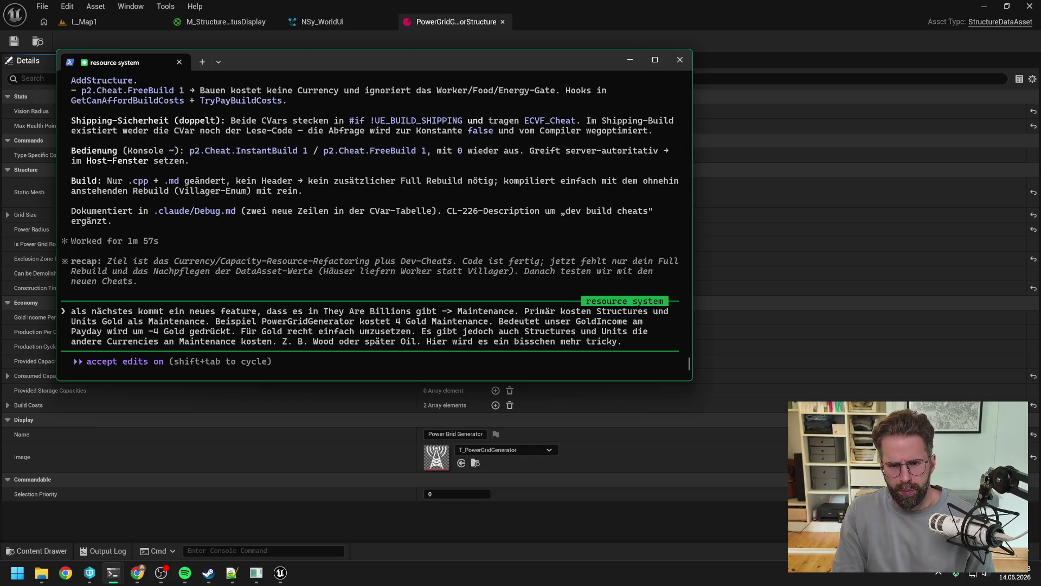
text(W)
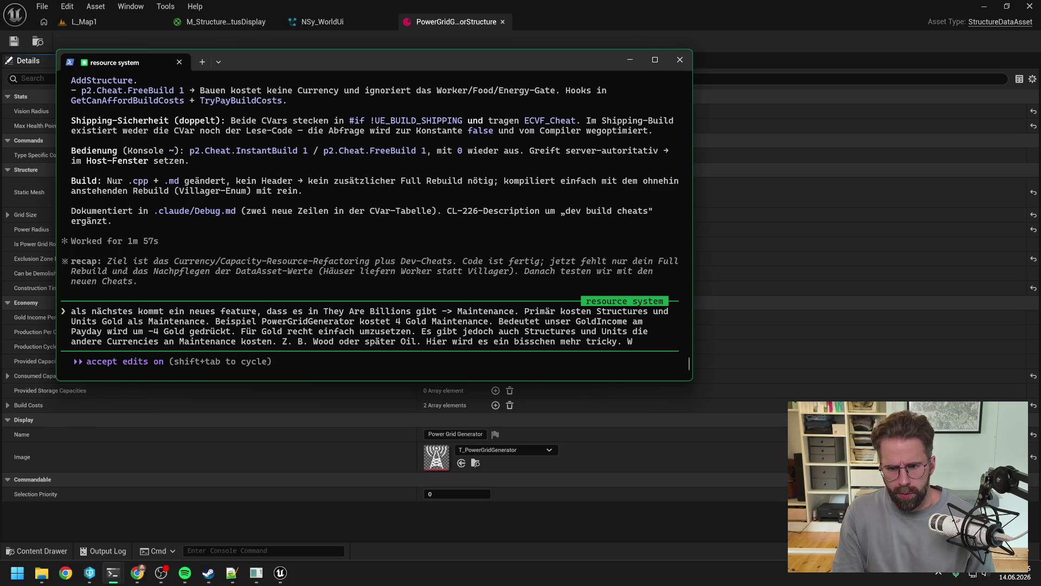
key(BackSpace)
Explain the SawMill Wood example and submit, asking which Sawmill should absorb the -4 Wood.
text(Am Bei)
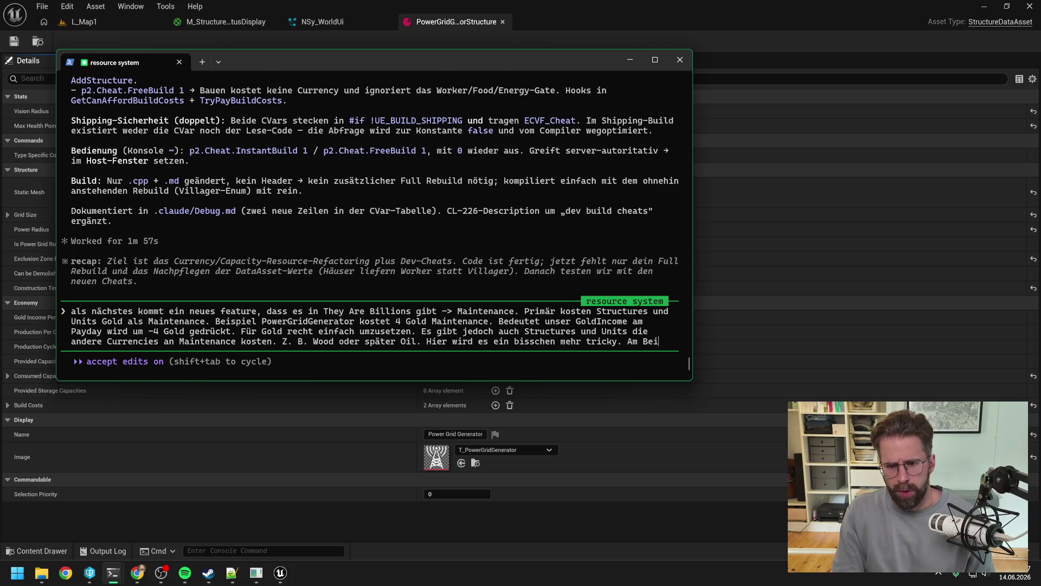
text(spiel Wood )
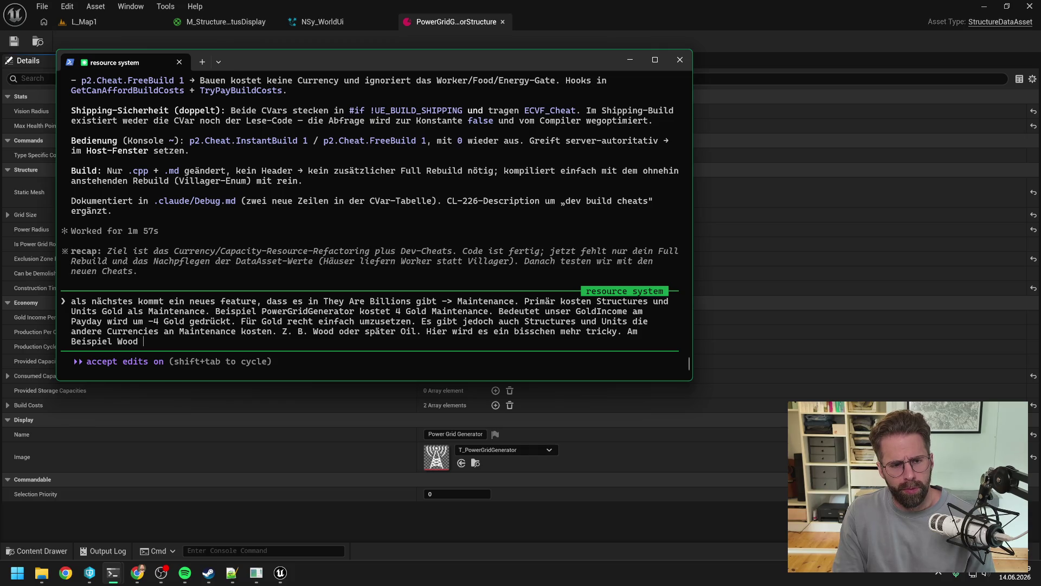
text(-> Wood dr)
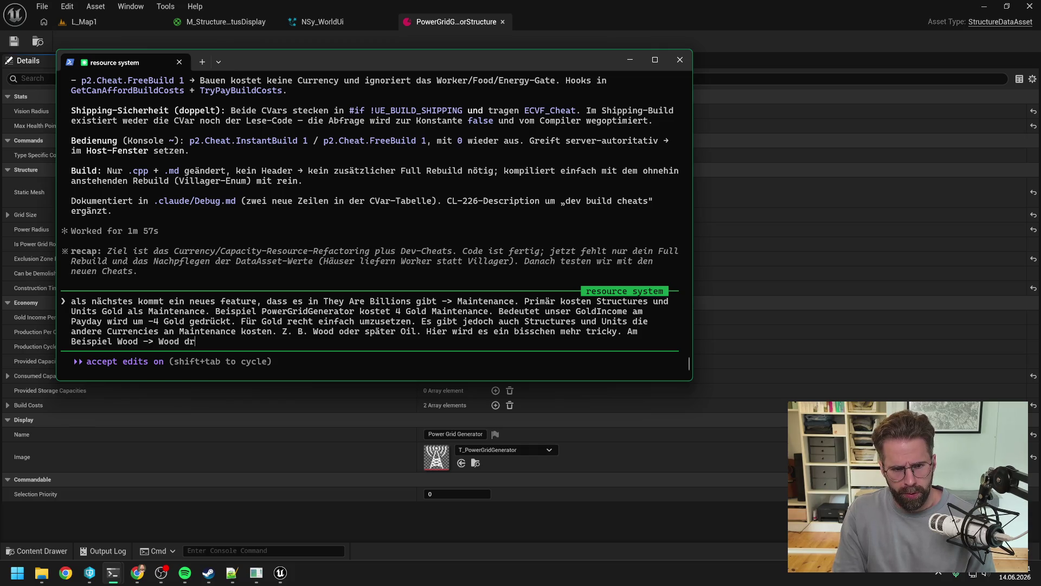
text(öppelt na)
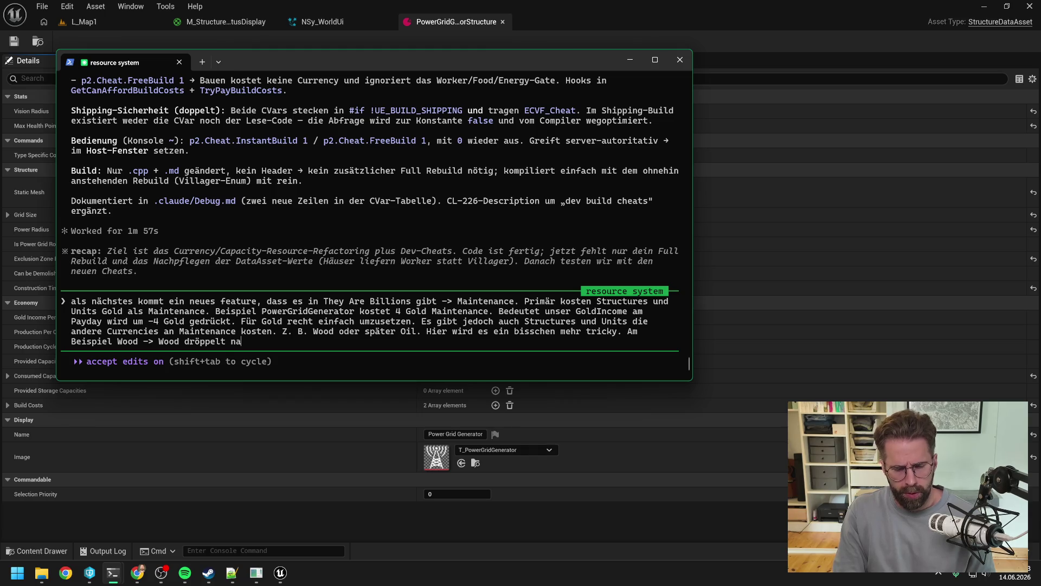
text(ch und nach ein, je)
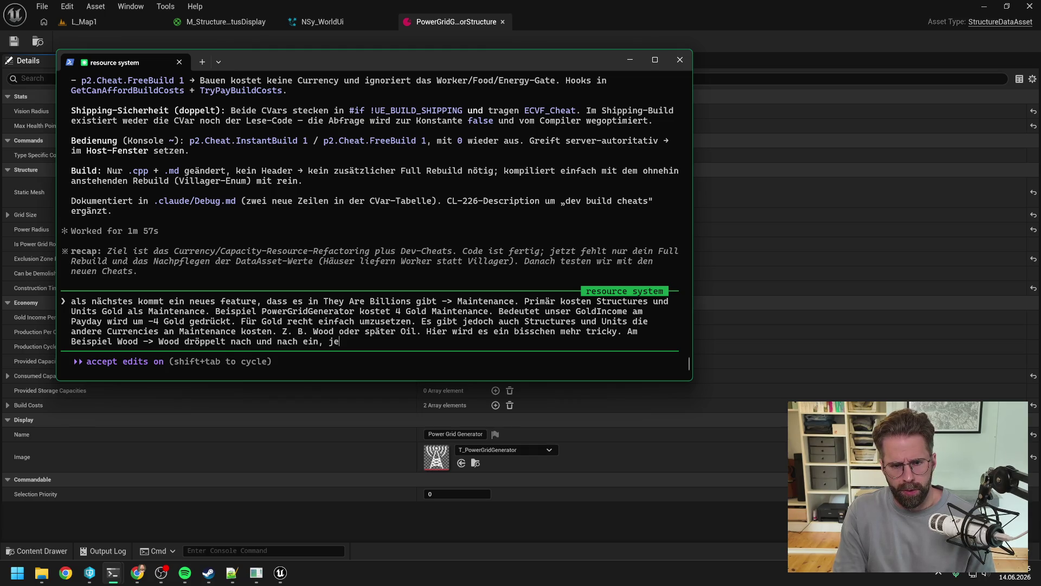
text( nachdem wann wir die SawMills gesetzt haben. Nicht )
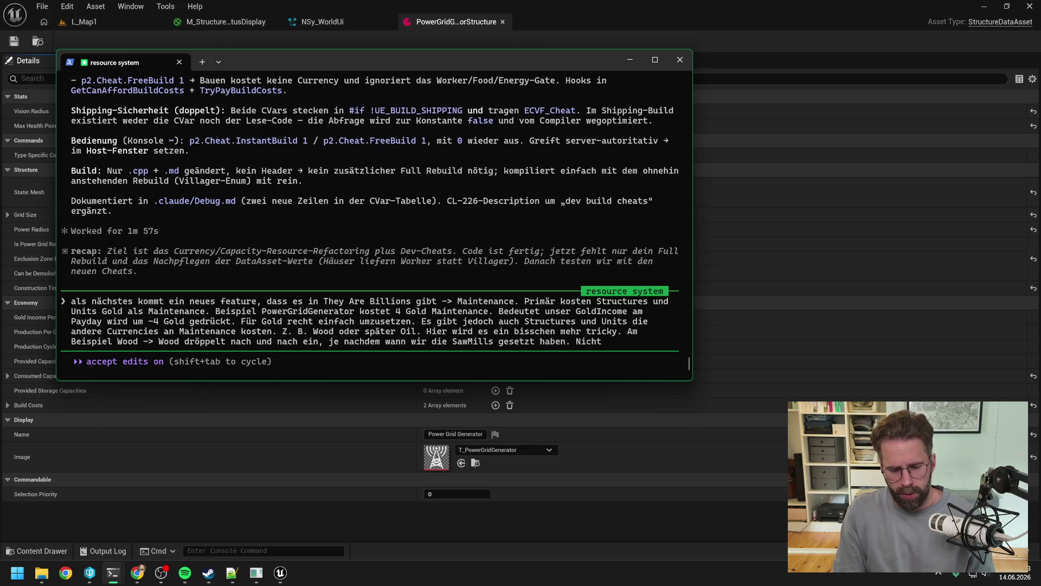
text(einmali)
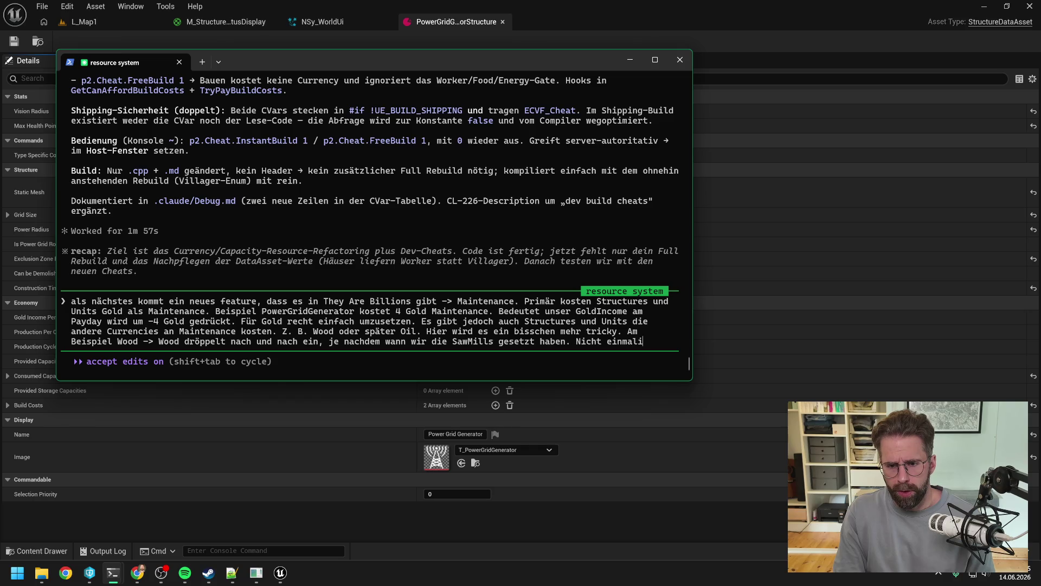
text(g pro Pay)
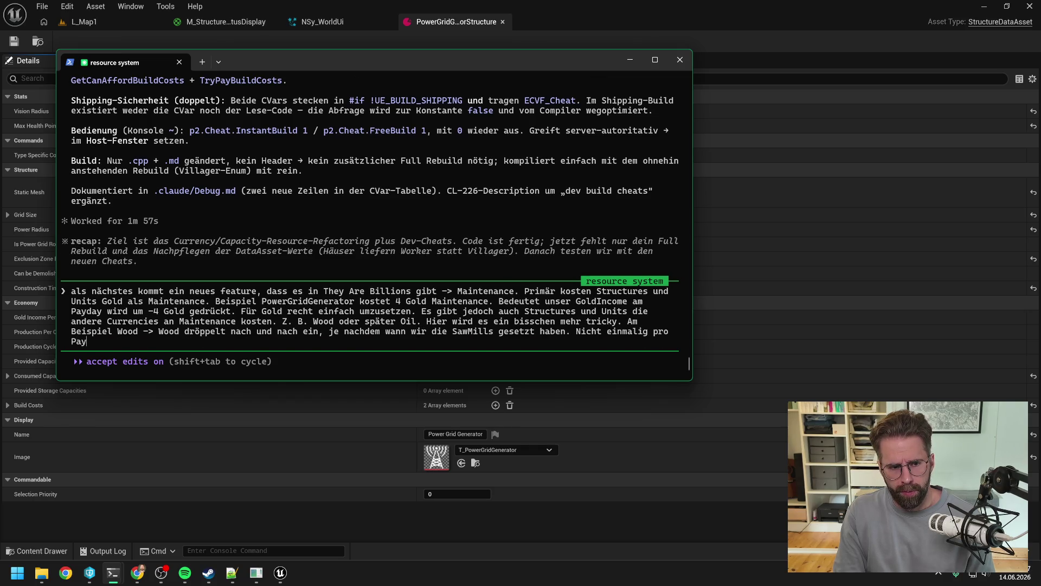
text(day. Wir tracken)
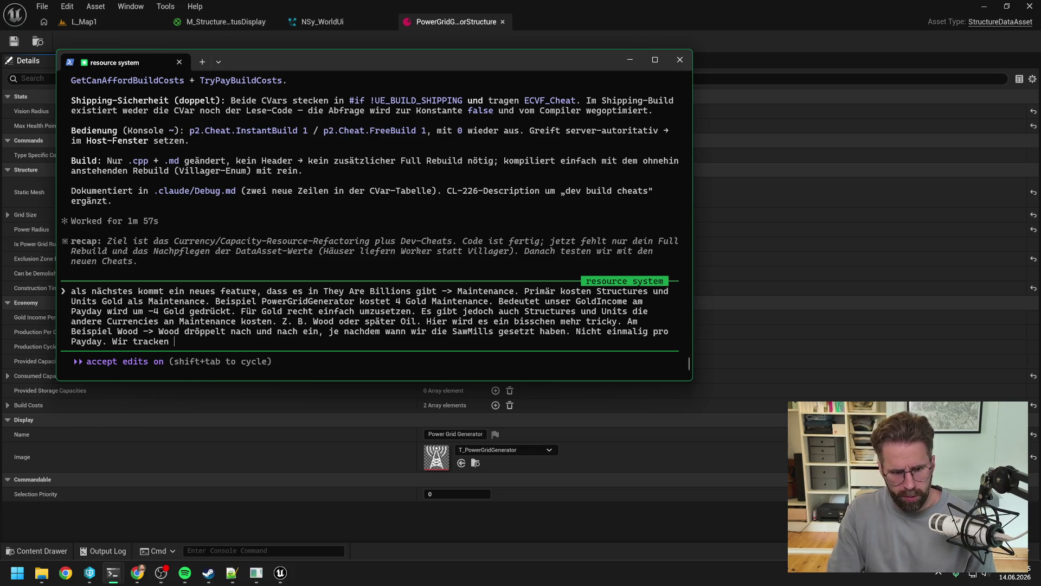
text(im Ui)
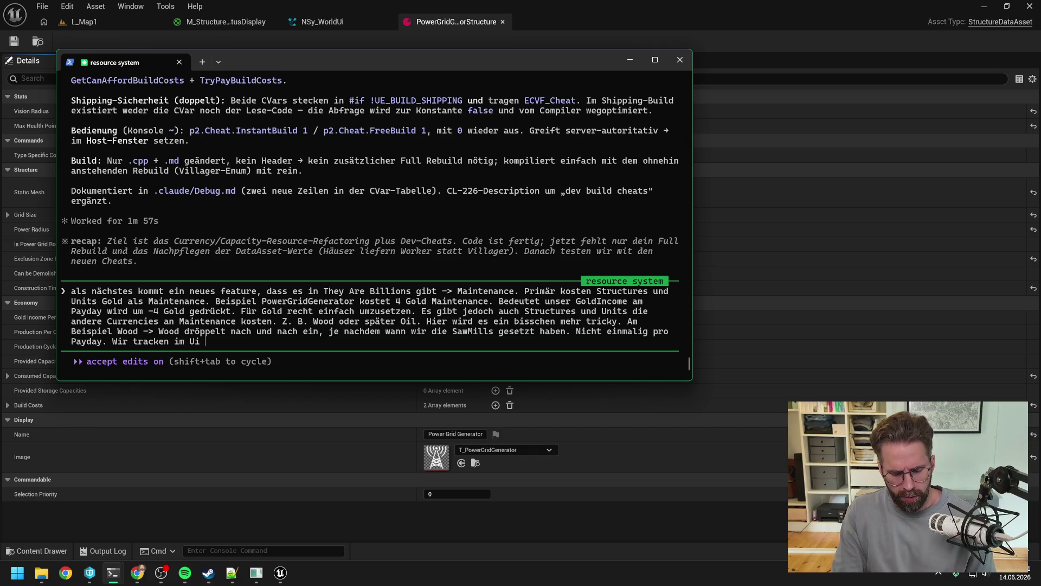
text(zwar die )
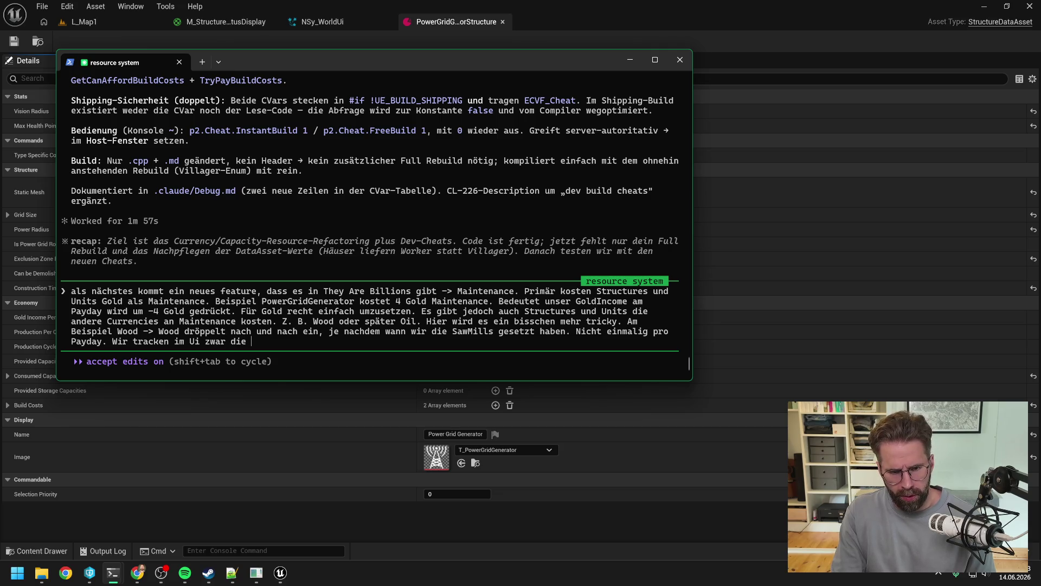
text(Gesamt)
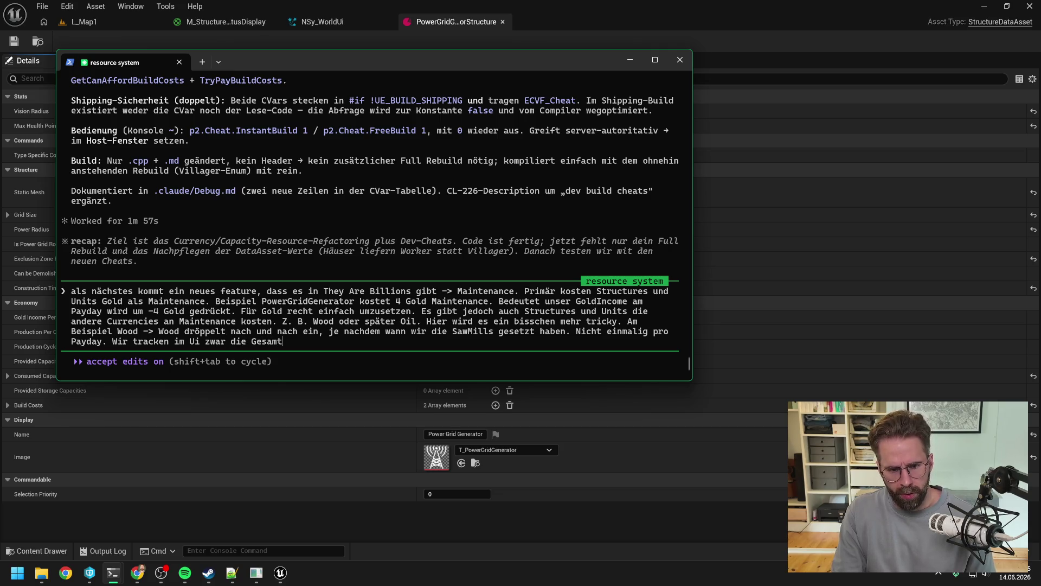
text(Zahldie wir an Wood)
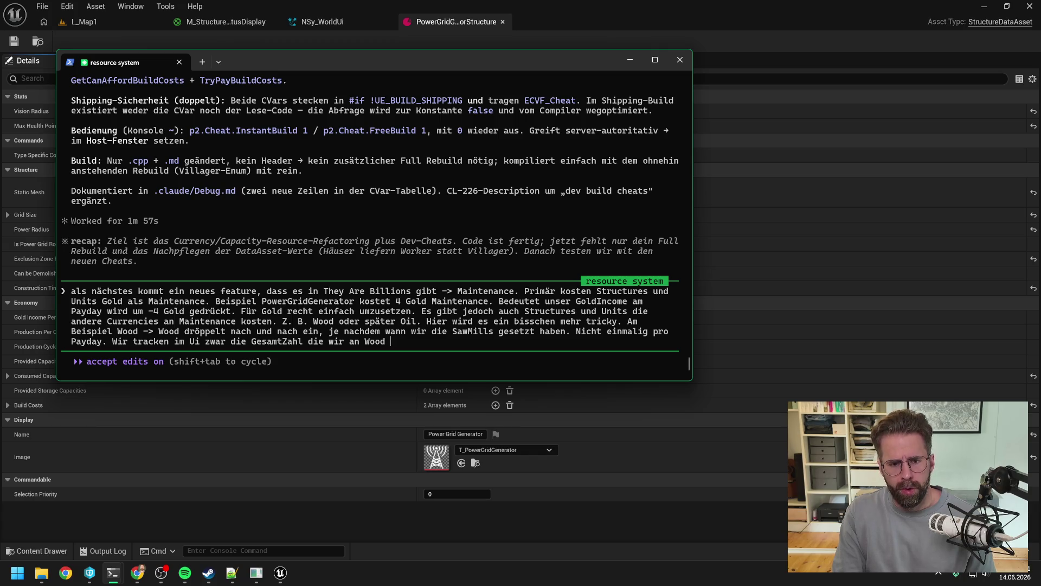
text(durchs)
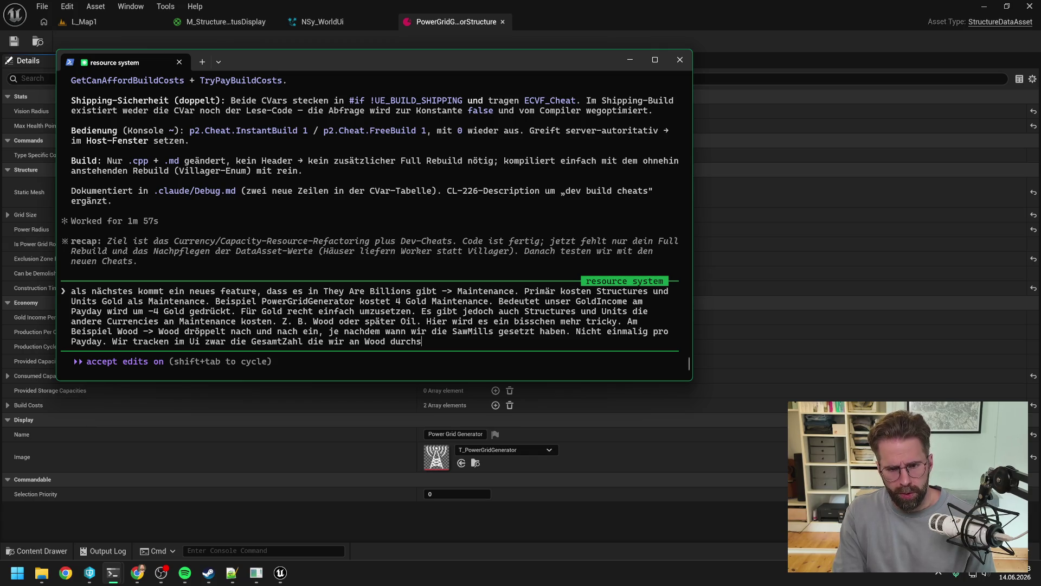
text(chnittlich pro Pa)
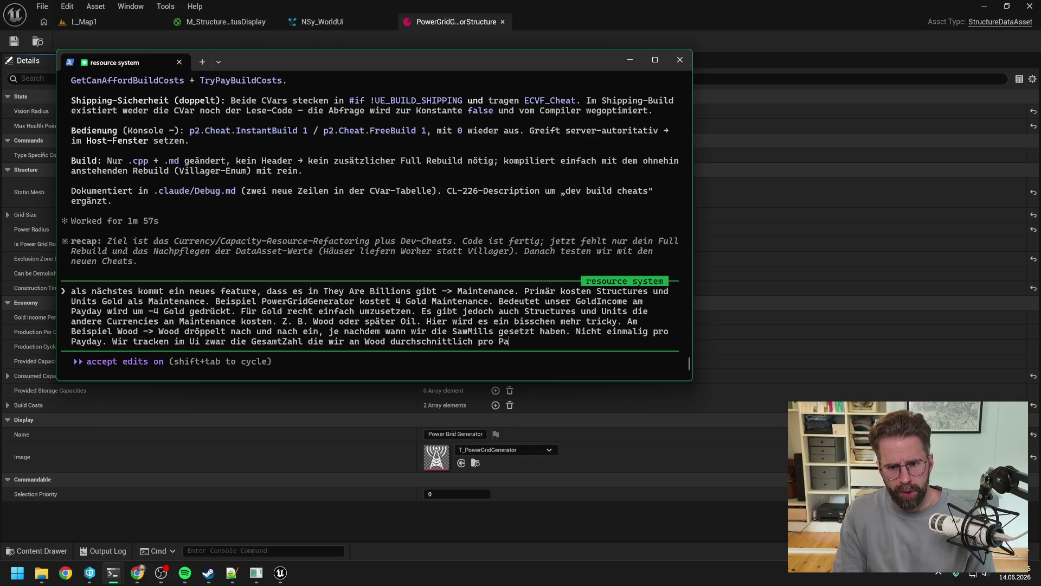
text(yday als)
text(8 Stunden bekommen)
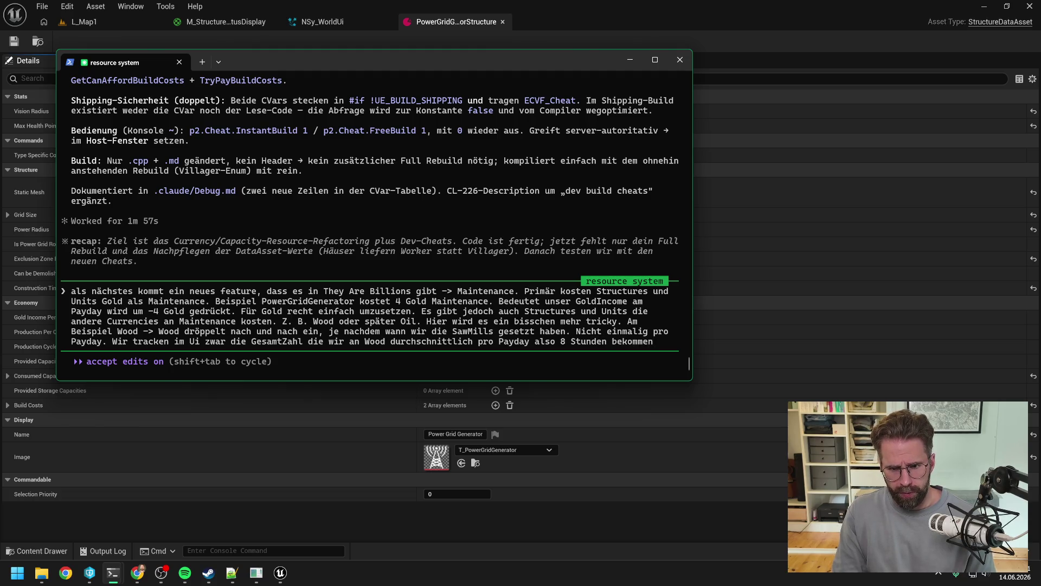
text(. Was p)
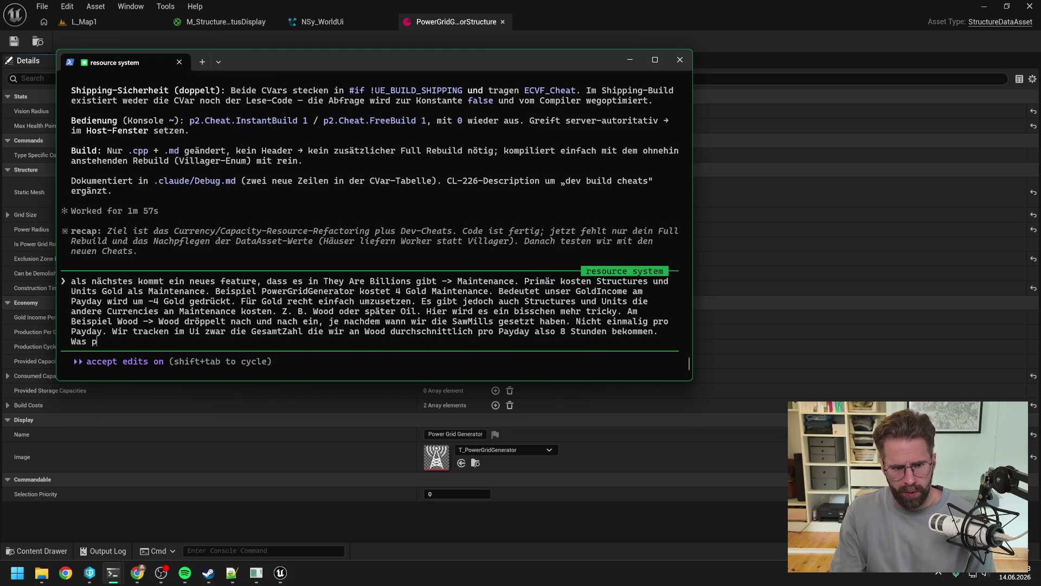
text(assiert nun aber, )
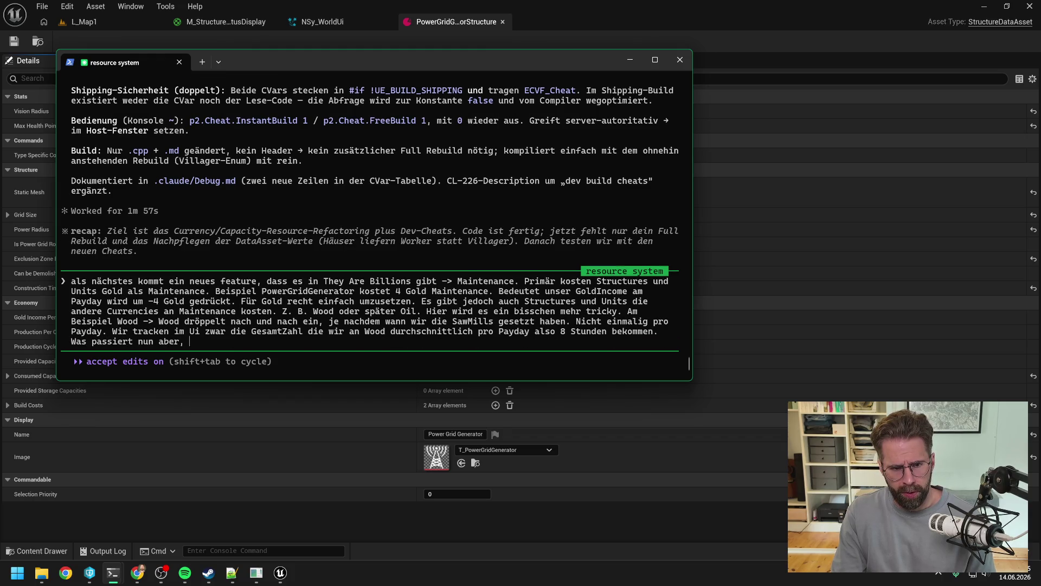
text(wenn wir etwas haben)
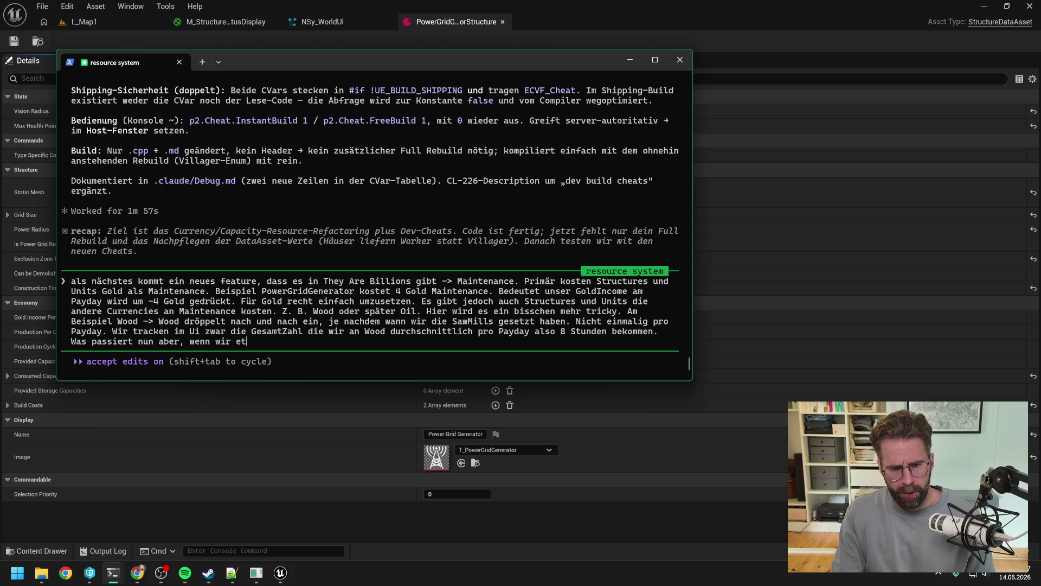
text(, dass)
text( -4 Wood an M)
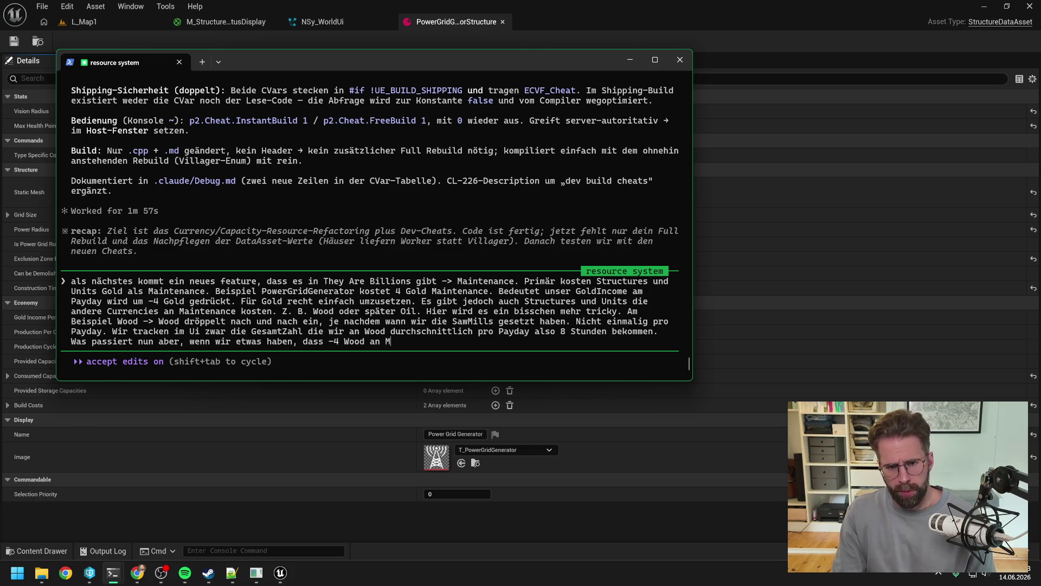
text(aintenc)
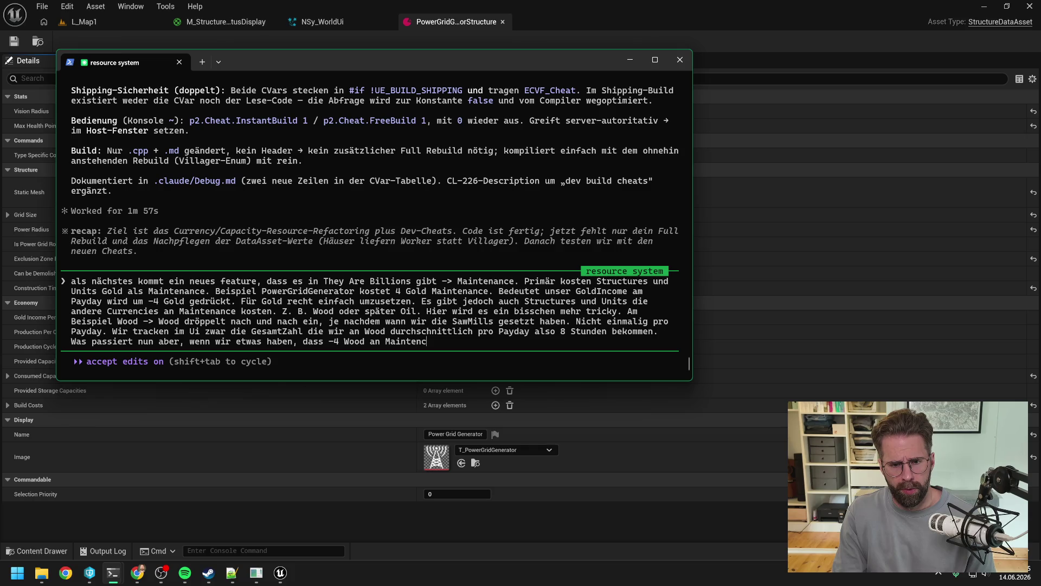
text(ance)
key(BackSpace)
key(BackSpace)
key(BackSpace)
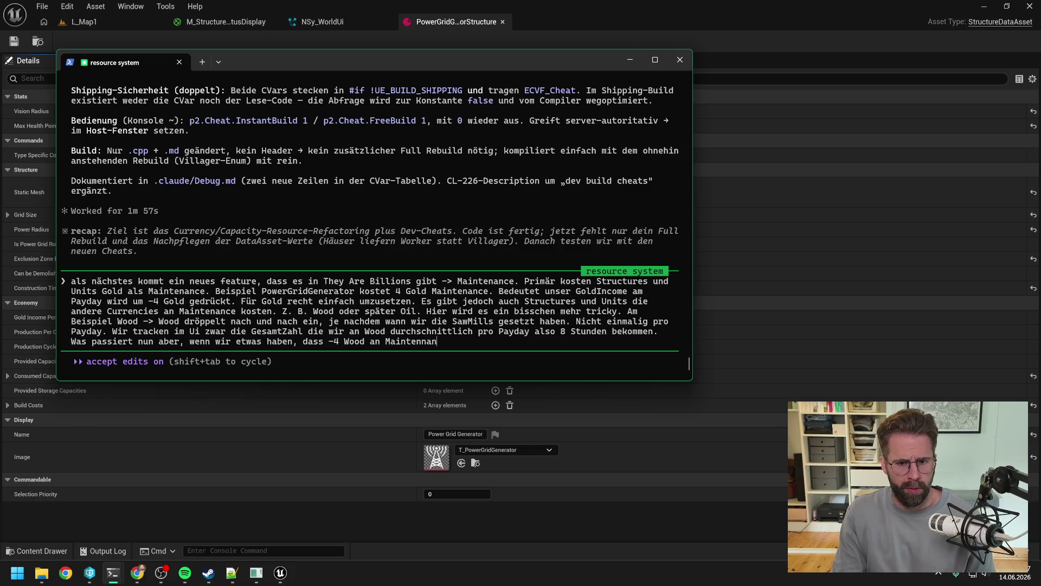
text(ance frisst.)
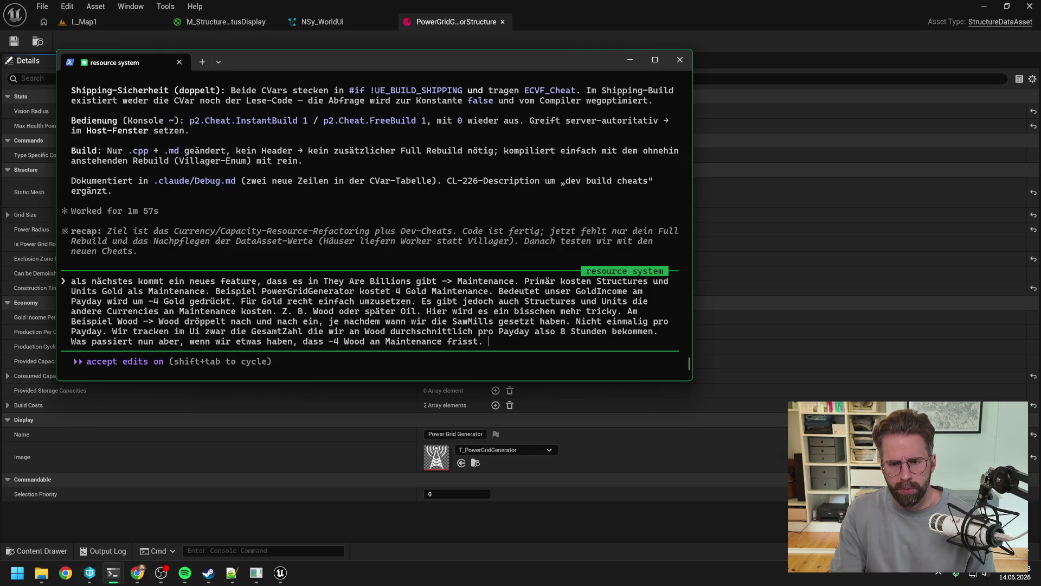
text(W)
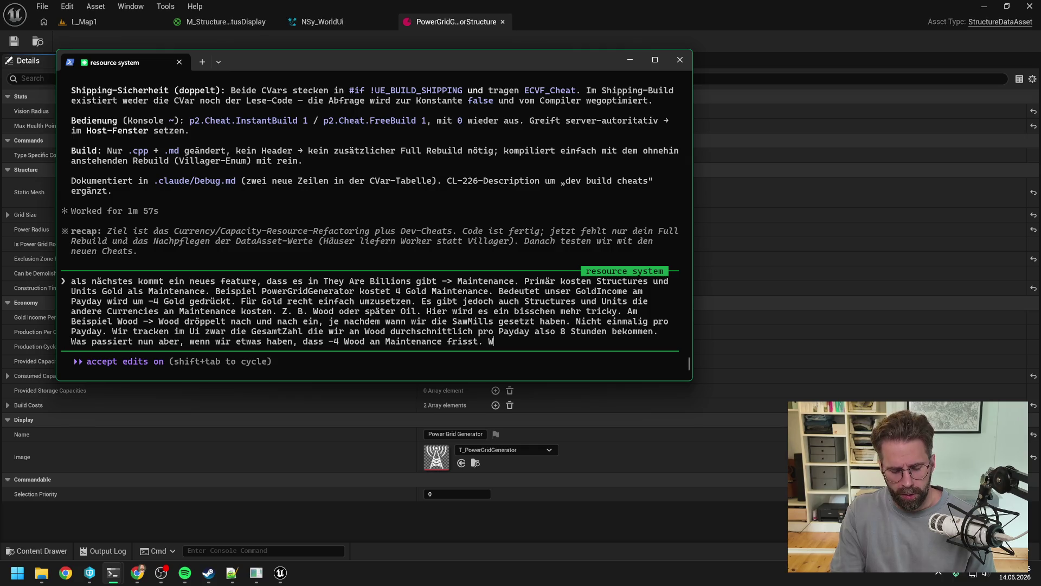
text(ir haben ja nun )
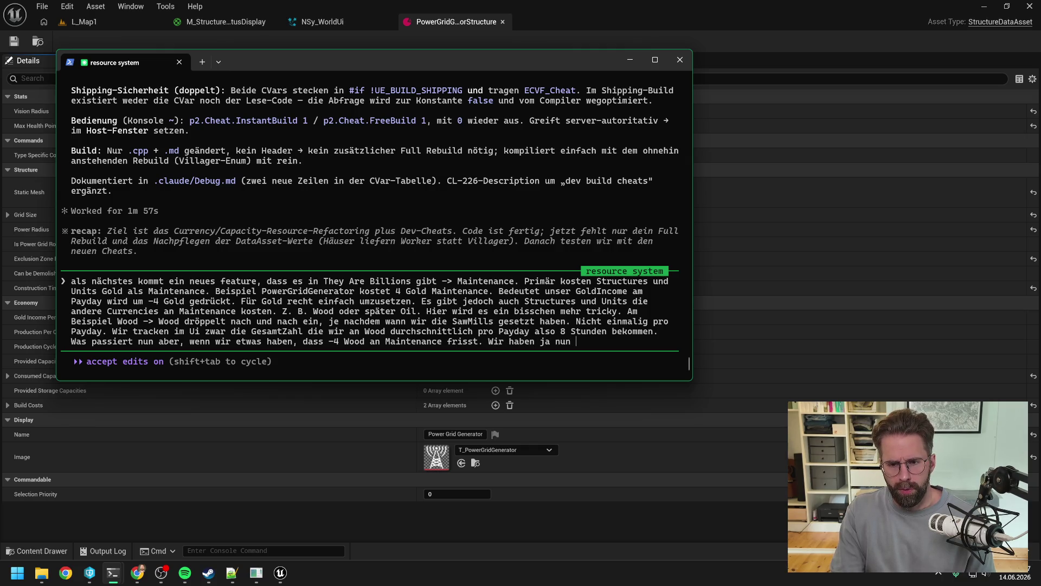
text(sehr viele)
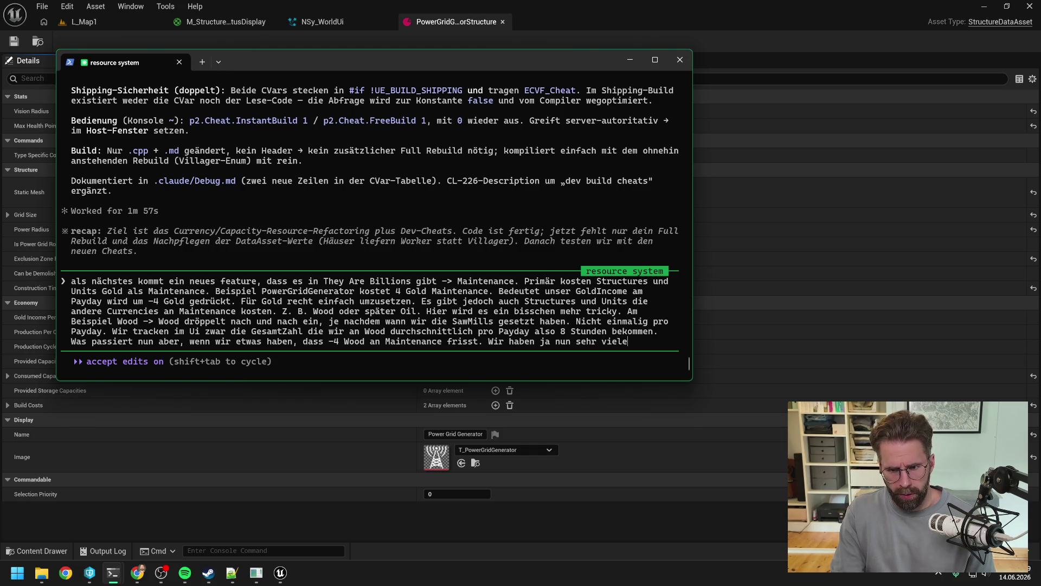
text( Sawmills)
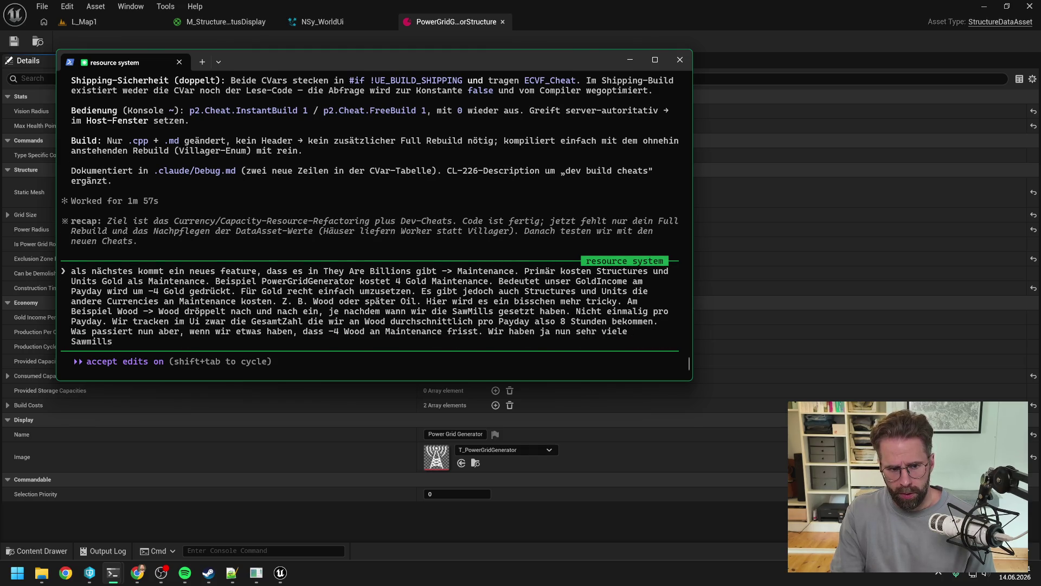
text(, die ihre eigene prod)
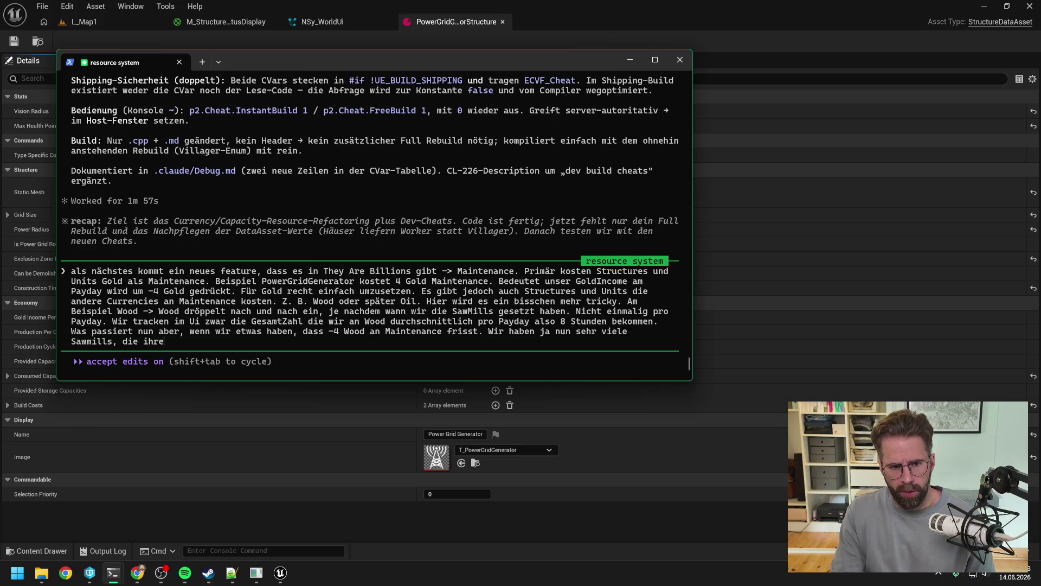
text(ucti)
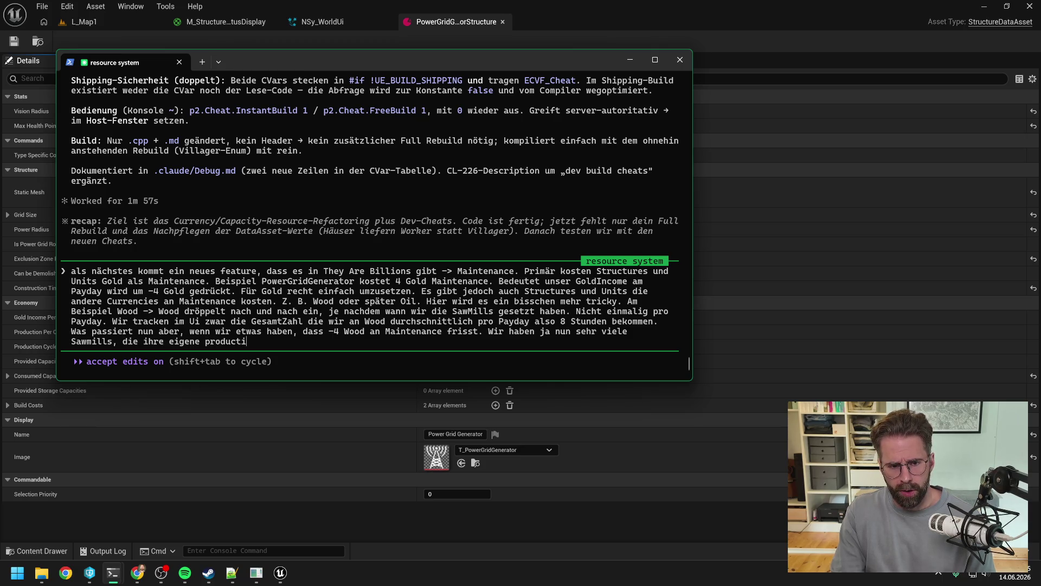
text(on lenken. Wer bekommt nun)
text( d)
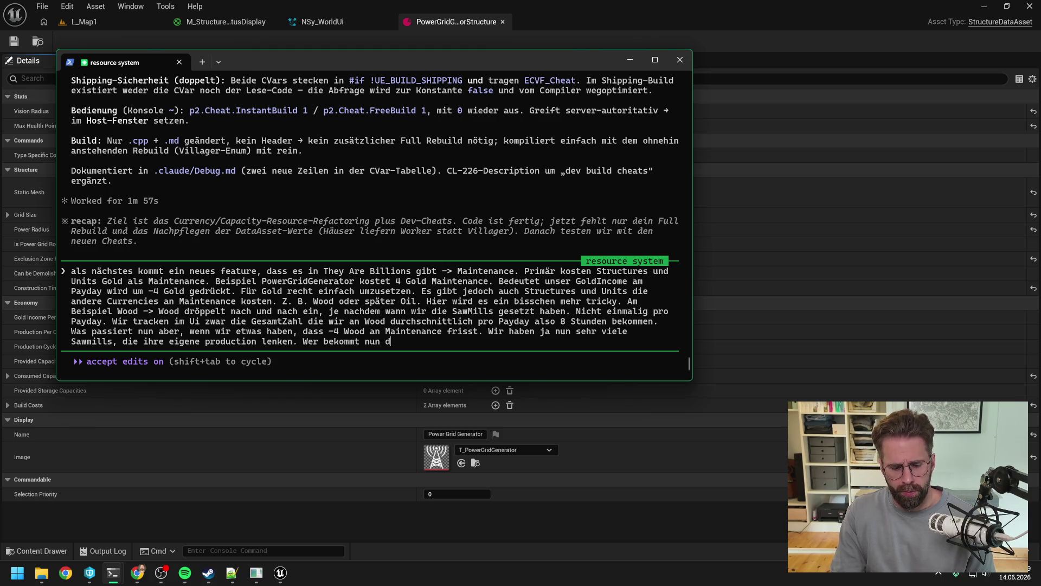
text(ie -4? Vers)
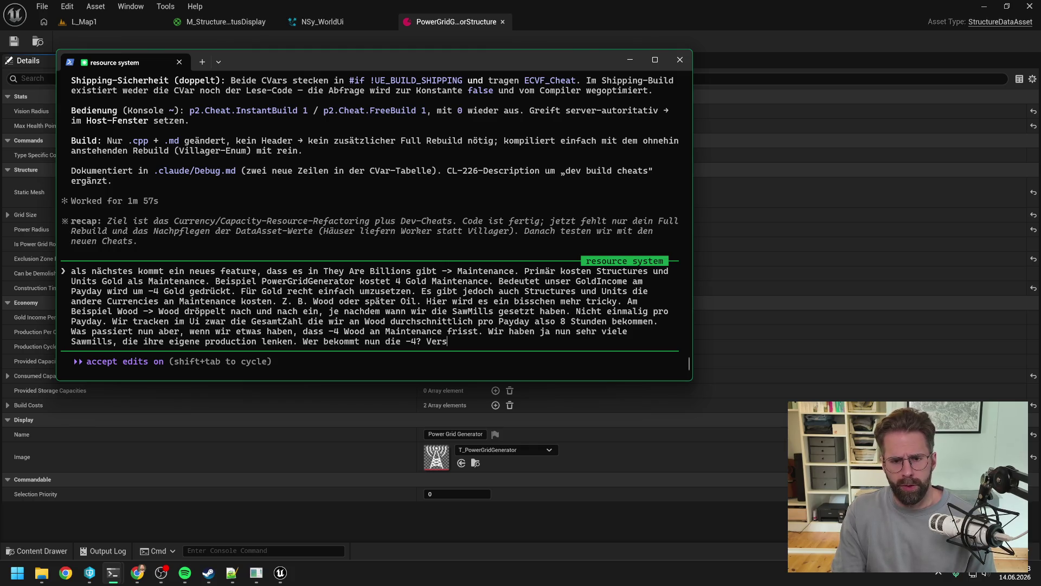
text(tehst du das Problem und wie würdest du das angehen?)
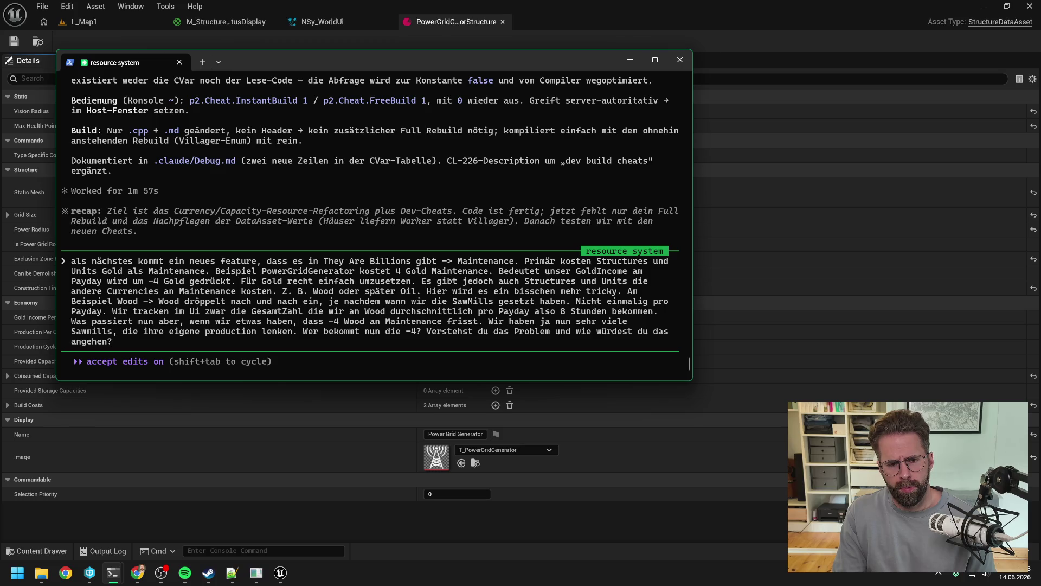
key(Return)
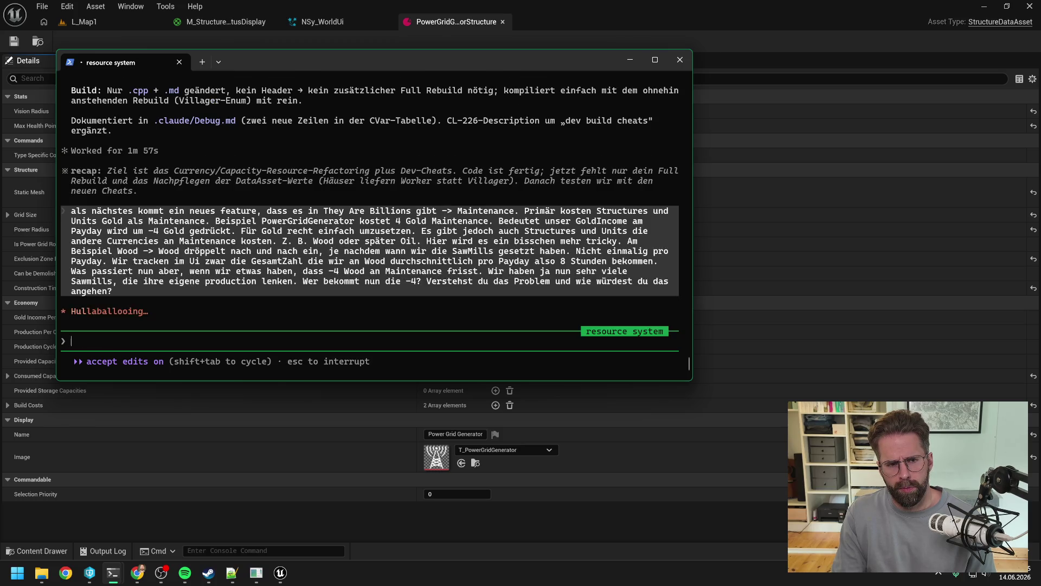
Switch to the Production Bar Claude session and read its pixel-border and half-height bar plan.
mouse_move(115, 574)
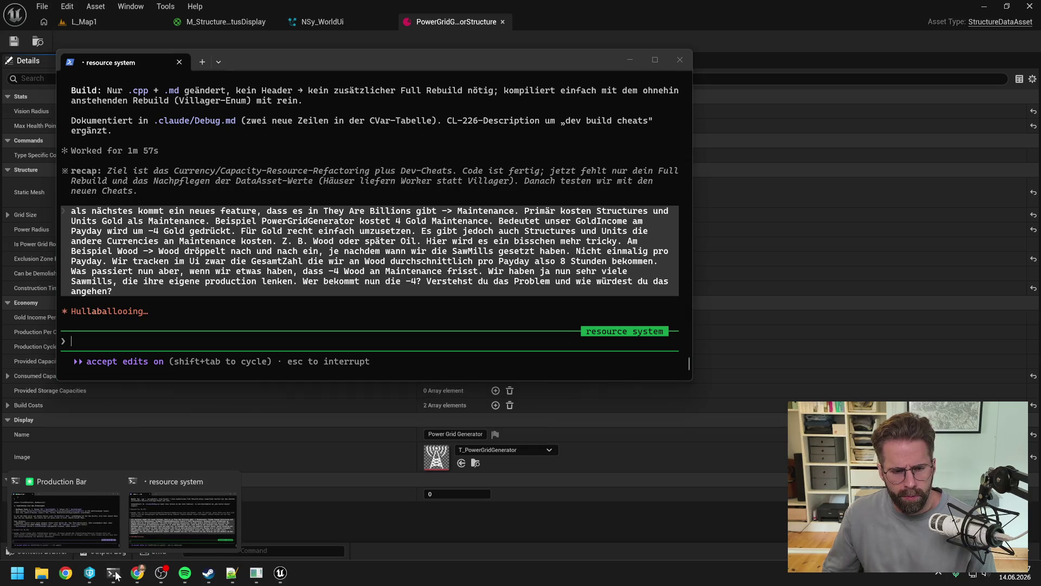
click(109, 515)
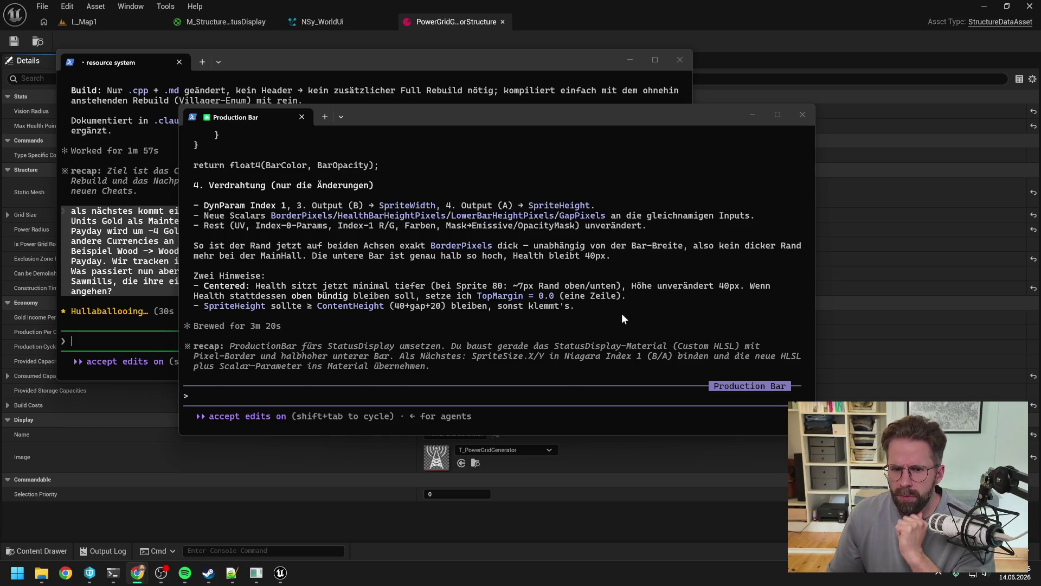
scroll(618, 320, up, 10)
scroll(542, 325, up, 15)
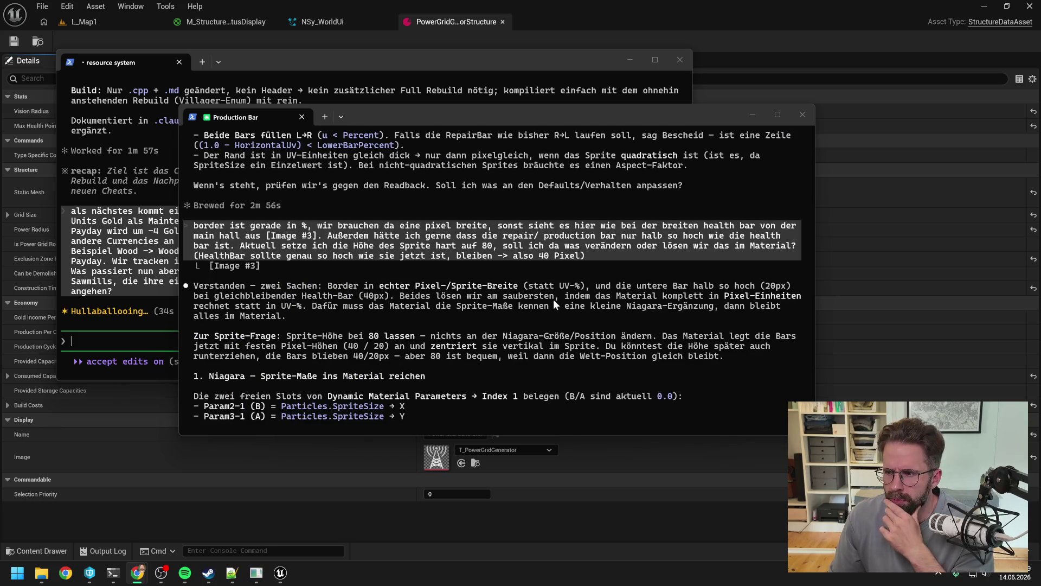
scroll(553, 299, down, 1)
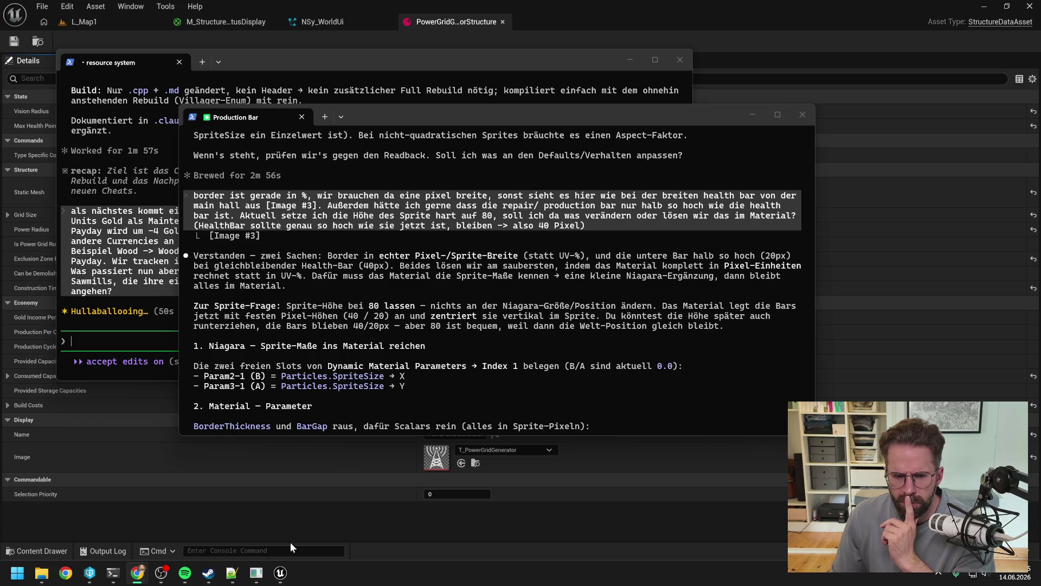
click(260, 580)
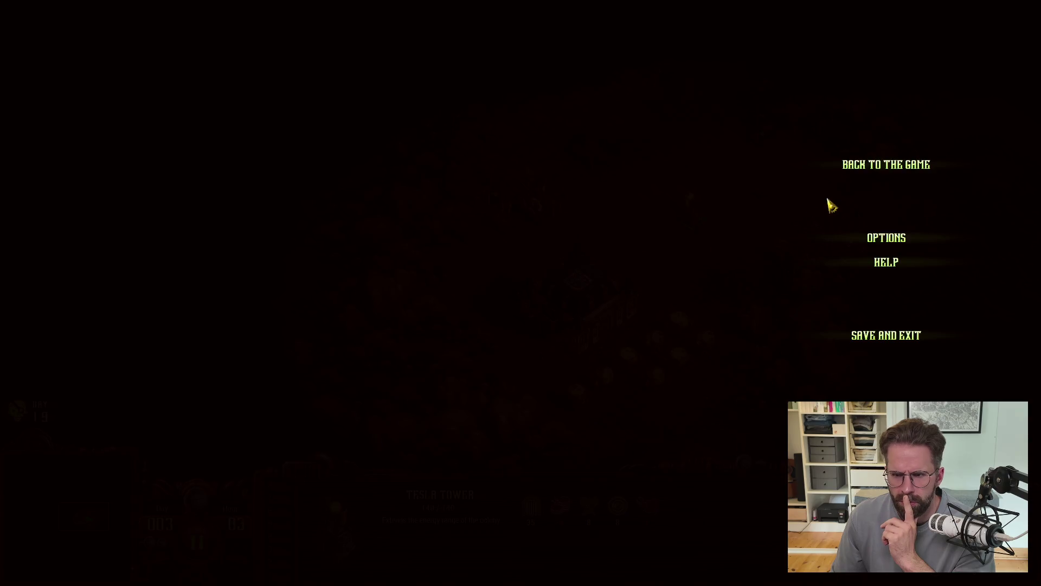
Resume They Are Billions, select the Ranger, pause, and box-select the Soldier unit.
click(869, 168)
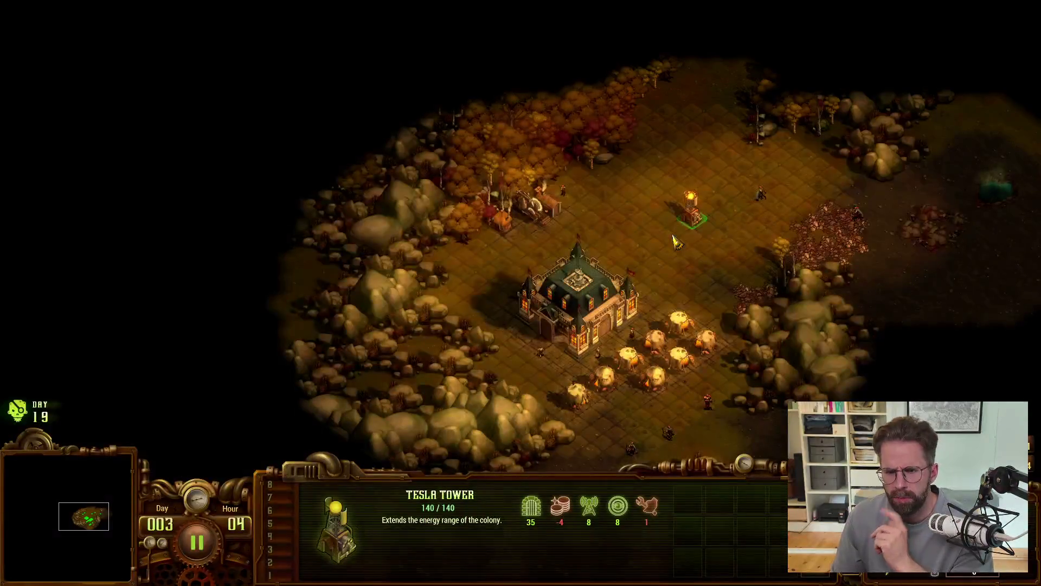
click(763, 194)
key(space)
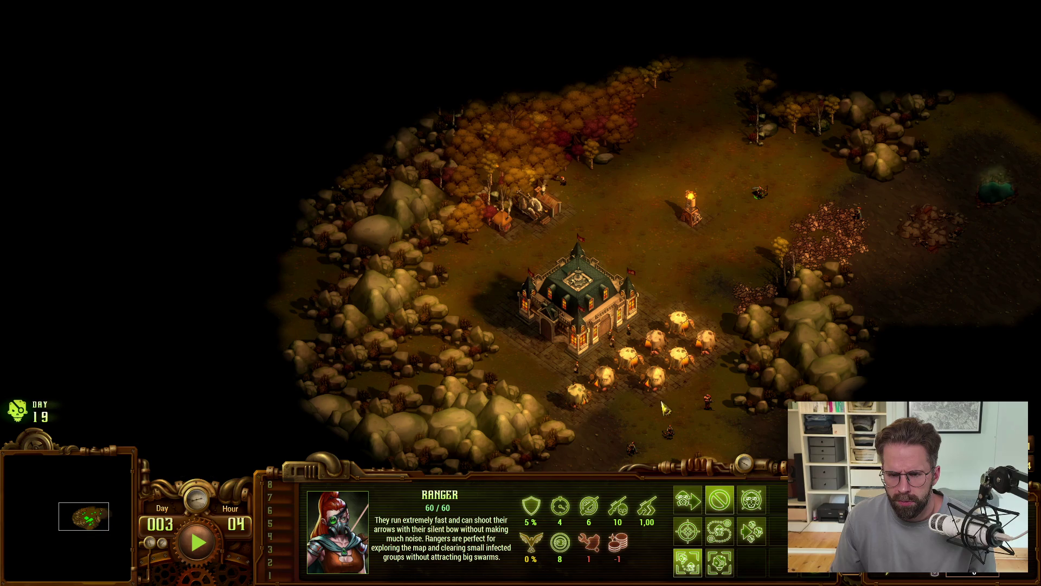
drag(666, 396, 728, 424)
mouse_move(618, 548)
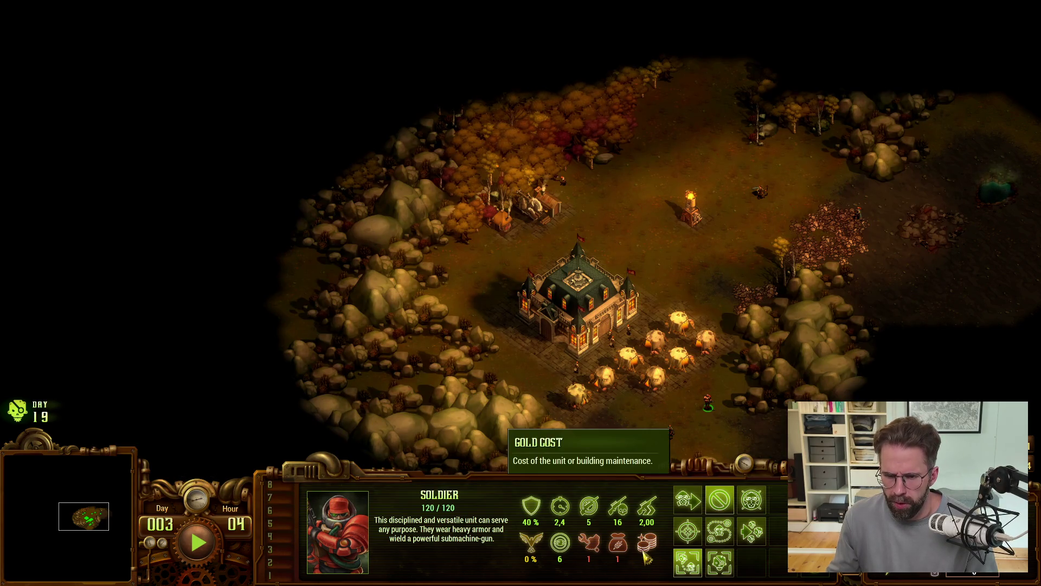
key(alt+Tab)
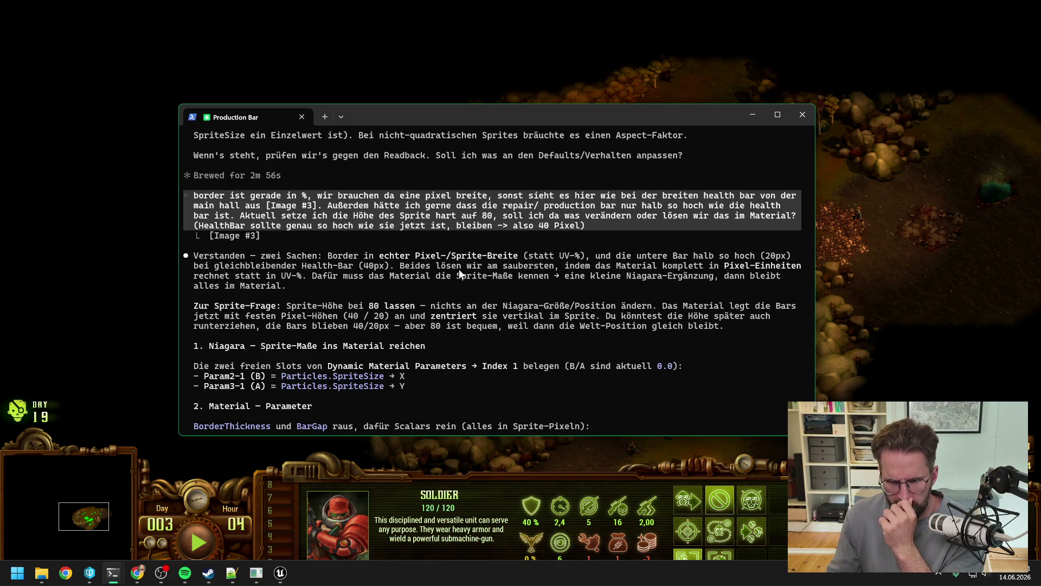
Scroll through Claude's Node/Default parameter table for pixel borders and bar heights.
scroll(459, 273, down, 1)
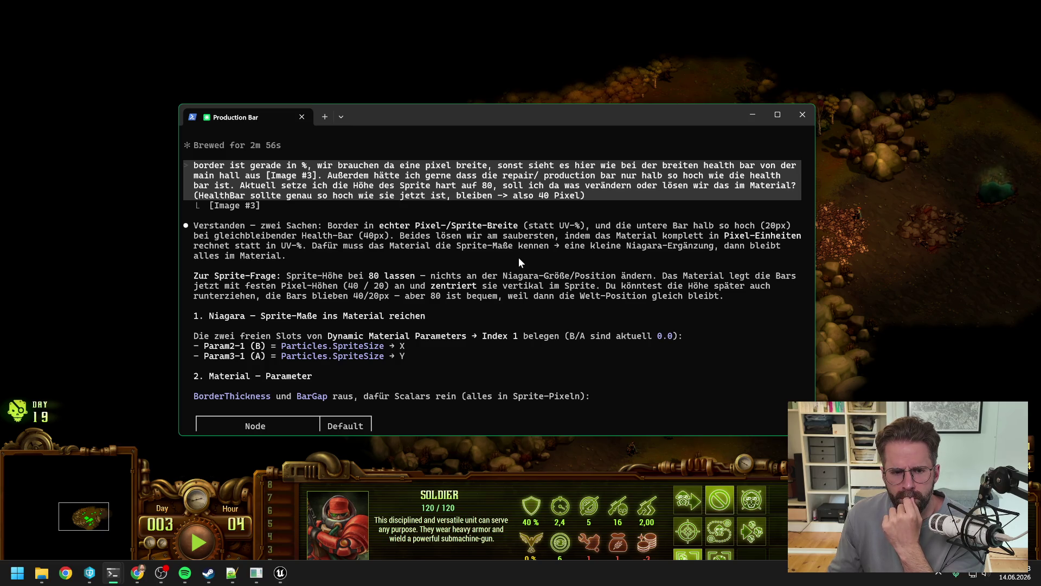
scroll(519, 263, down, 6)
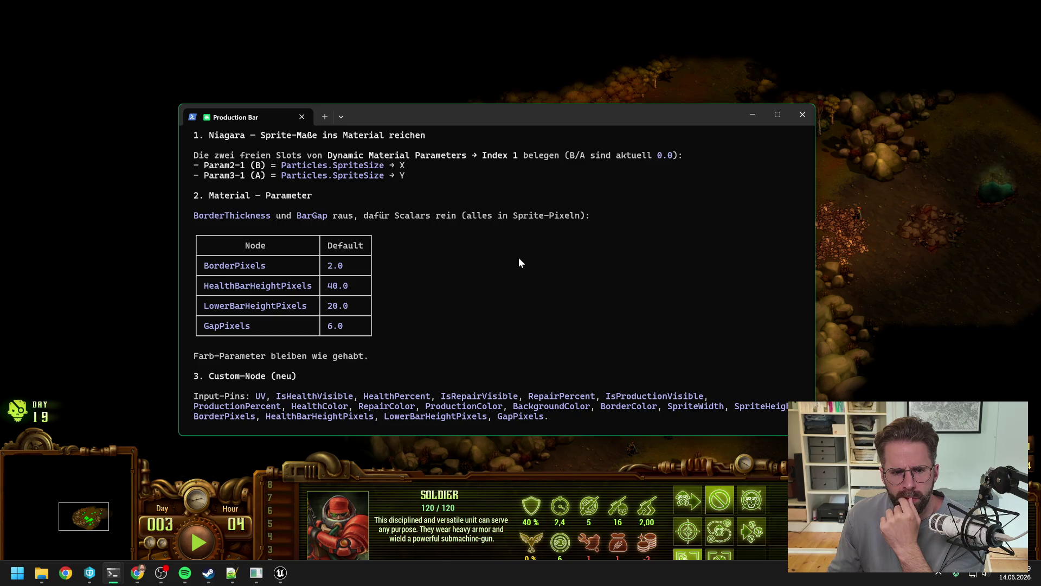
scroll(519, 262, down, 3)
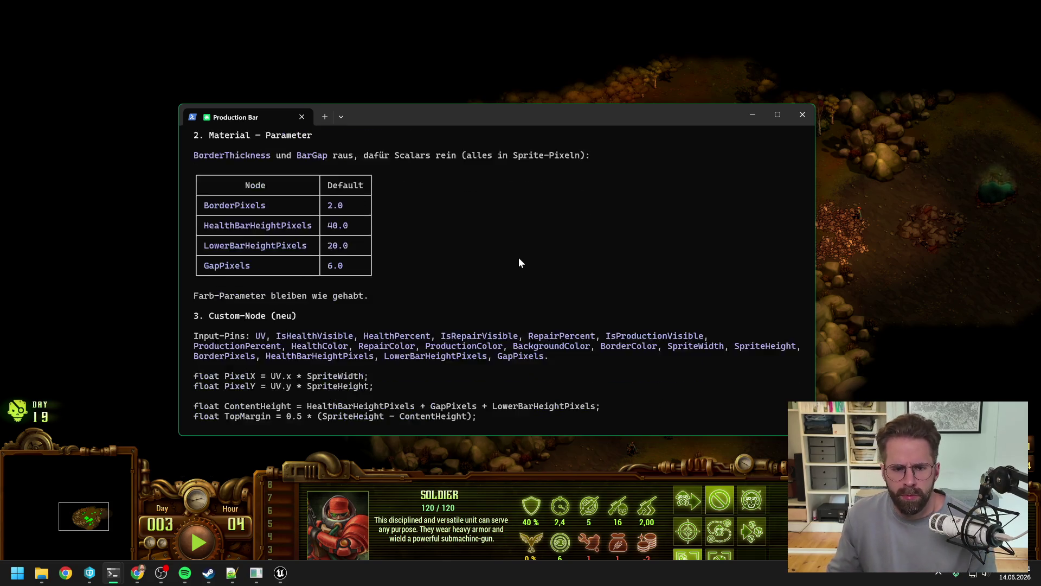
scroll(518, 262, up, 2)
click(752, 115)
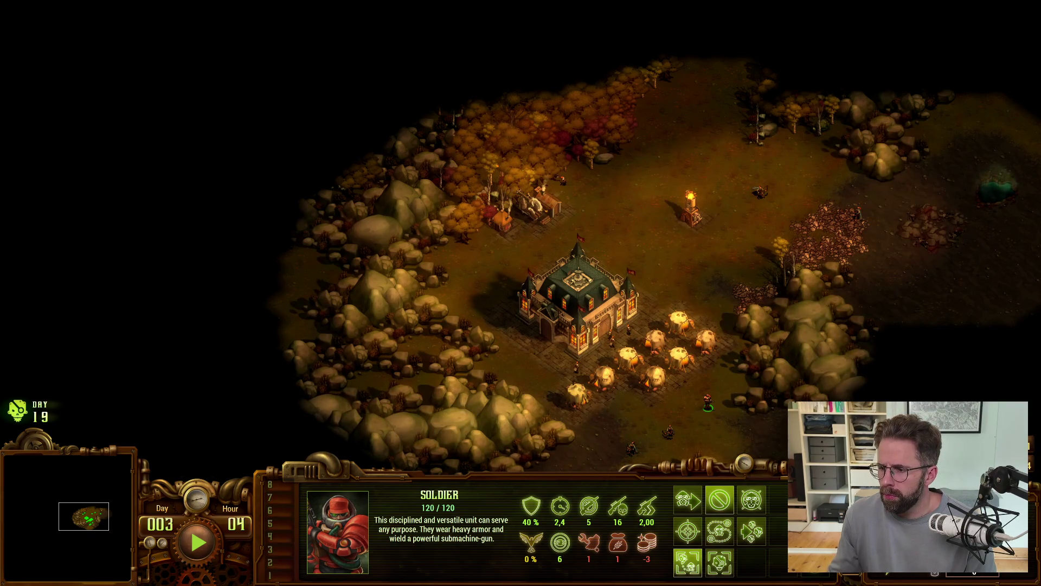
key(alt+Tab)
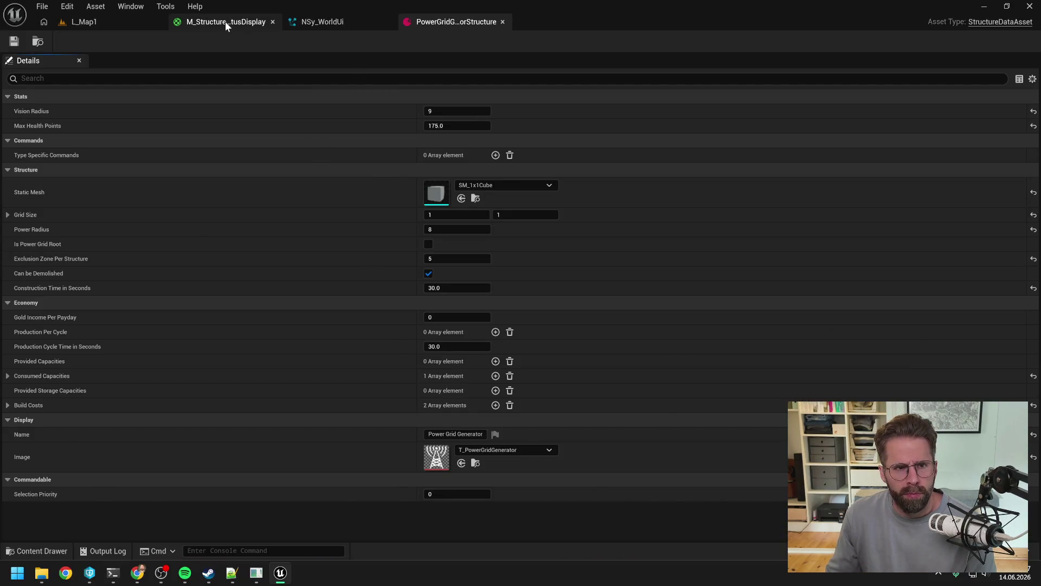
In M_StructureStatusDisplay, rename the BorderThickness parameter to BorderPixels.
click(226, 21)
scroll(673, 218, down, 1)
mouse_move(662, 212)
mouse_down()
mouse_move(628, 87)
mouse_move(649, 171)
mouse_up()
scroll(628, 87, down, 3)
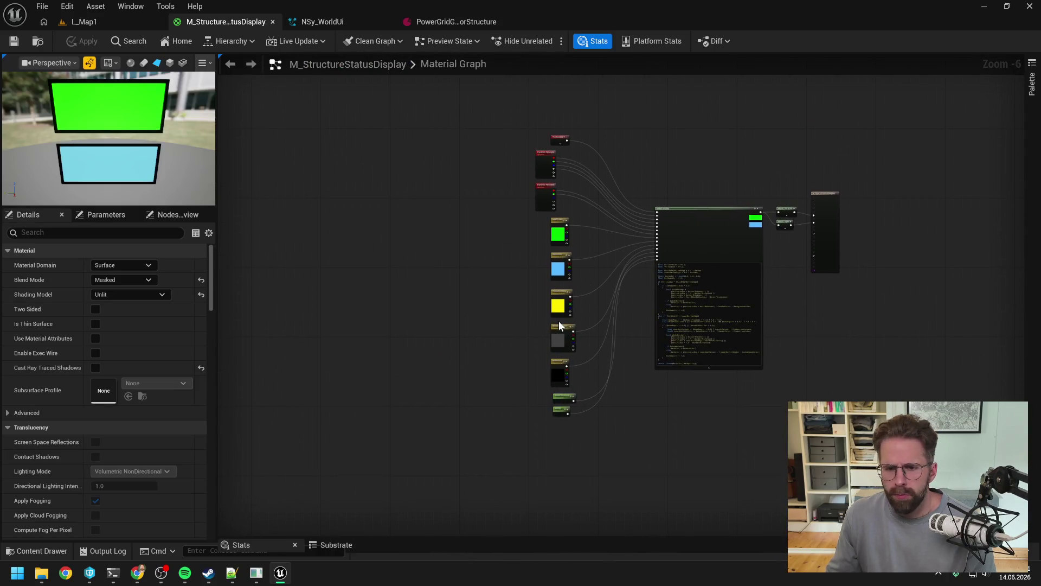
scroll(559, 323, up, 3)
drag(513, 287, 419, 151)
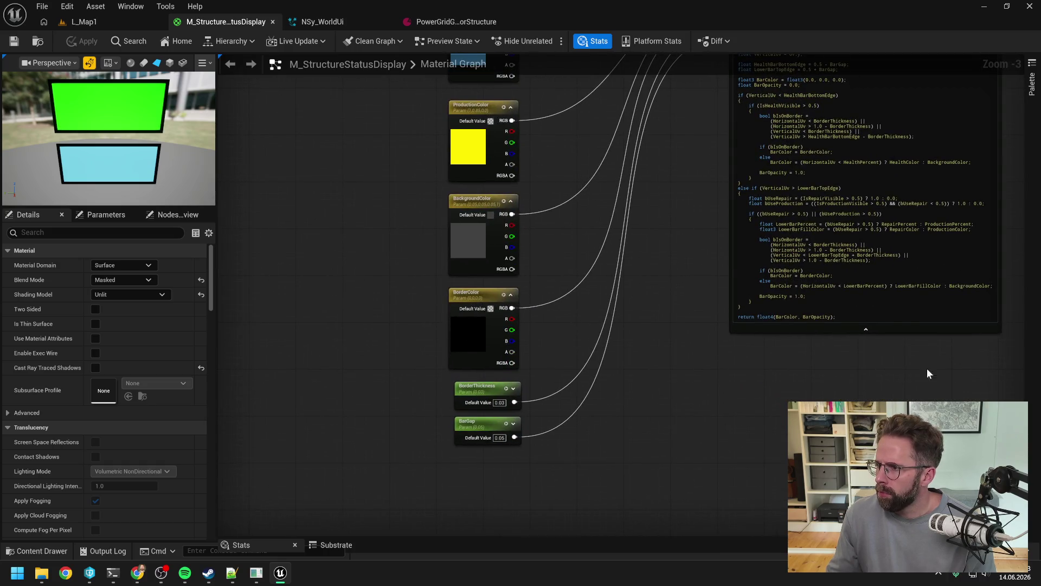
scroll(482, 419, up, 3)
click(482, 377)
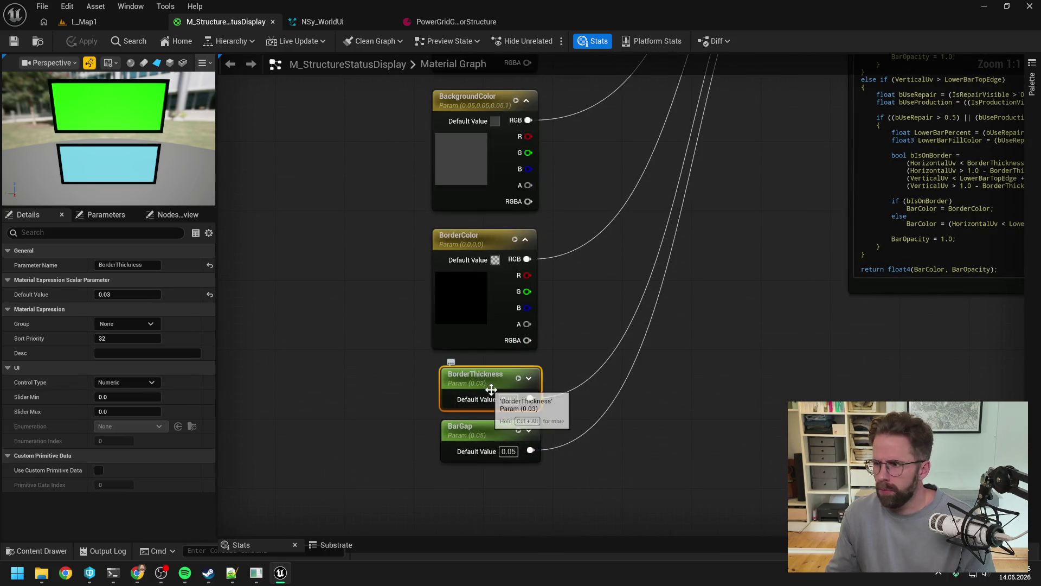
double_click(491, 389)
text(Bord)
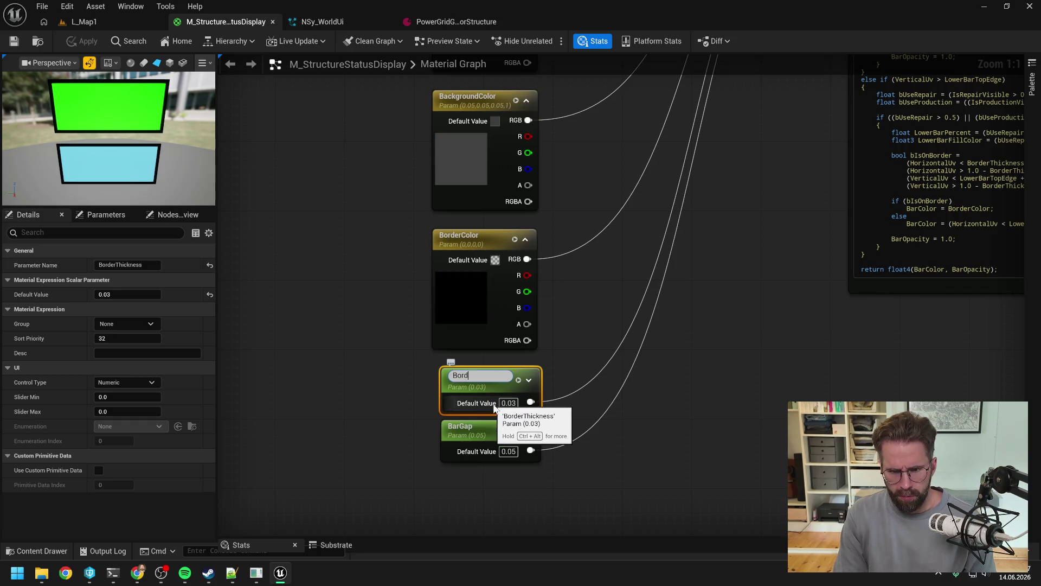
text(erPixels)
key(Return)
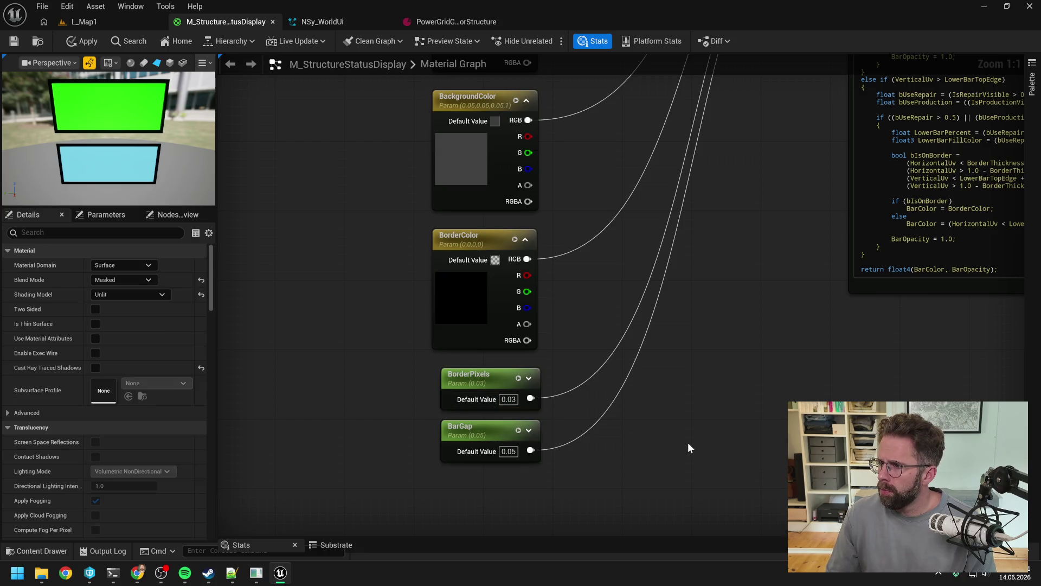
Rename the BarGap parameter to HealthBarHeightPixels.
click(473, 428)
double_click(473, 428)
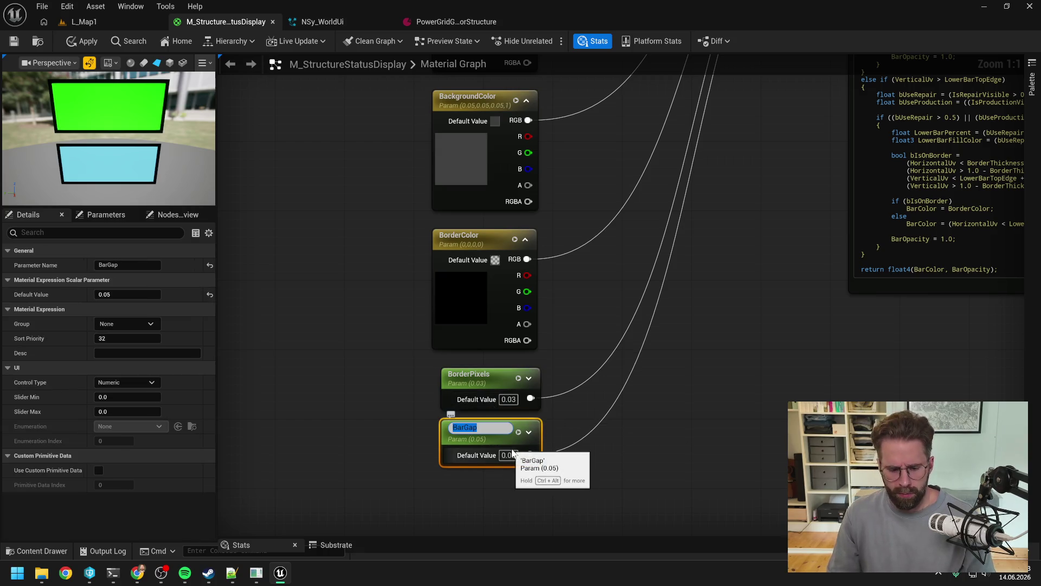
text(HealthBarHeightPixels)
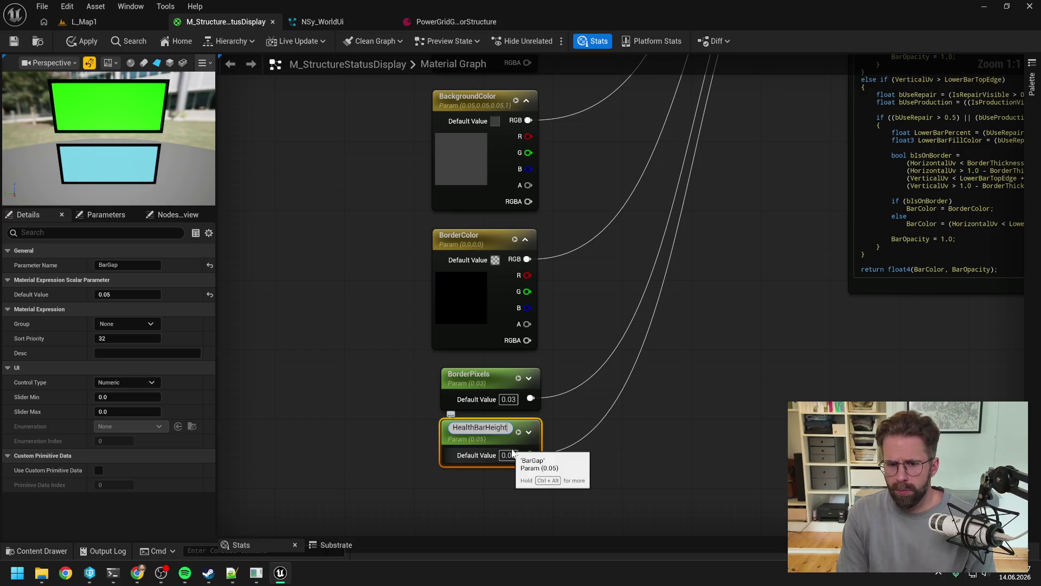
key(Return)
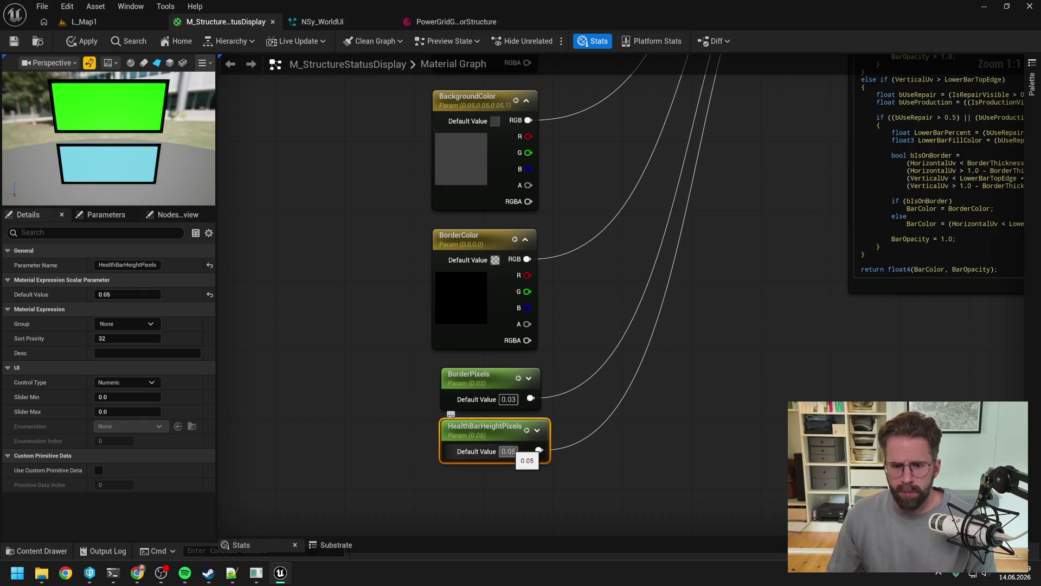
Add a constant converted to a scalar parameter named LowerBarHeightPixels, aligned below the others.
click(468, 454)
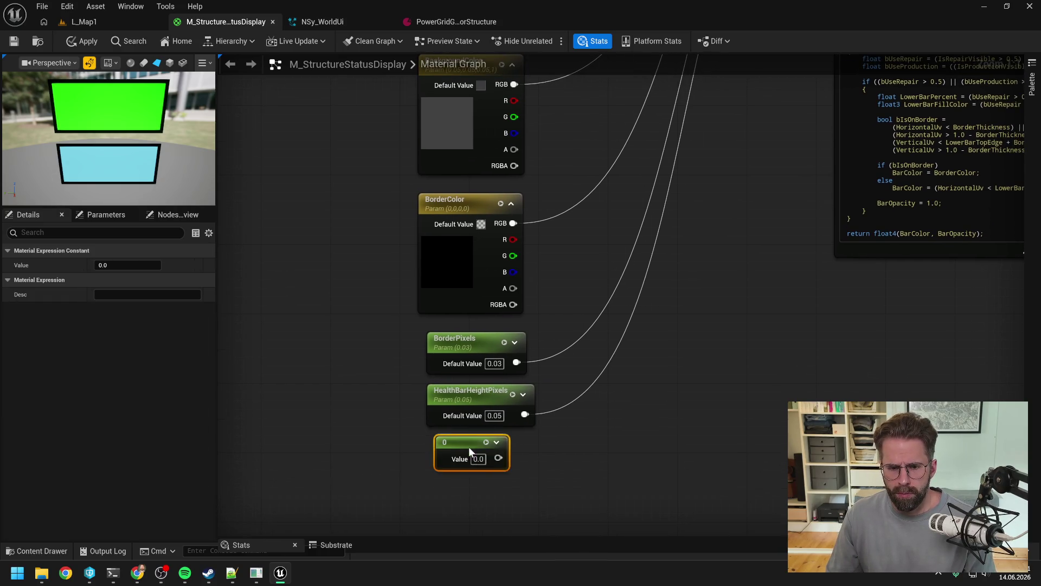
right_click(467, 446)
click(520, 184)
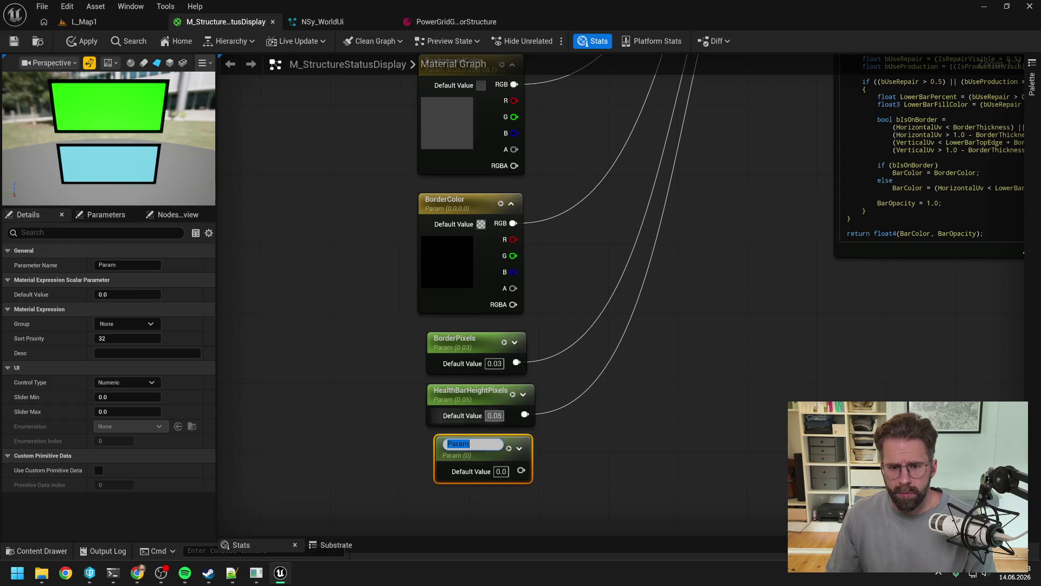
text(LowerBar)
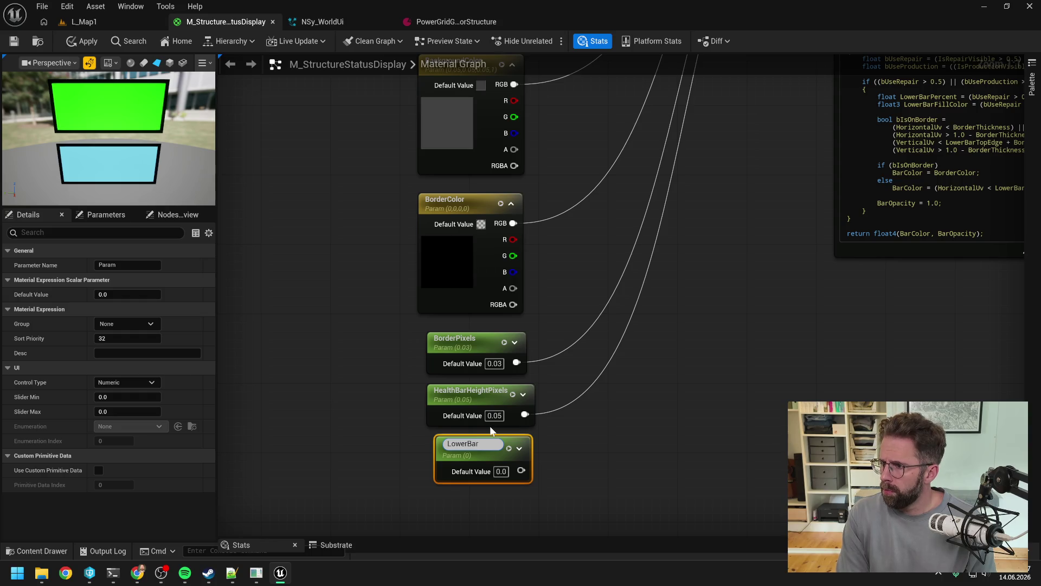
text(HeightPixels)
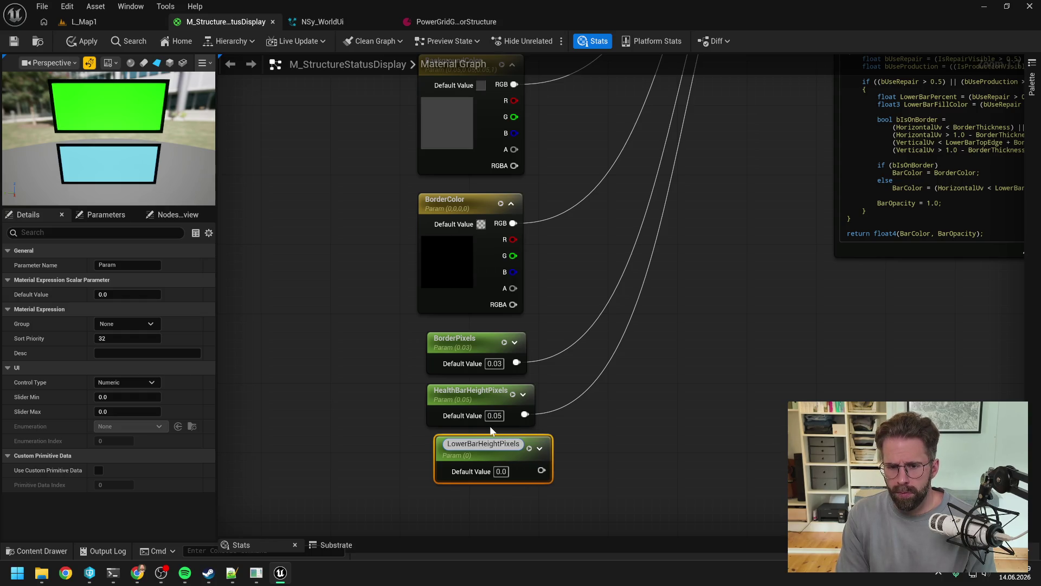
key(Return)
drag(482, 450, 476, 450)
Add a second scalar parameter named GapPixels and move it under the other parameters.
click(473, 451)
right_click(488, 461)
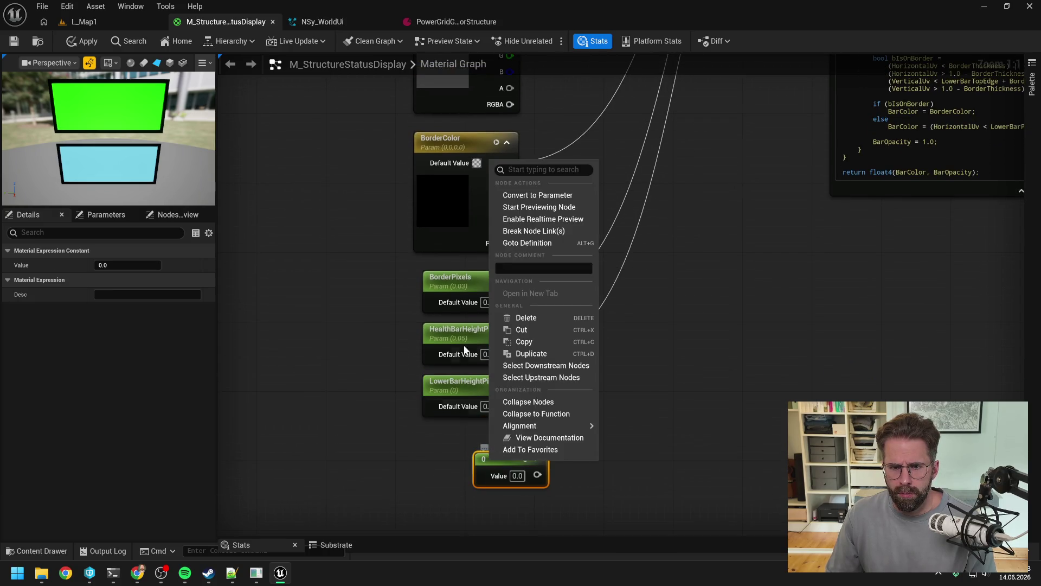
click(528, 196)
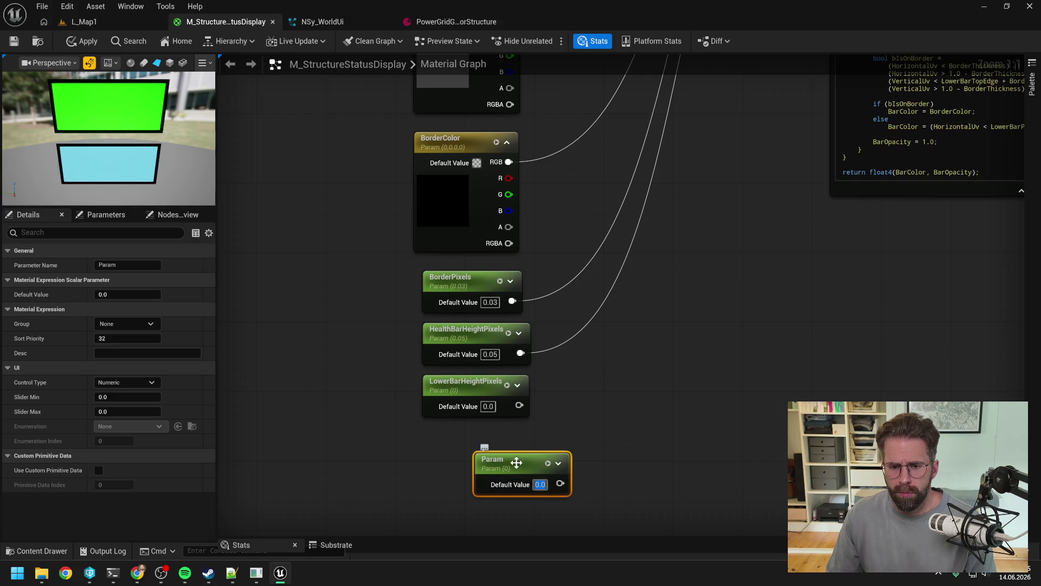
double_click(516, 462)
text(Gap)
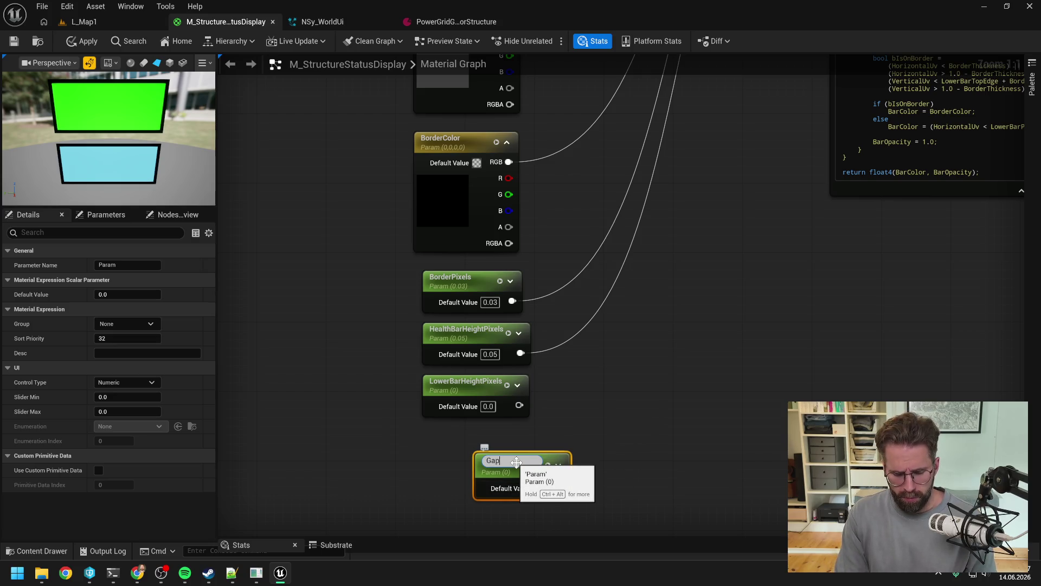
text(Pixels)
key(Return)
mouse_move(513, 466)
mouse_down()
mouse_move(470, 439)
mouse_move(463, 450)
mouse_up()
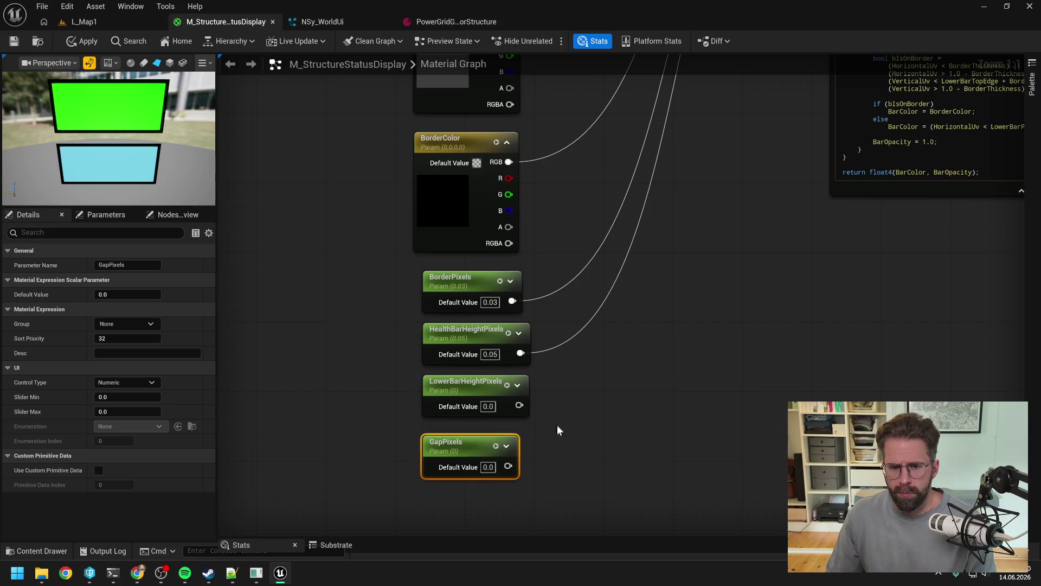
click(607, 423)
click(490, 302)
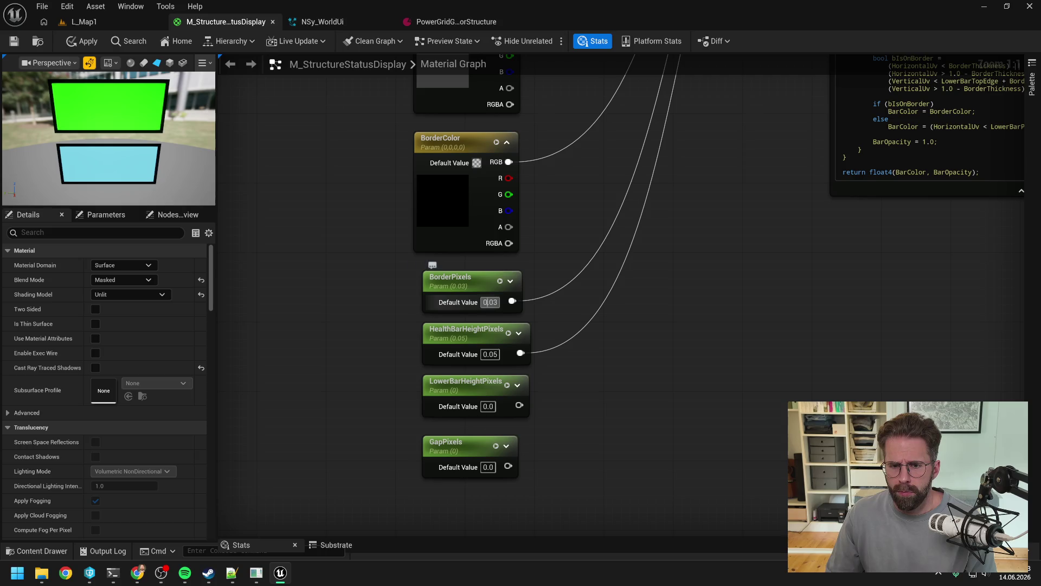
Set BorderPixels default to 2 and HealthBarHeightPixels default to 40.
text(2)
key(Return)
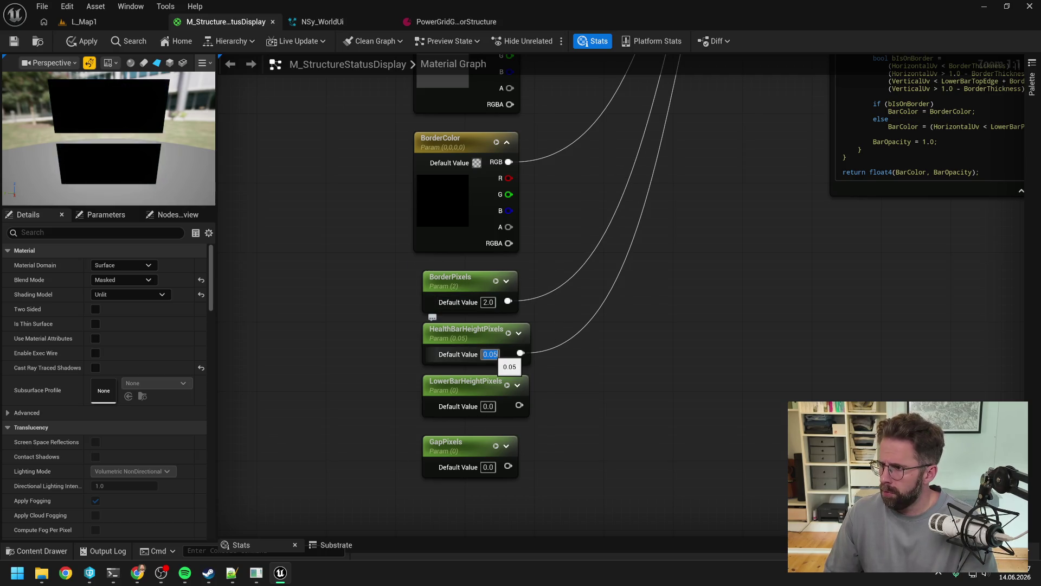
click(490, 354)
text(40)
Set LowerBarHeightPixels default to 20 and GapPixels default to 6.
click(489, 406)
text(20)
key(Return)
click(488, 467)
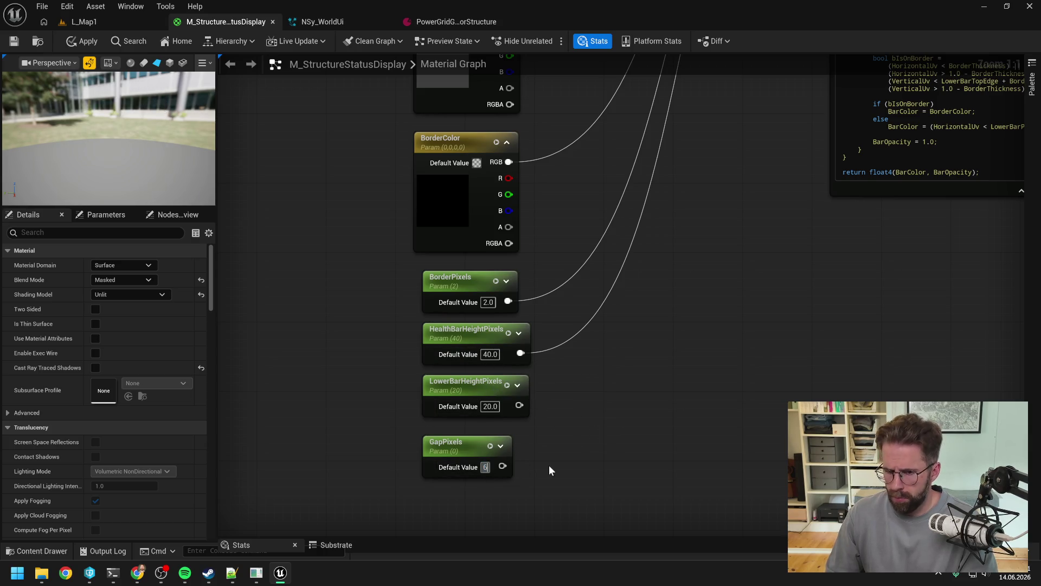
text(6)
key(Return)
scroll(547, 459, down, 1)
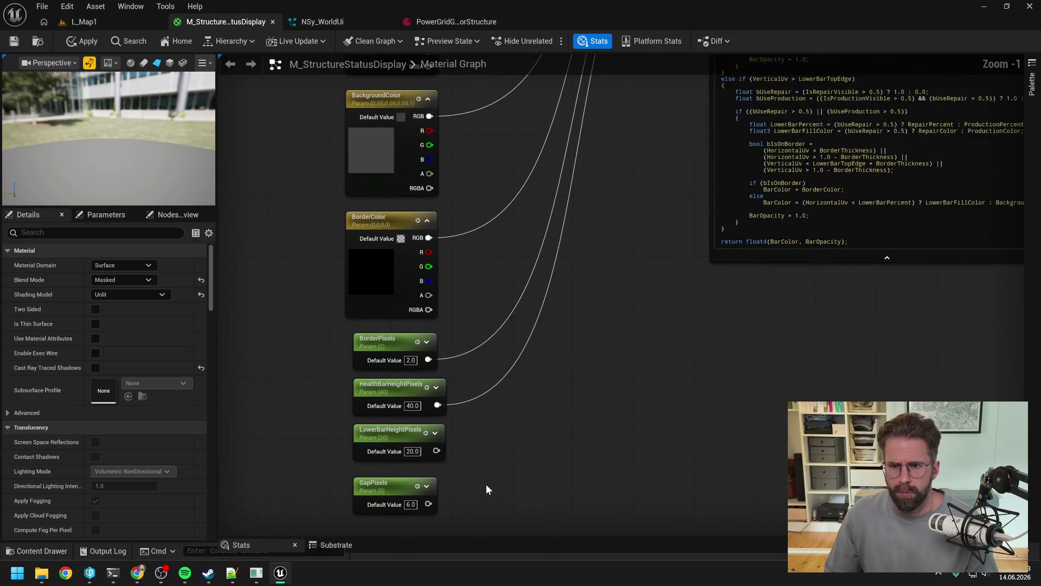
scroll(547, 453, down, 1)
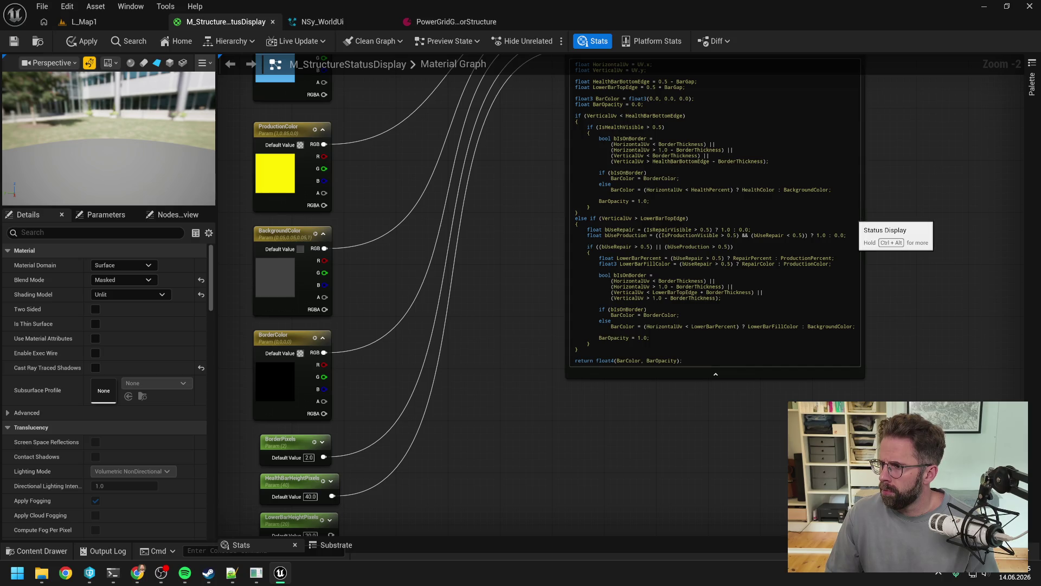
scroll(855, 232, up, 2)
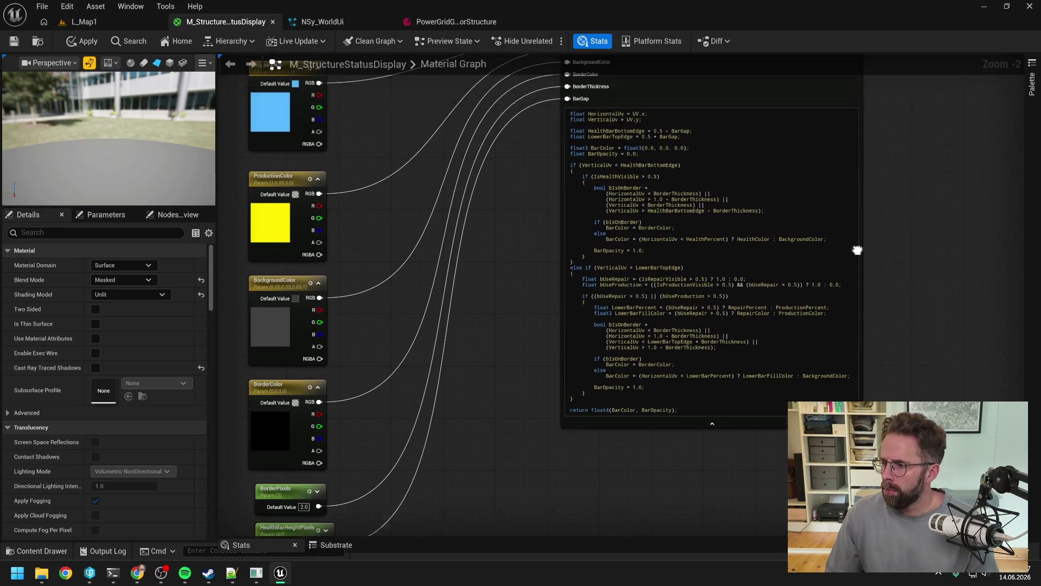
click(795, 102)
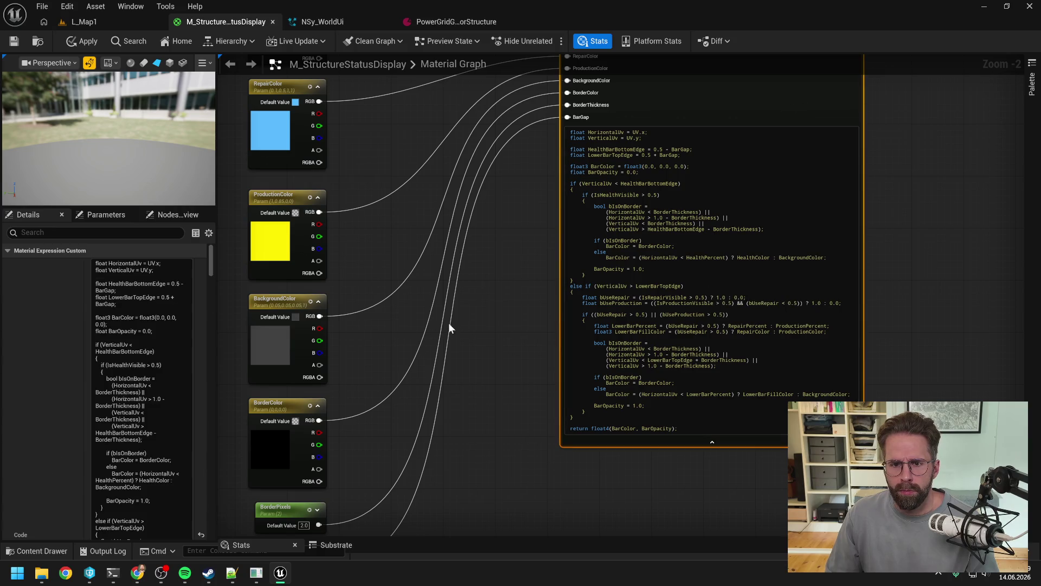
Rename the custom node's input 12 to SpriteWidth and input 13 to SpriteHeight.
drag(470, 297, 535, 338)
scroll(60, 359, down, 5)
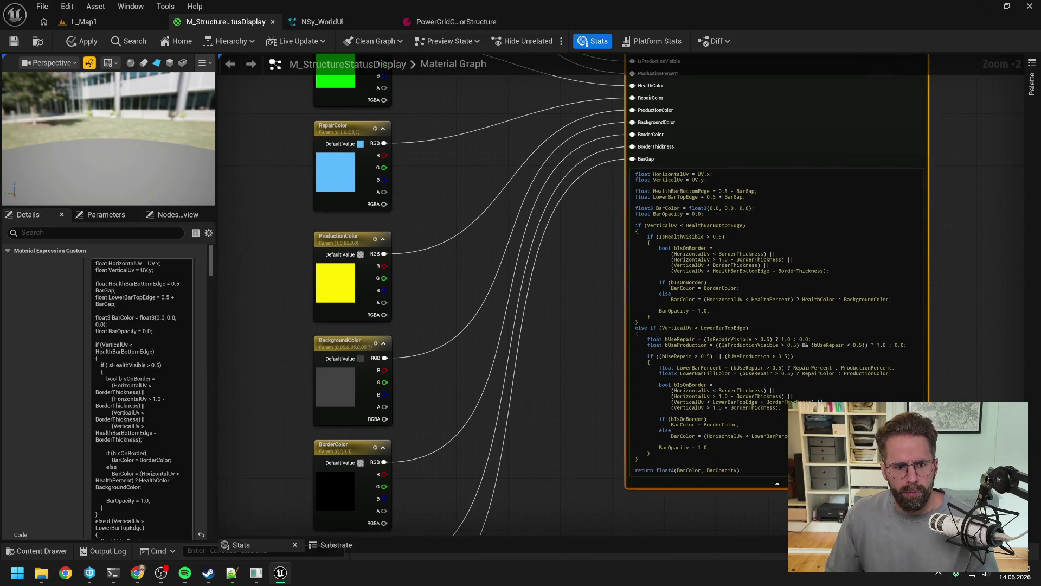
scroll(60, 360, down, 10)
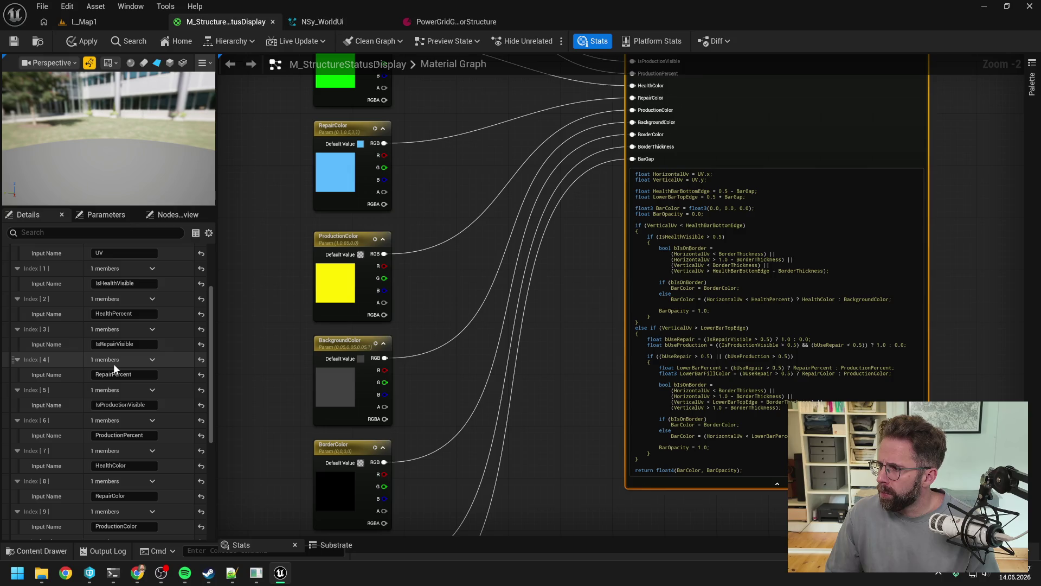
scroll(109, 365, down, 5)
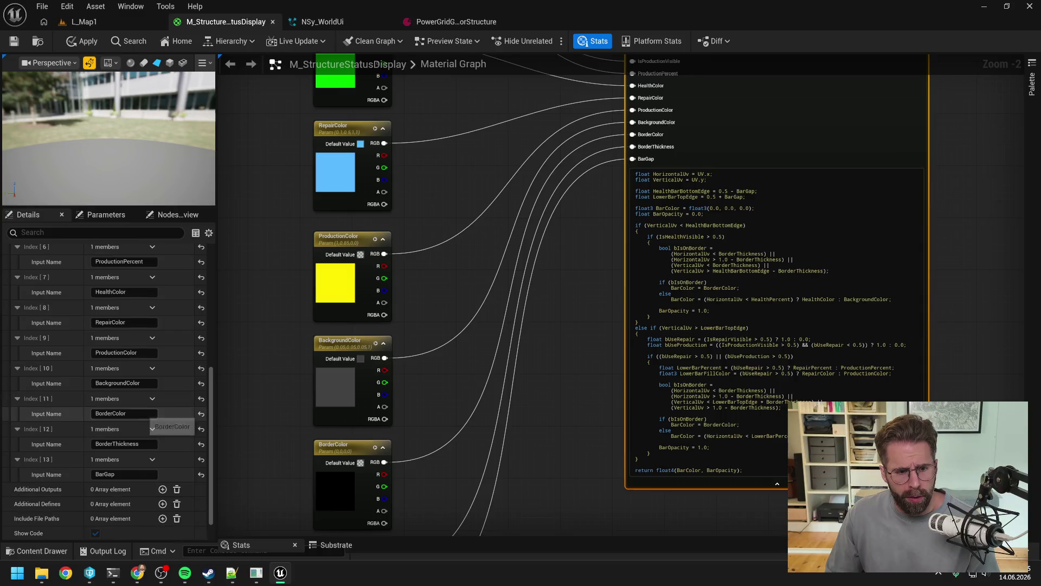
click(116, 443)
text(Sp)
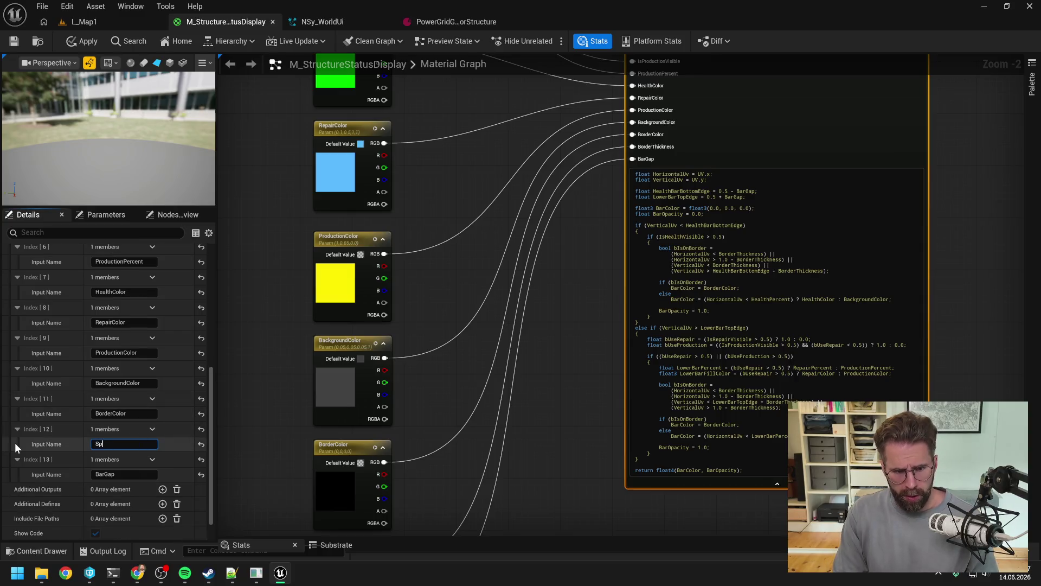
text(riteWidth)
key(Return)
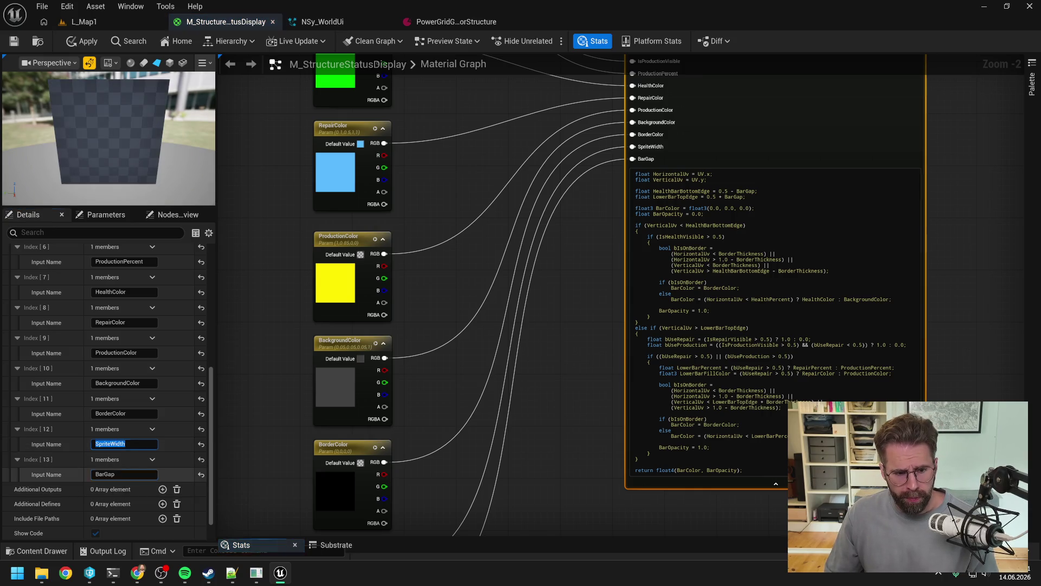
key(Tab)
text(SpriteHeight)
key(Return)
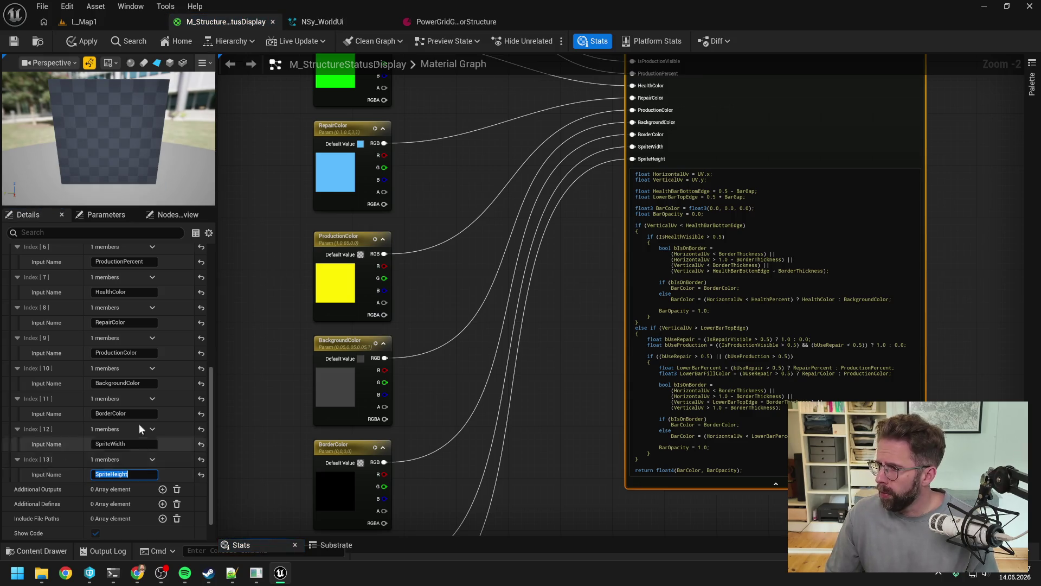
mouse_move(211, 399)
mouse_down()
mouse_move(214, 269)
mouse_move(210, 288)
mouse_move(208, 278)
mouse_up()
scroll(207, 278, down, 5)
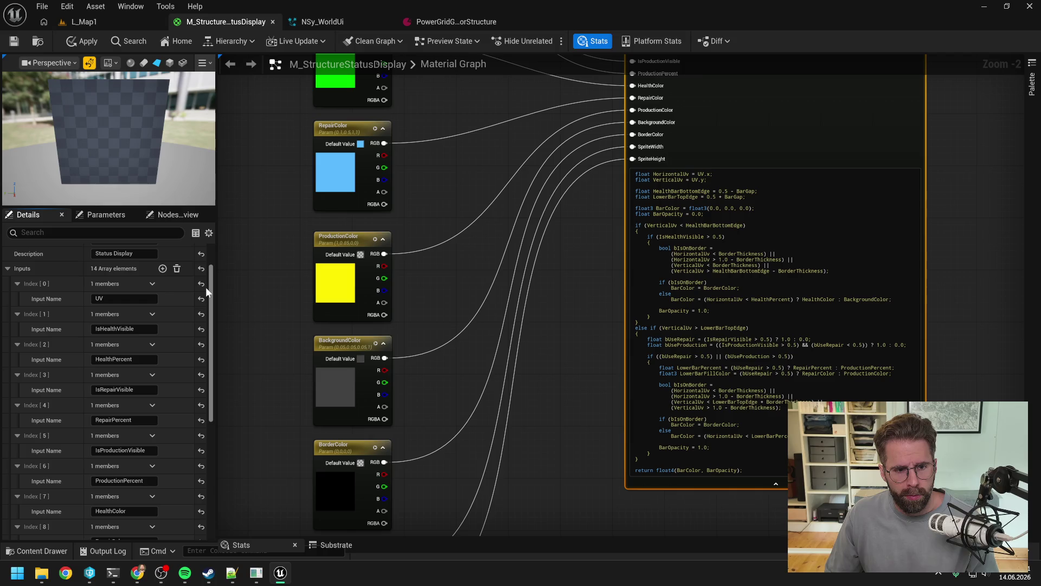
Add four new input slots, Index 14–17, to the Status Display custom node.
click(163, 269)
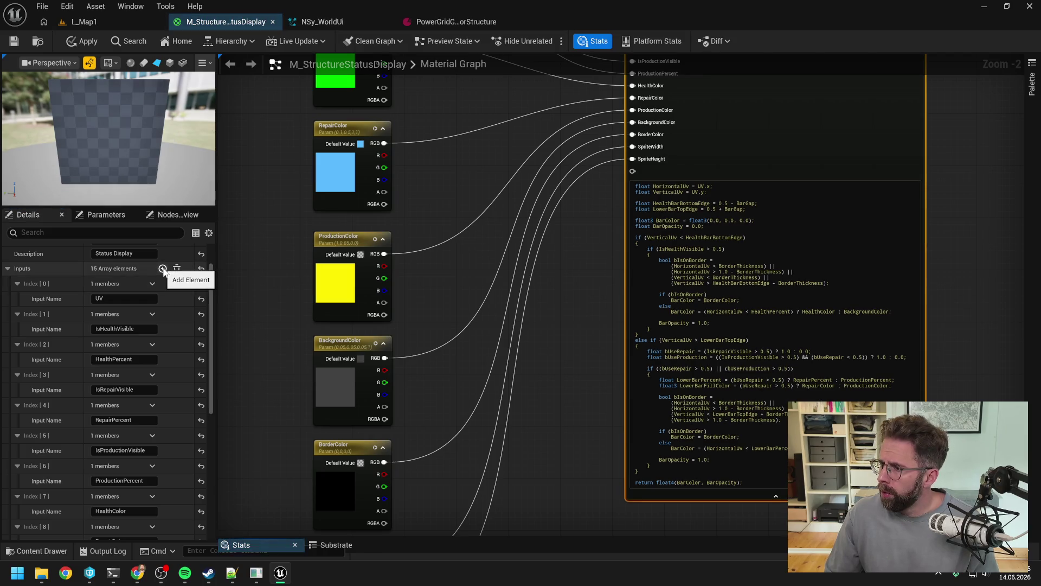
click(163, 269)
click(163, 269)
click(163, 269)
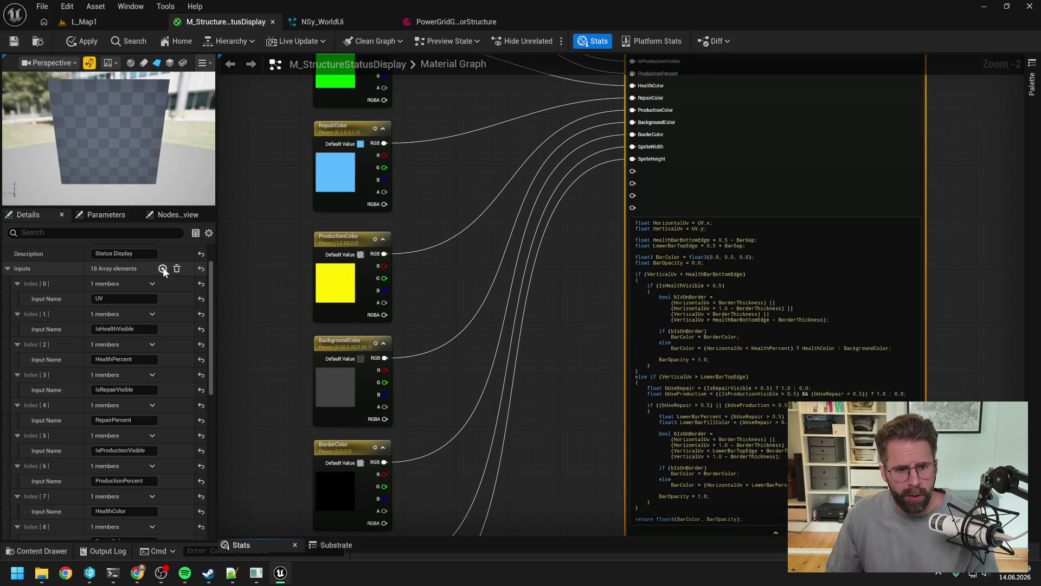
drag(210, 292, 214, 435)
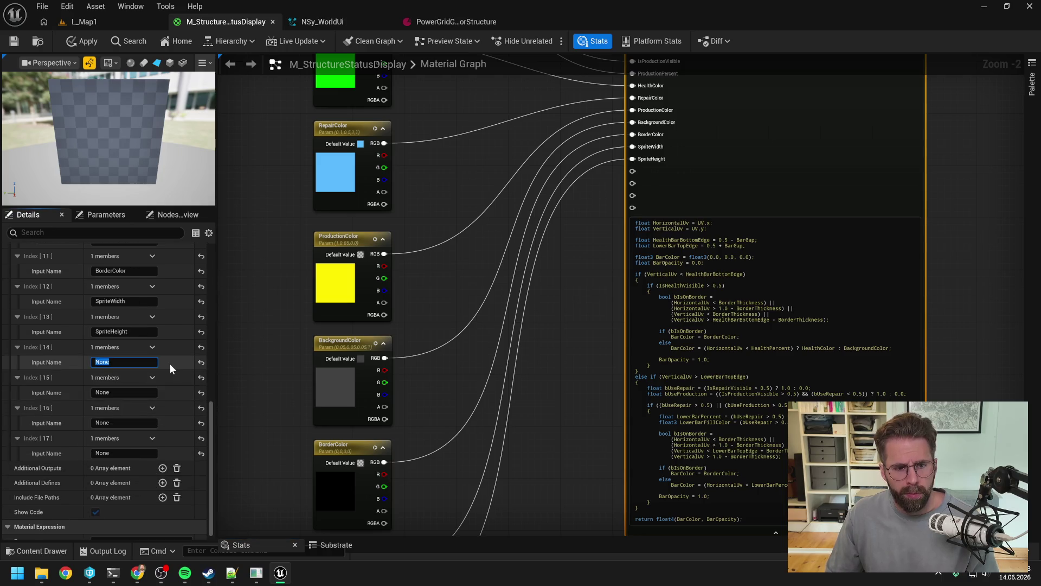
Name the new inputs BorderPixels, HealthBarHeightPixels, LowerBarHeightPixels and GapPixels.
text(BorderPixels)
key(Return)
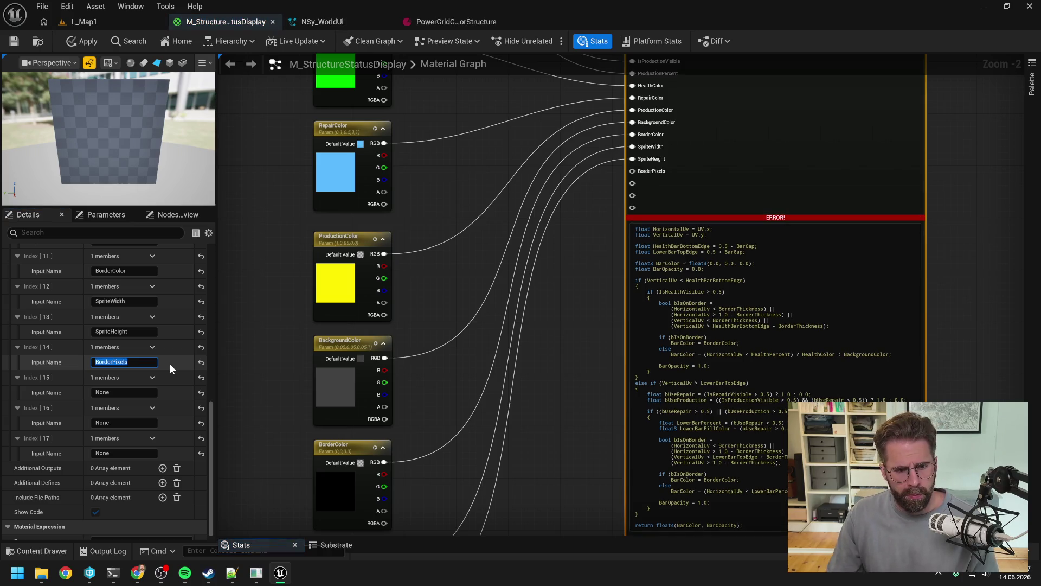
key(Tab)
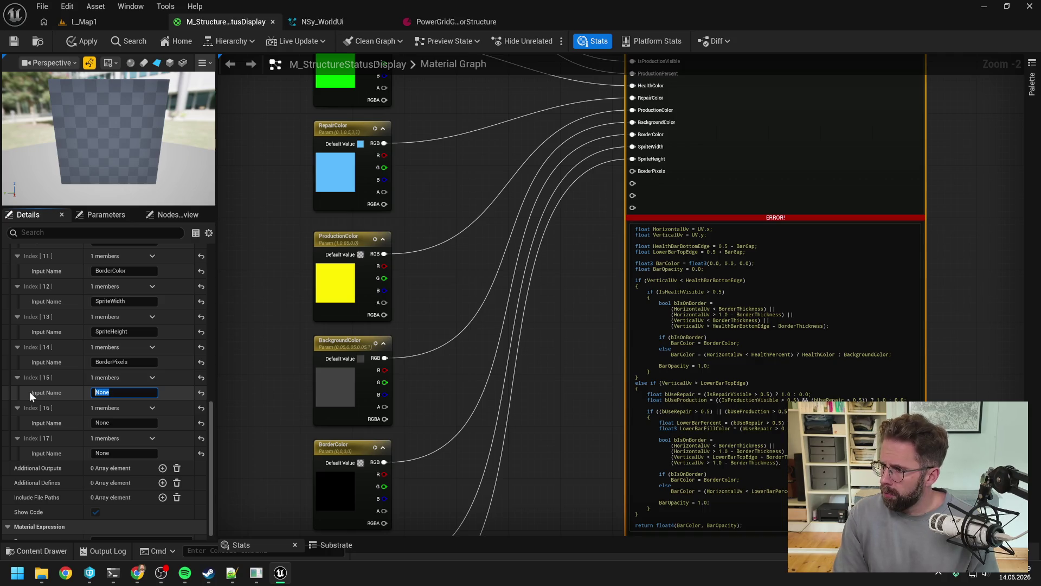
text(HealthBa)
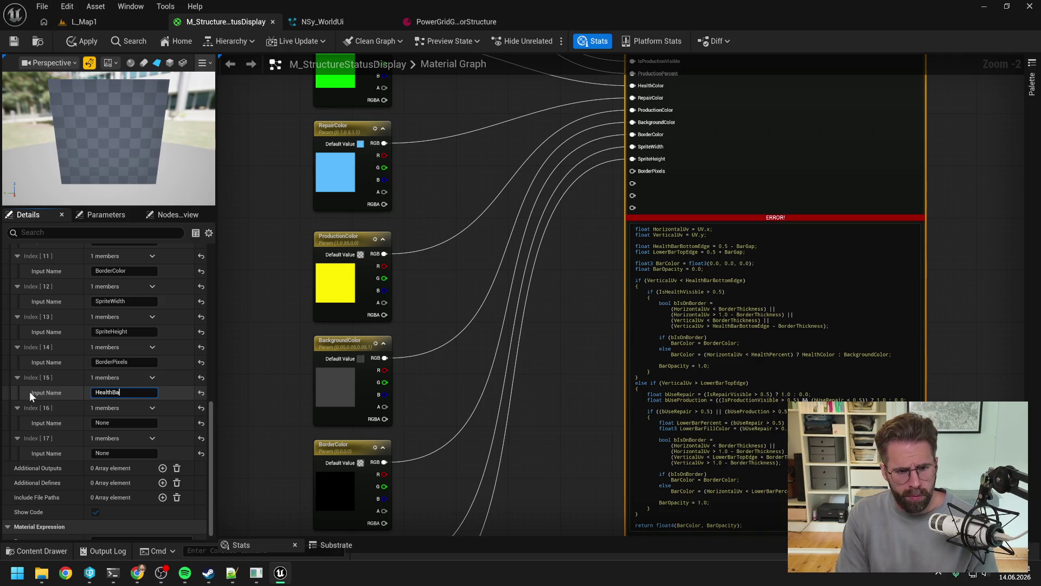
text(rHeigh)
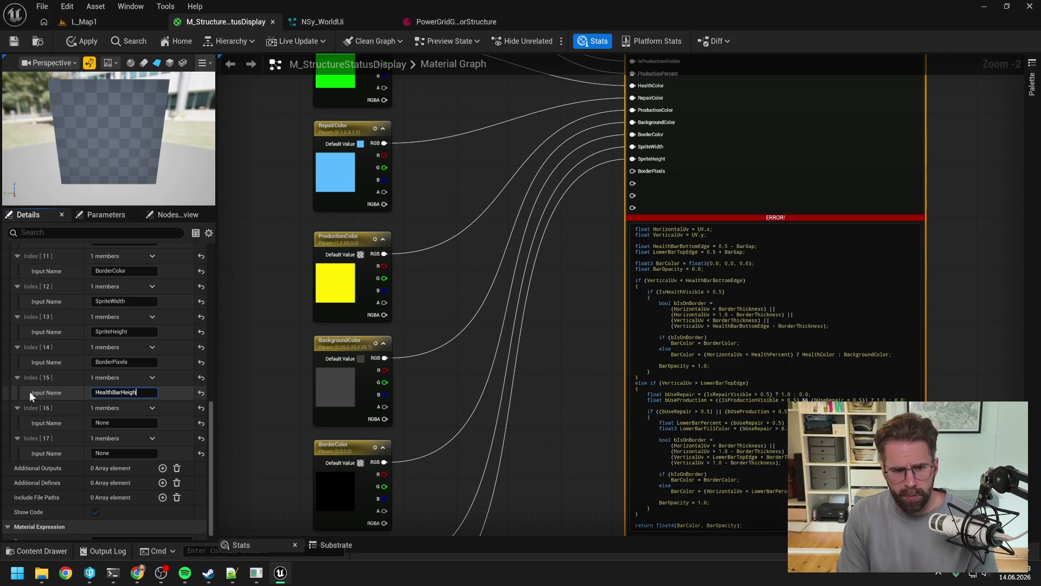
text(tPixels)
key(Tab)
text(LowerBarHeightP)
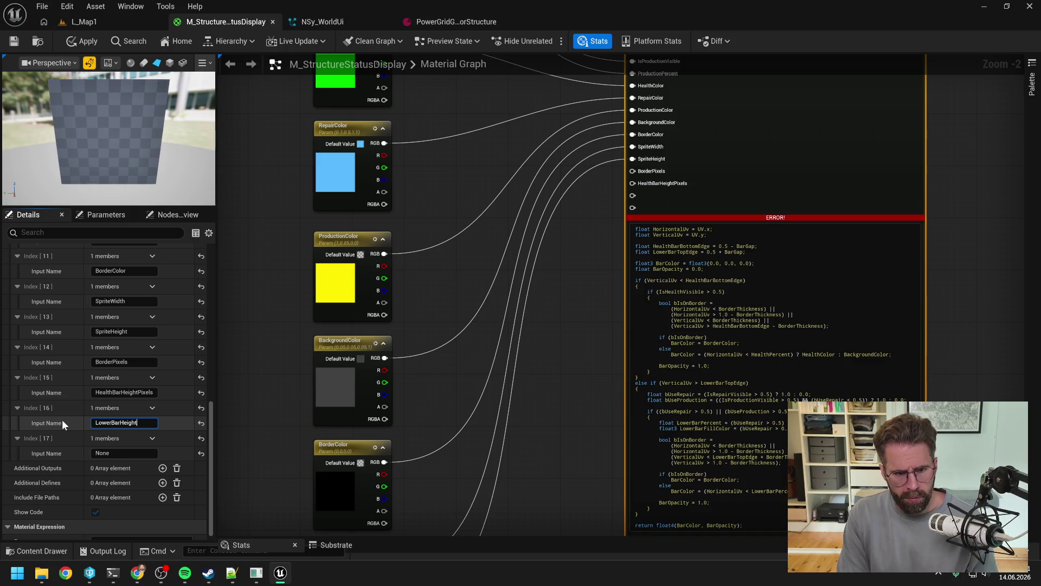
text(ixels)
key(Return)
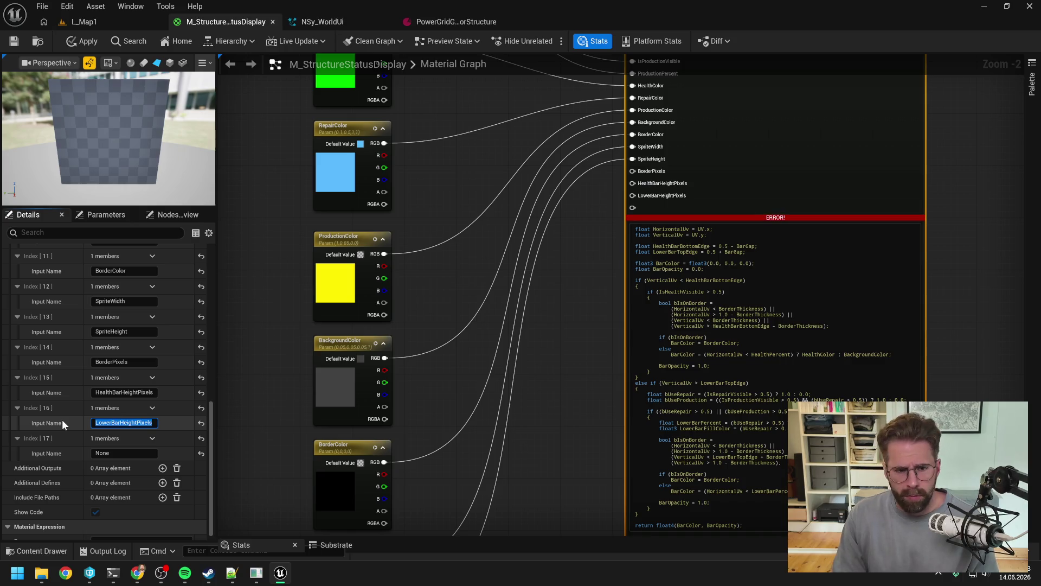
key(Tab)
text(Gap)
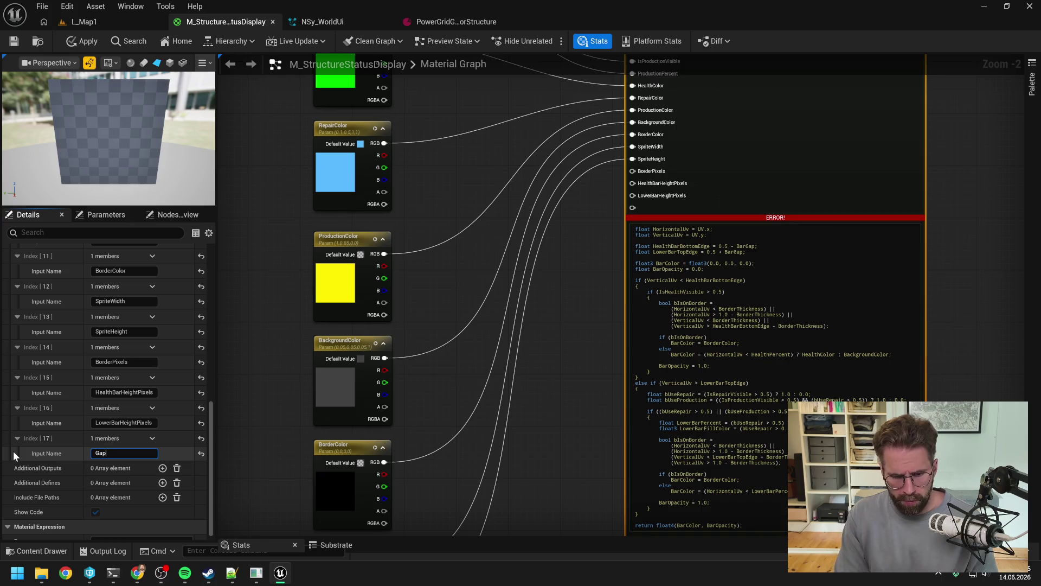
text(Pixels)
key(Return)
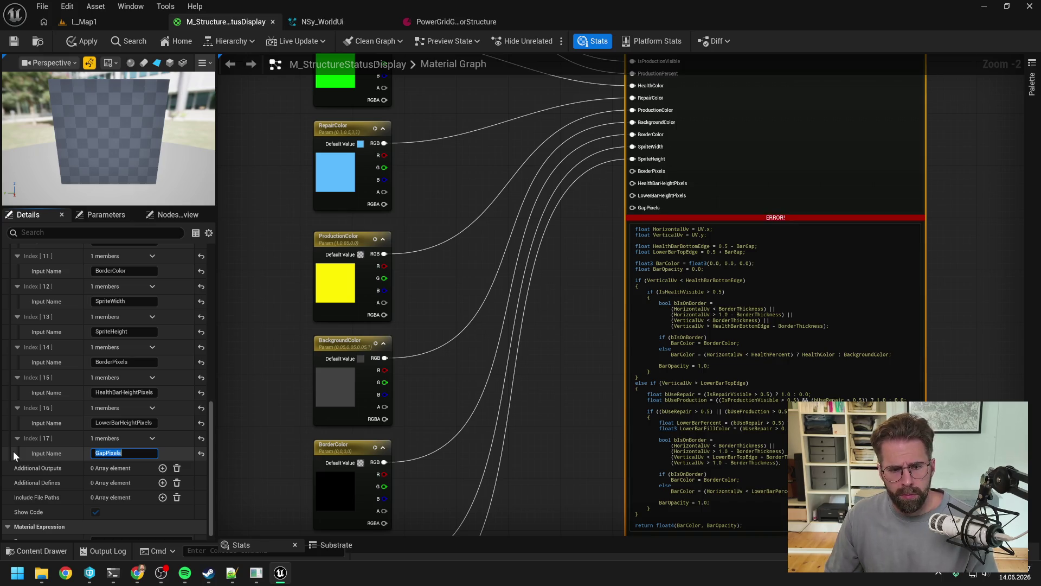
key(alt+Tab)
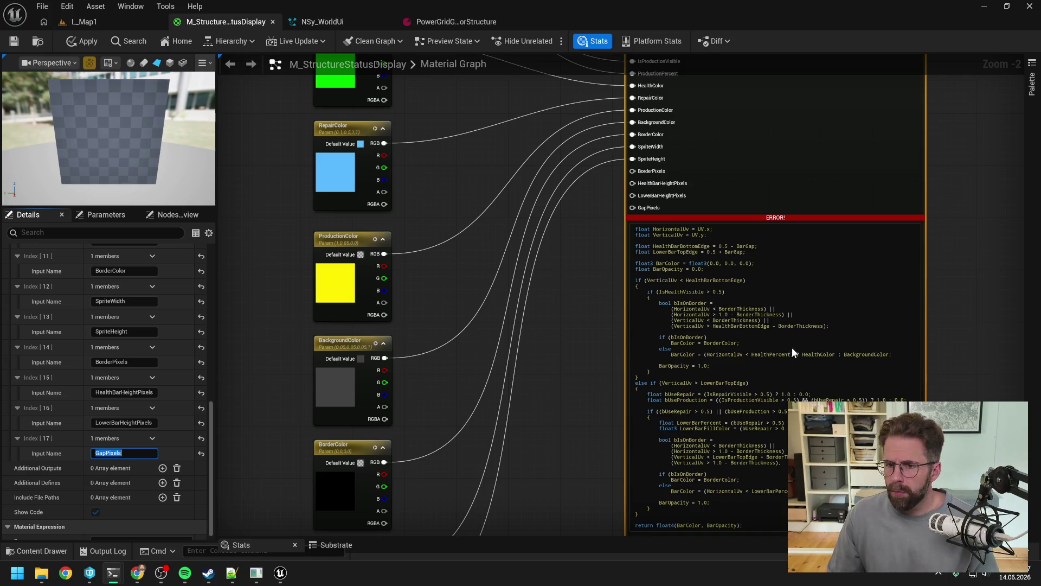
Replace the Status Display node's code with the new pixel-based code.
click(762, 332)
key(ctrl+a)
key(ctrl+v)
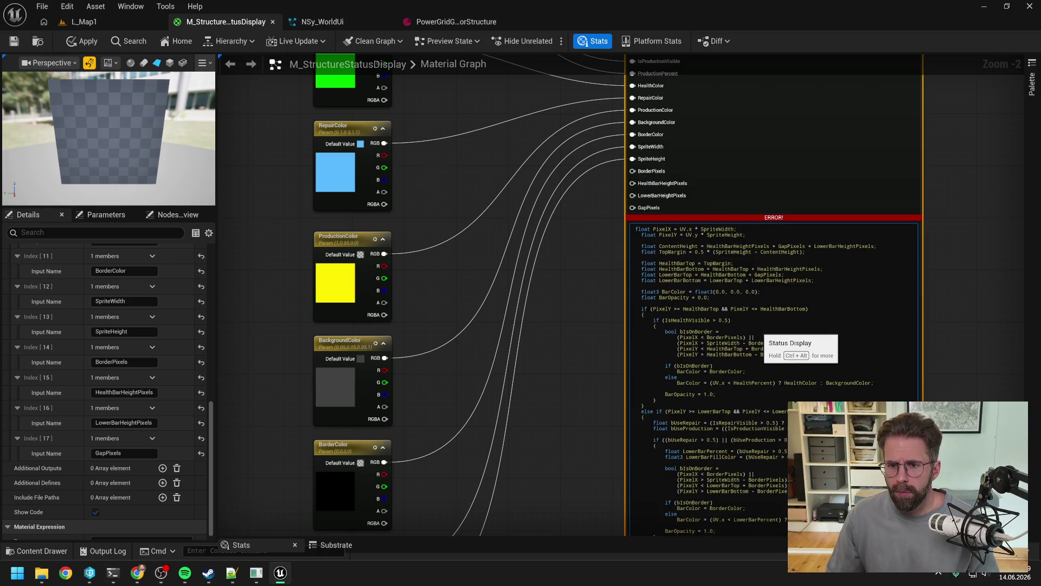
Wire the BorderPixels, HealthBarHeightPixels, LowerBarHeightPixels and GapPixels parameters into their matching node inputs.
click(587, 312)
drag(587, 307, 599, 229)
scroll(543, 337, down, 1)
mouse_move(555, 320)
mouse_down()
mouse_move(555, 333)
mouse_move(564, 314)
mouse_move(539, 395)
mouse_up()
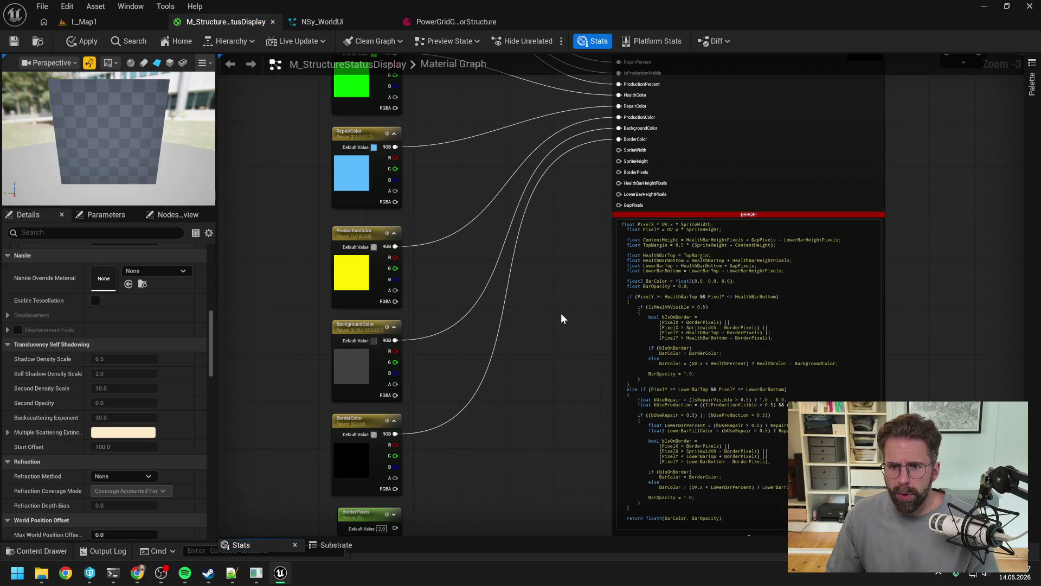
drag(535, 351, 559, 228)
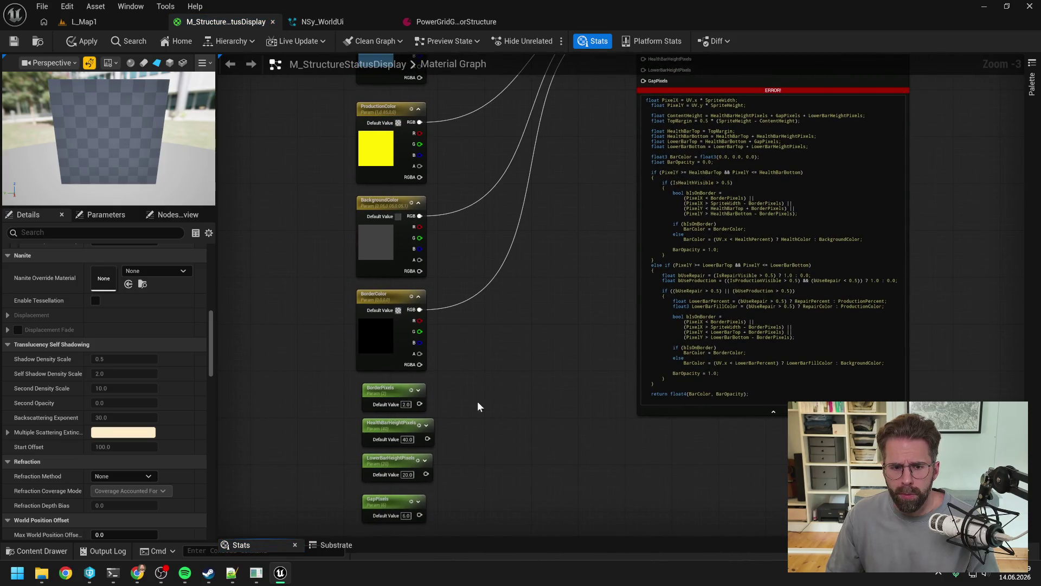
scroll(528, 340, down, 1)
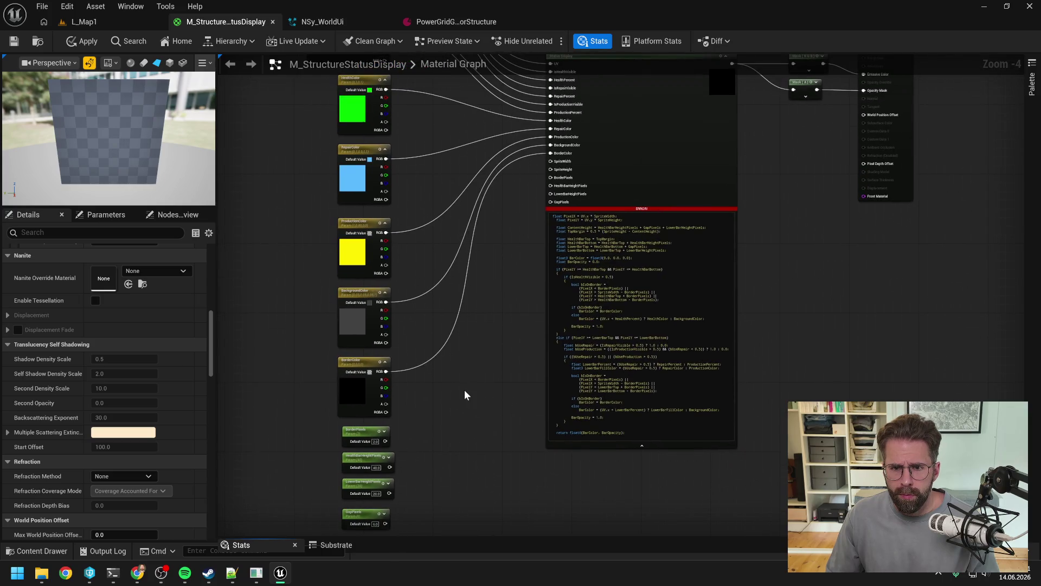
drag(386, 441, 550, 177)
mouse_move(389, 466)
mouse_down()
mouse_move(437, 423)
mouse_move(550, 185)
mouse_up()
mouse_move(389, 493)
mouse_down()
mouse_move(548, 234)
mouse_move(551, 194)
mouse_up()
mouse_move(385, 524)
mouse_down()
mouse_move(542, 267)
mouse_move(558, 204)
mouse_move(551, 194)
mouse_up()
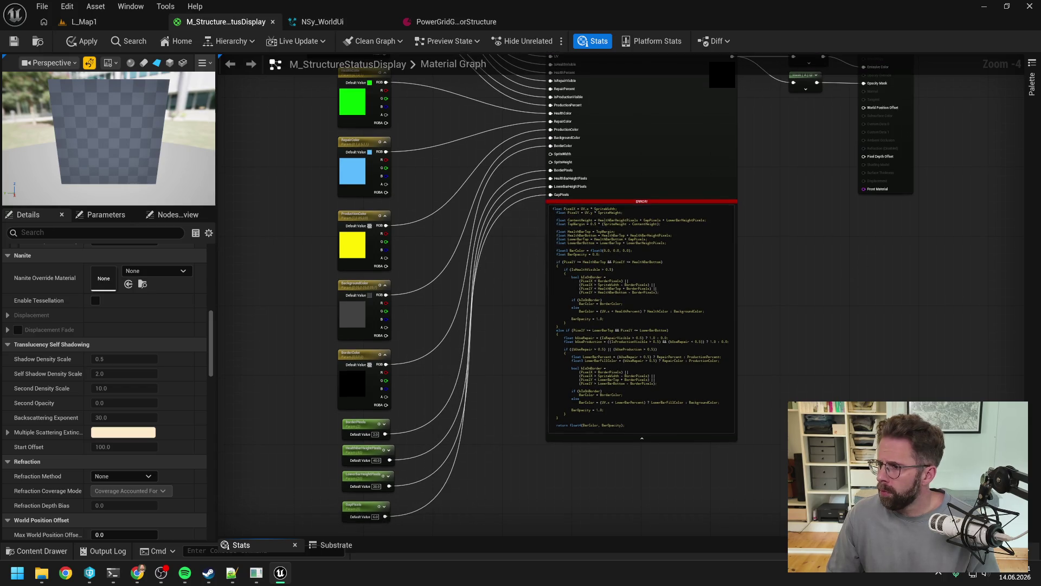
key(alt+Tab)
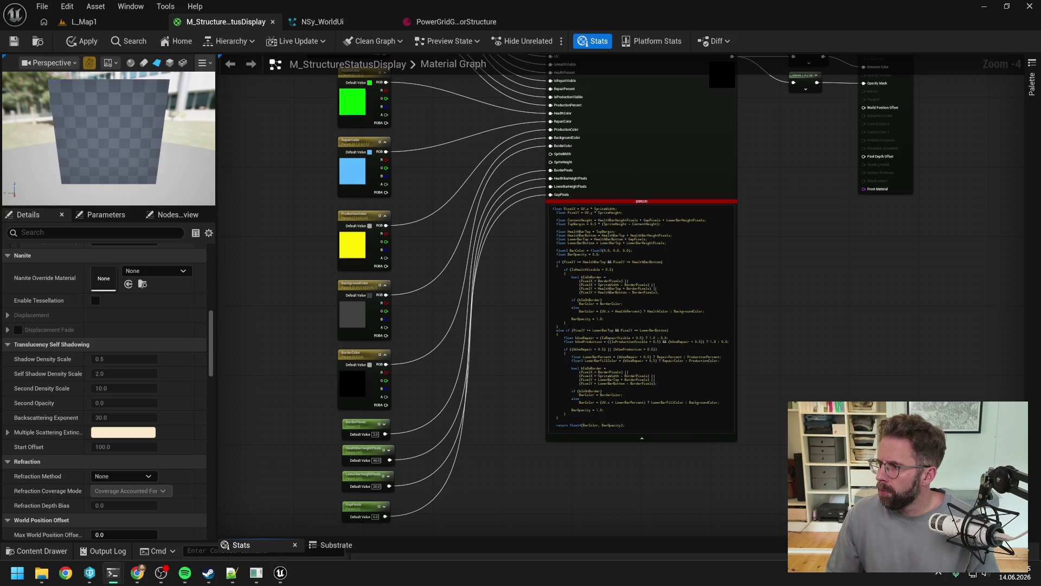
key(alt+Tab)
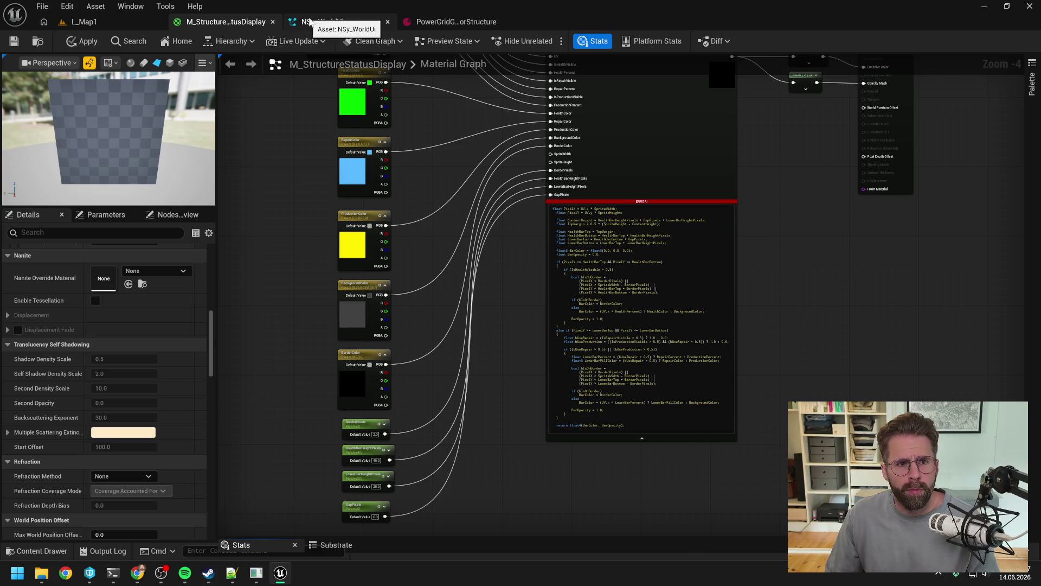
Look over the NSy_WorldUi Niagara system graph and its overview.
click(309, 22)
drag(480, 229, 398, 196)
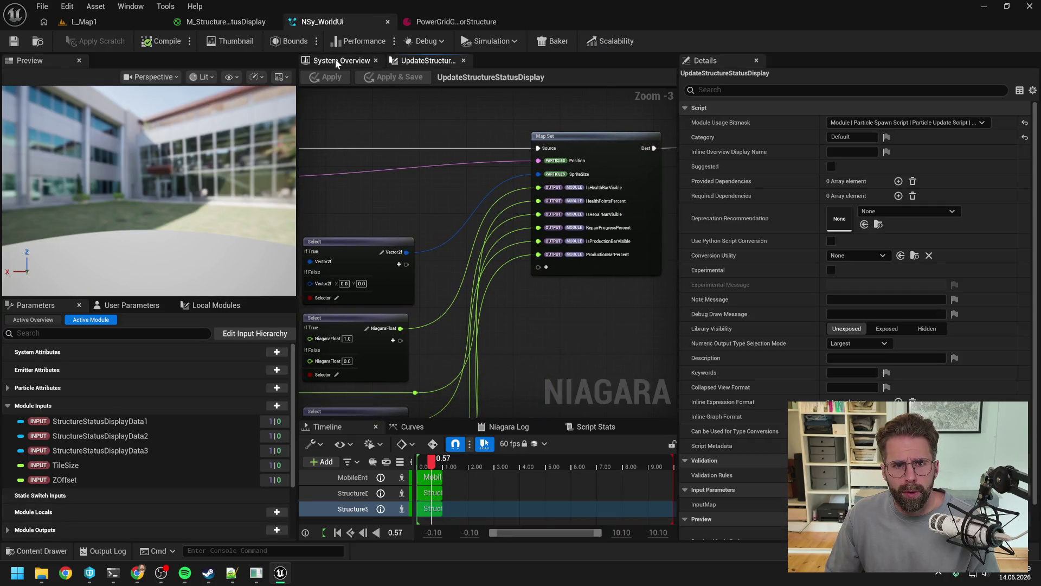
click(335, 60)
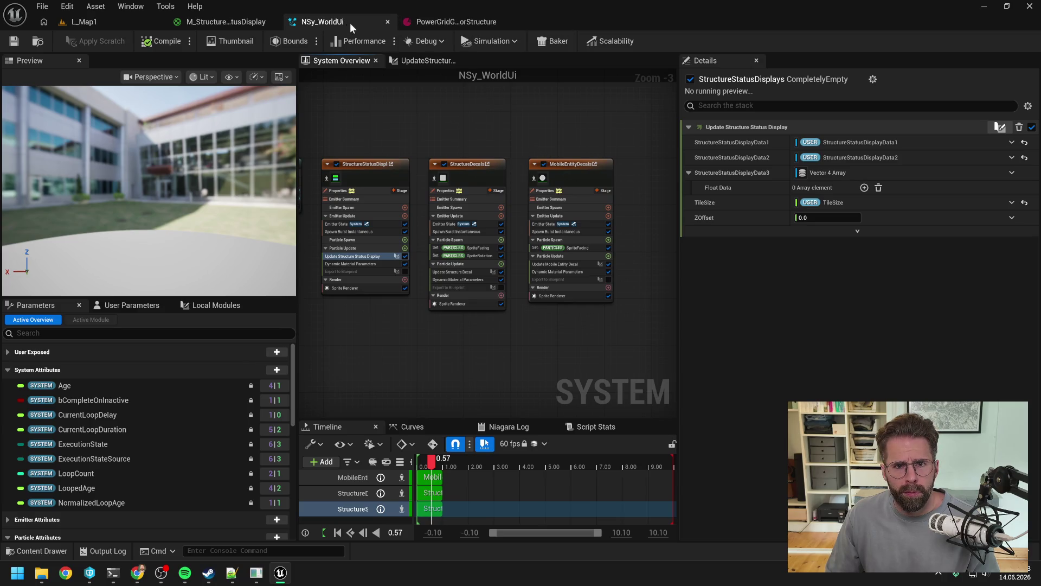
Rename the second Dynamic Parameter node's third and fourth parameters to SpriteWidth and SpriteHeight.
click(227, 22)
scroll(418, 167, down, 1)
right_click(505, 143)
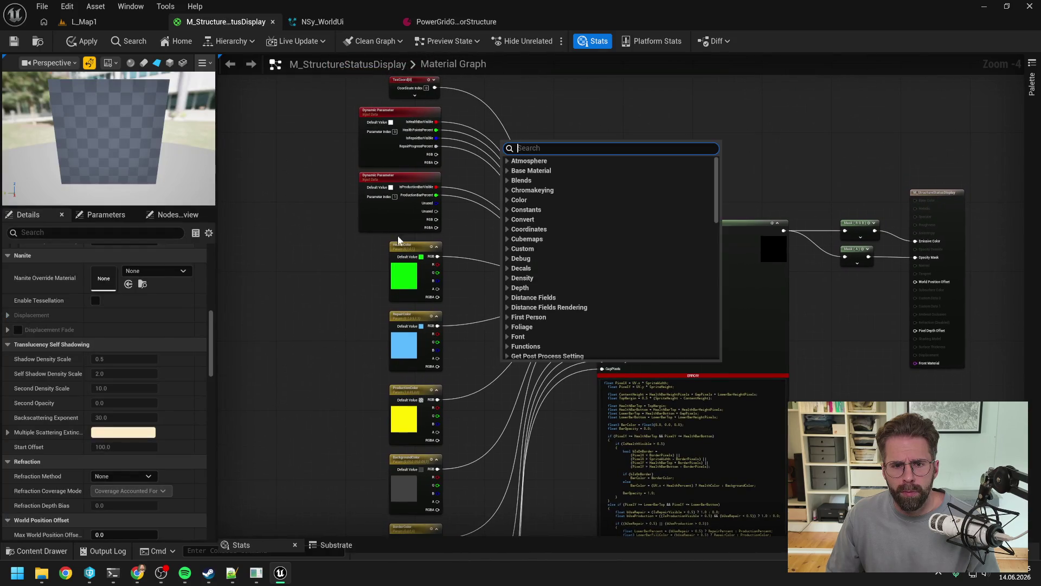
click(385, 216)
click(28, 308)
text(SpriteWidth)
key(Return)
click(45, 323)
text(SpriteHeight)
key(Return)
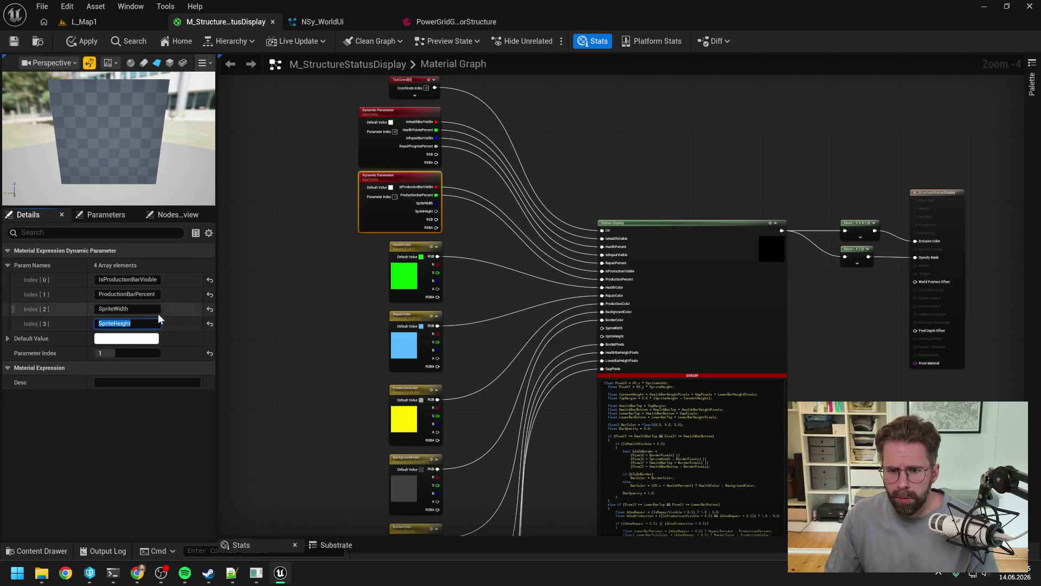
Connect SpriteWidth to the Status Display node's SpriteWidth input, then apply and save the material.
click(317, 307)
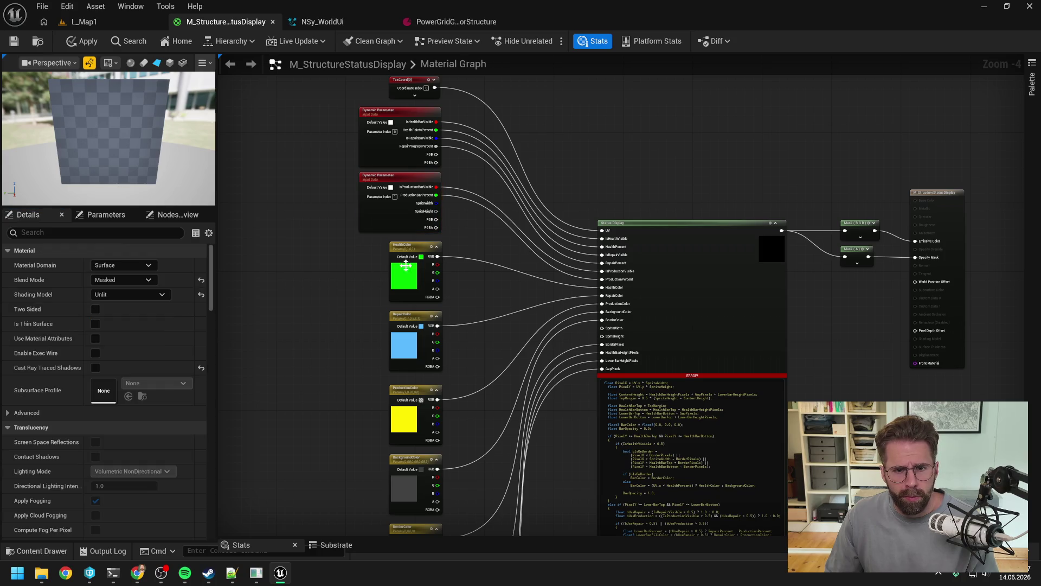
scroll(452, 246, up, 1)
mouse_move(431, 189)
mouse_down()
mouse_move(636, 362)
mouse_move(661, 360)
mouse_move(633, 336)
mouse_move(667, 367)
mouse_move(657, 369)
mouse_up()
click(81, 43)
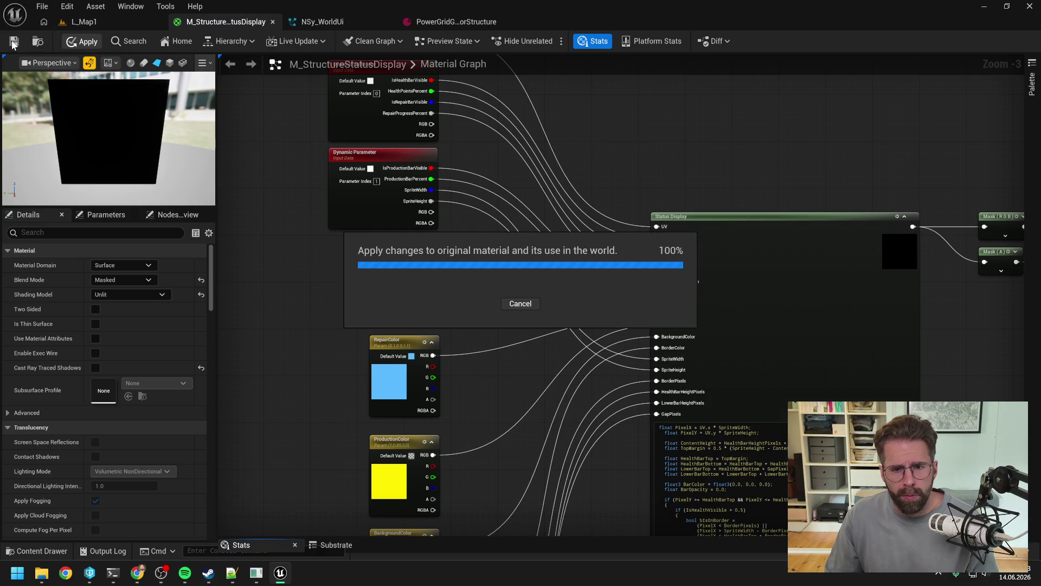
click(13, 42)
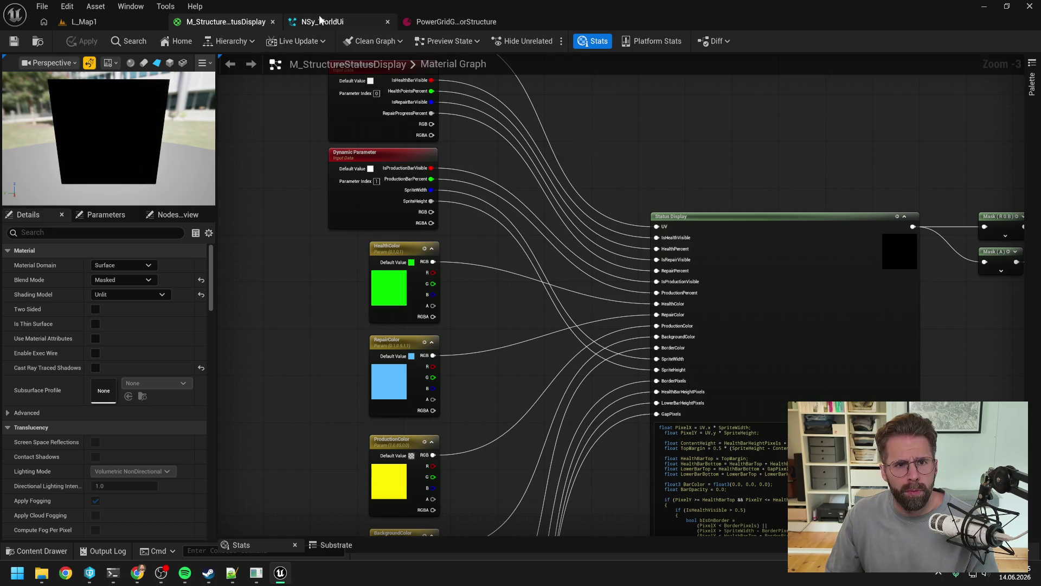
In NSy_WorldUi, show the status display emitter's material parameters and find the SpriteSize attribute.
click(321, 20)
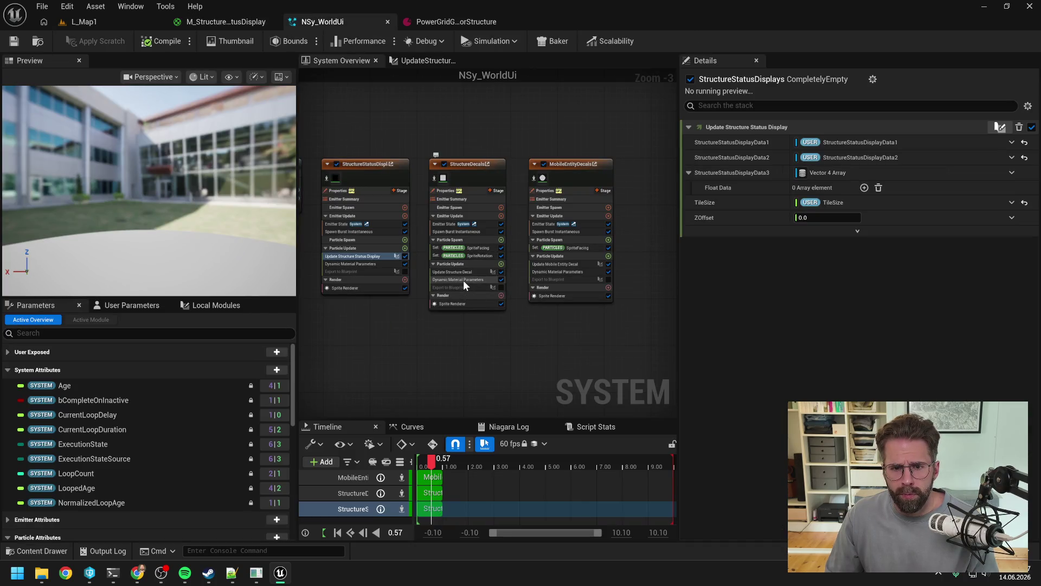
click(463, 280)
click(354, 263)
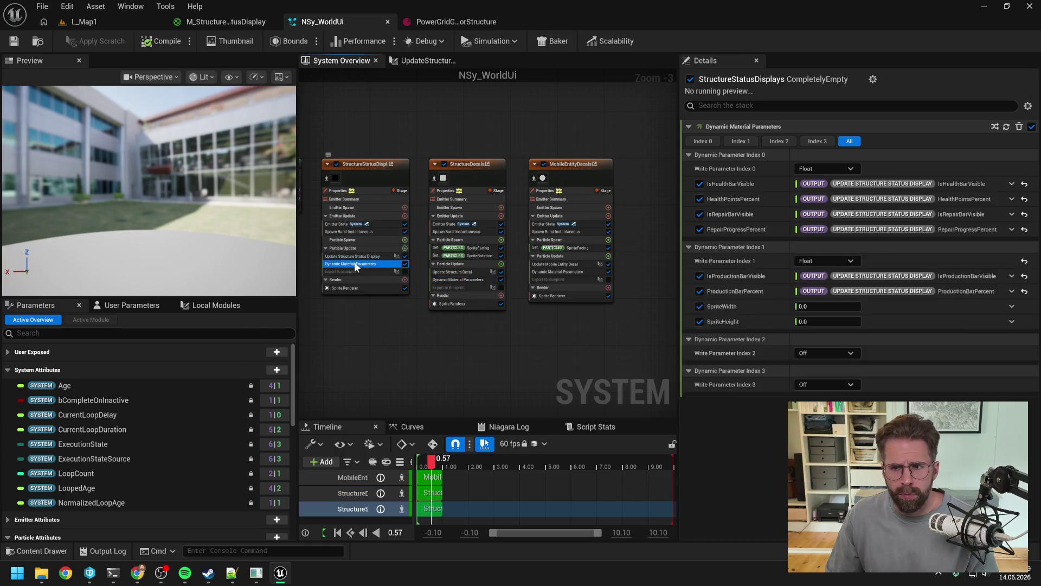
click(146, 333)
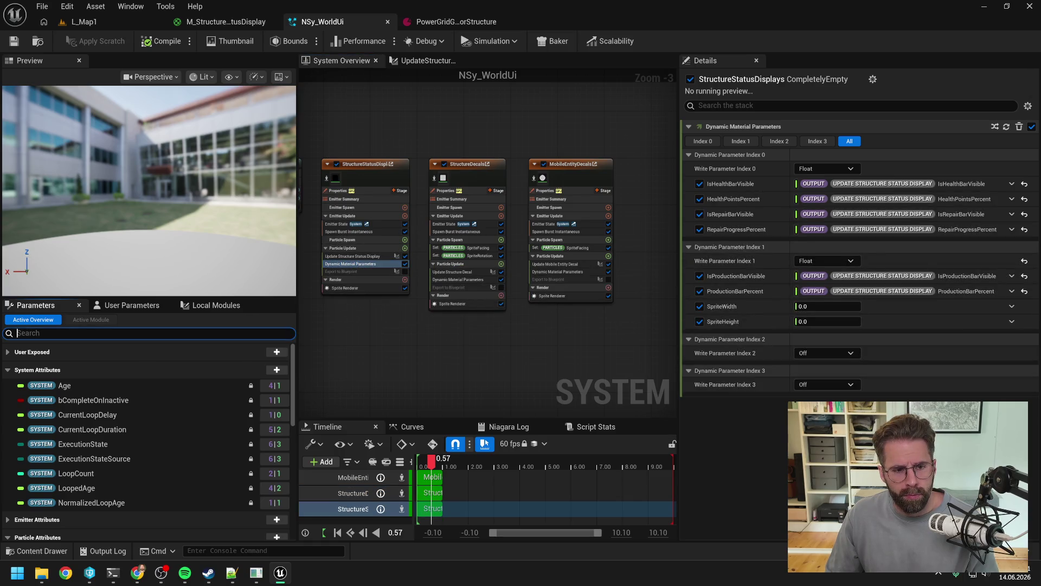
text(sp)
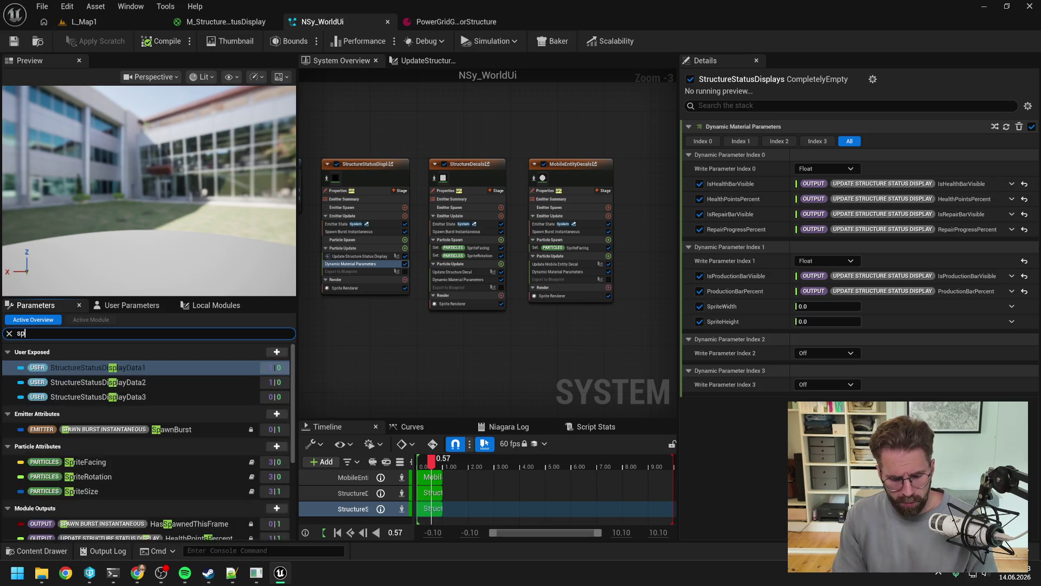
text(ri)
click(110, 399)
Bind SpriteSize to SpriteWidth and SpriteHeight, with SpriteHeight reading the Y channel.
mouse_move(111, 399)
mouse_down()
mouse_move(839, 331)
mouse_move(869, 305)
mouse_up()
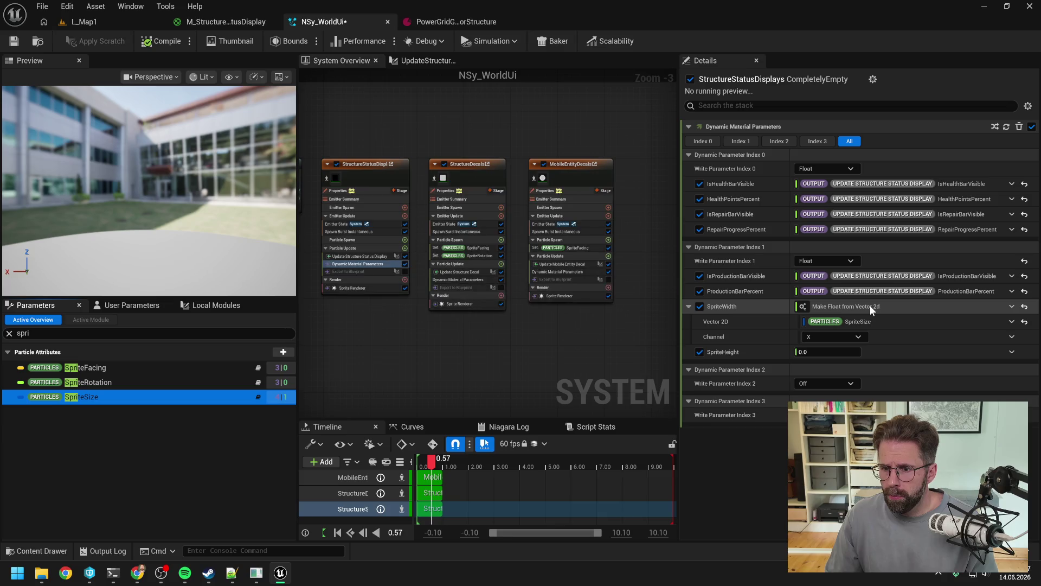
mouse_move(101, 399)
mouse_down()
mouse_move(790, 393)
mouse_move(825, 350)
mouse_up()
click(848, 382)
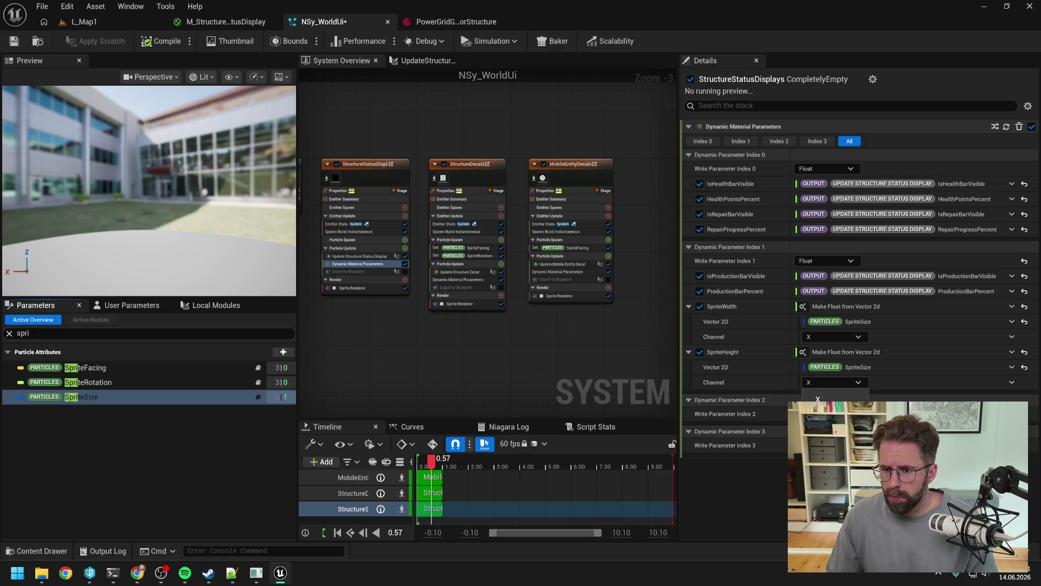
click(819, 411)
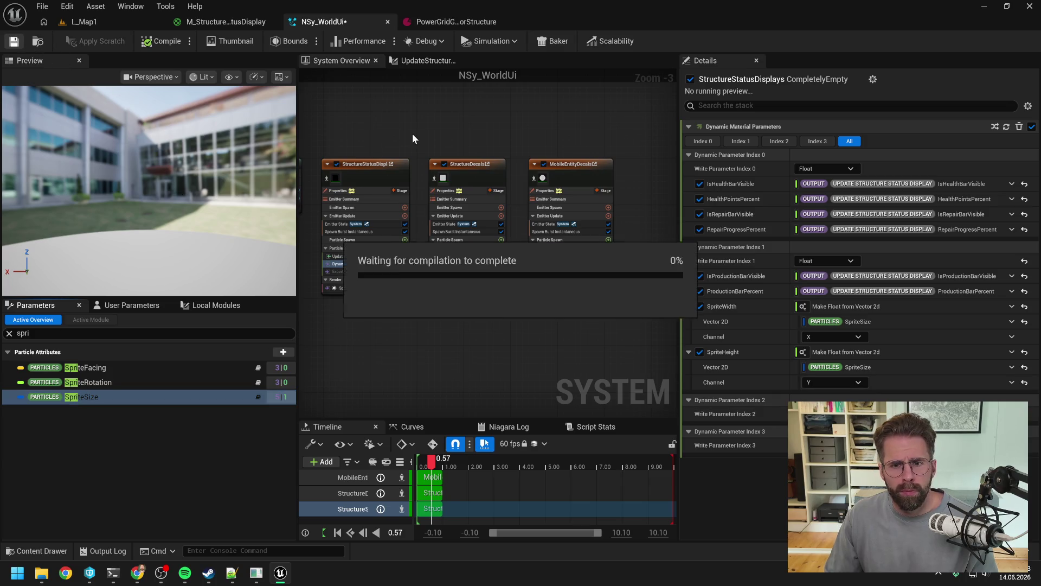
click(84, 22)
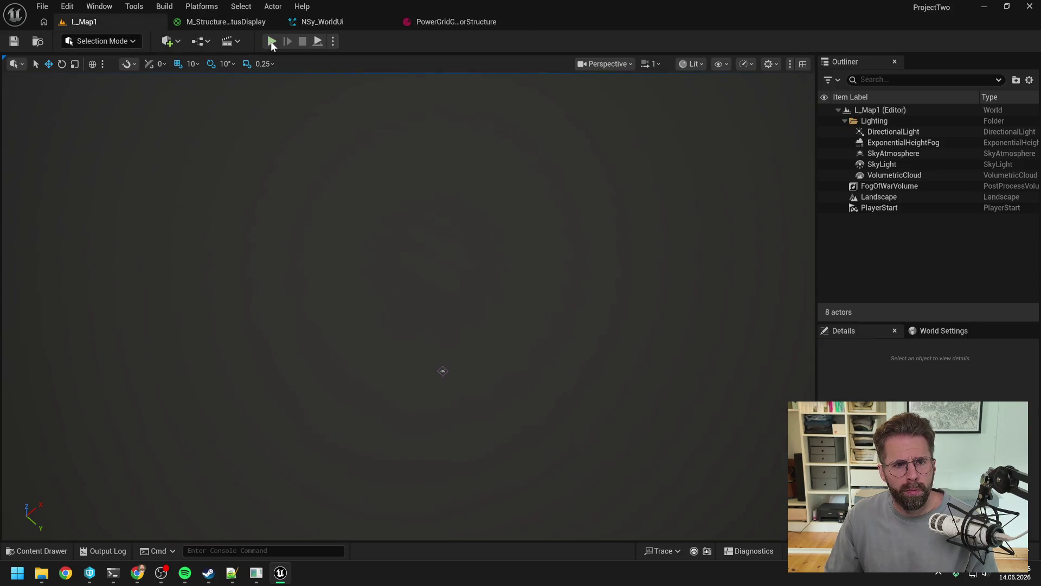
Start a play-in-editor session and place two power grid generators from the Main Hall.
click(271, 42)
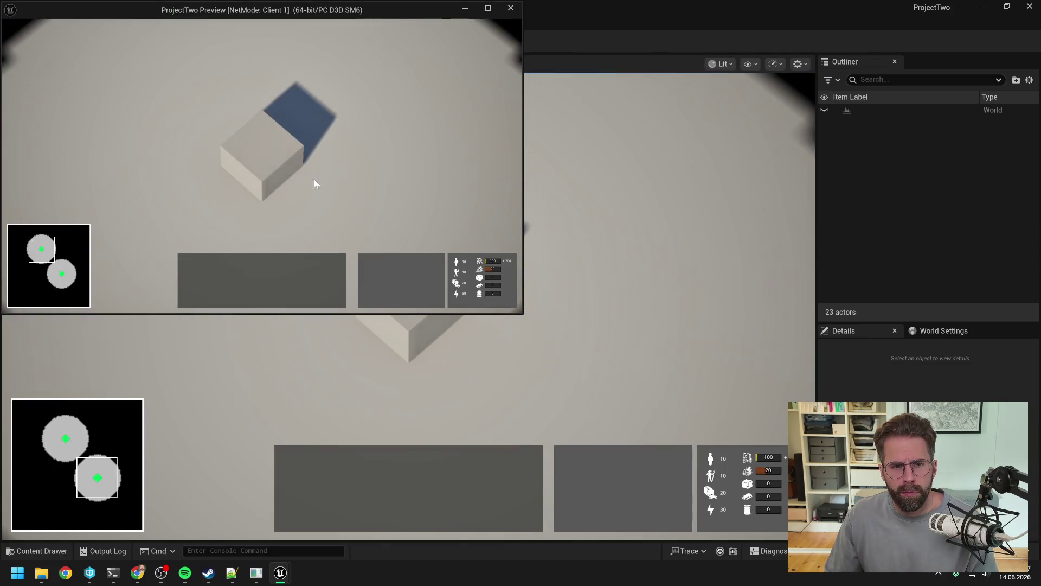
click(267, 168)
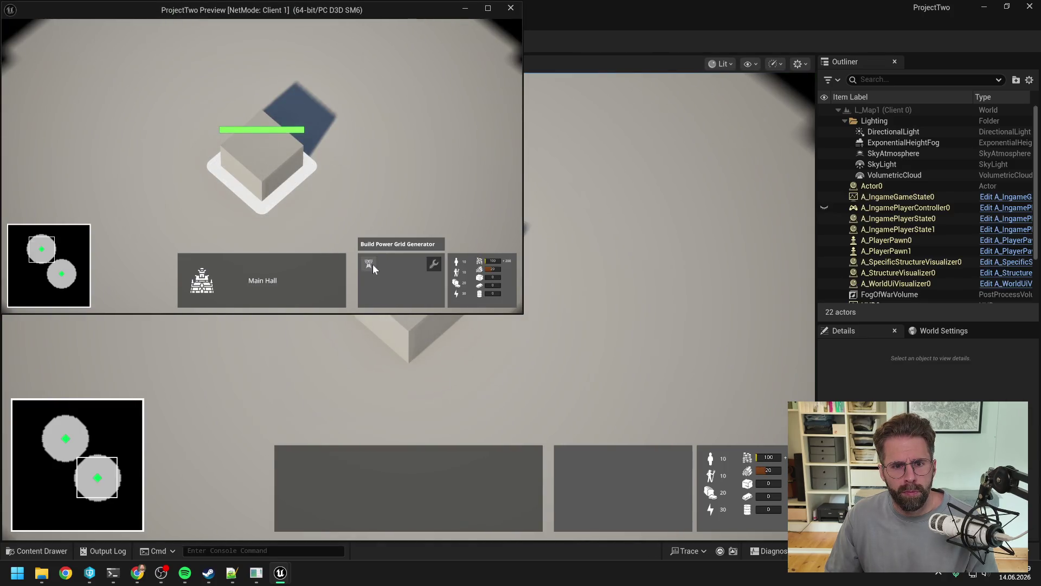
click(371, 265)
click(409, 151)
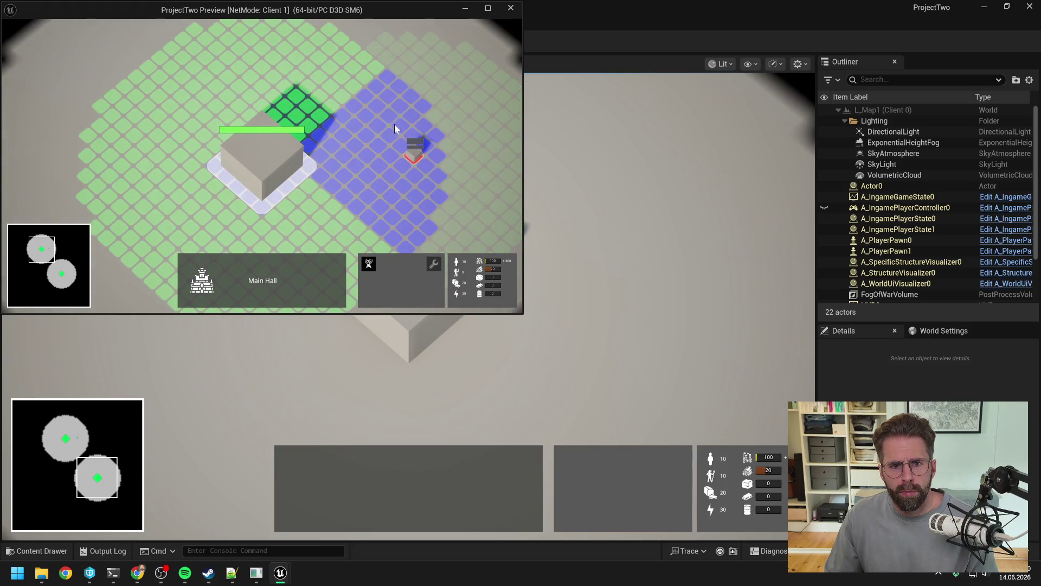
click(363, 76)
right_click(359, 174)
Place five more power grid generators on tiles around the Main Hall.
key(w)
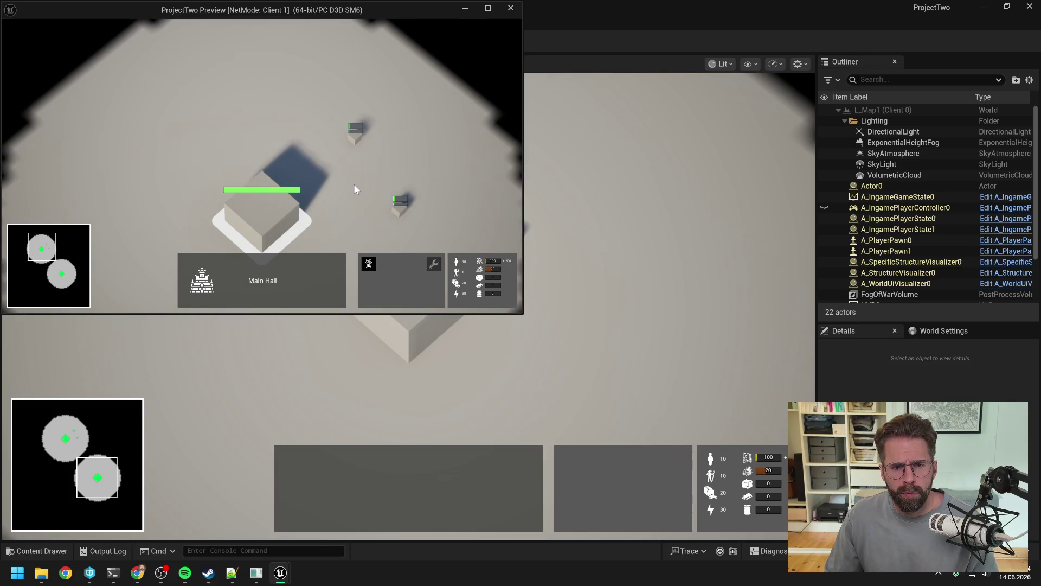
click(354, 185)
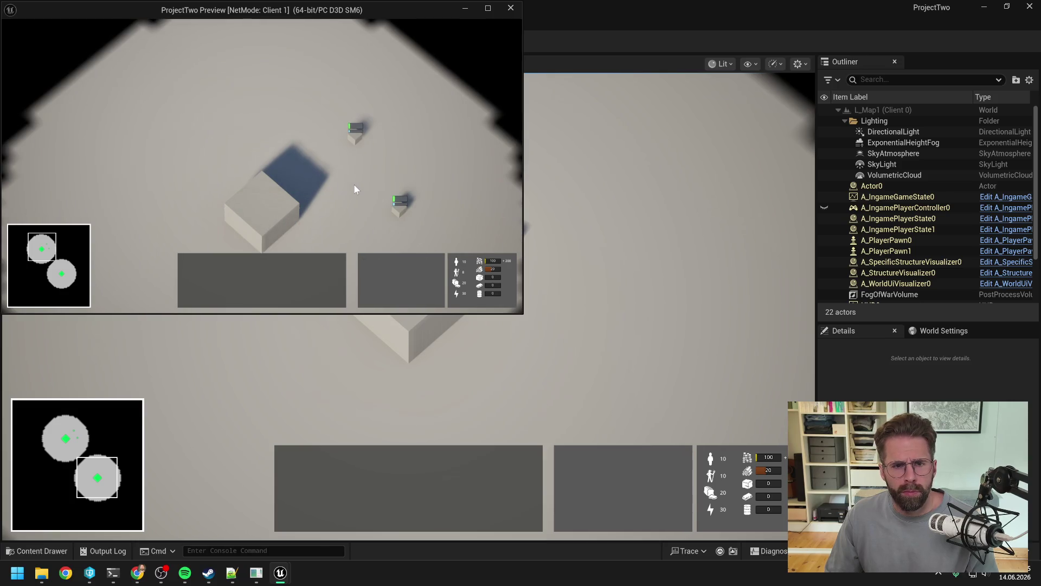
key(s)
click(271, 145)
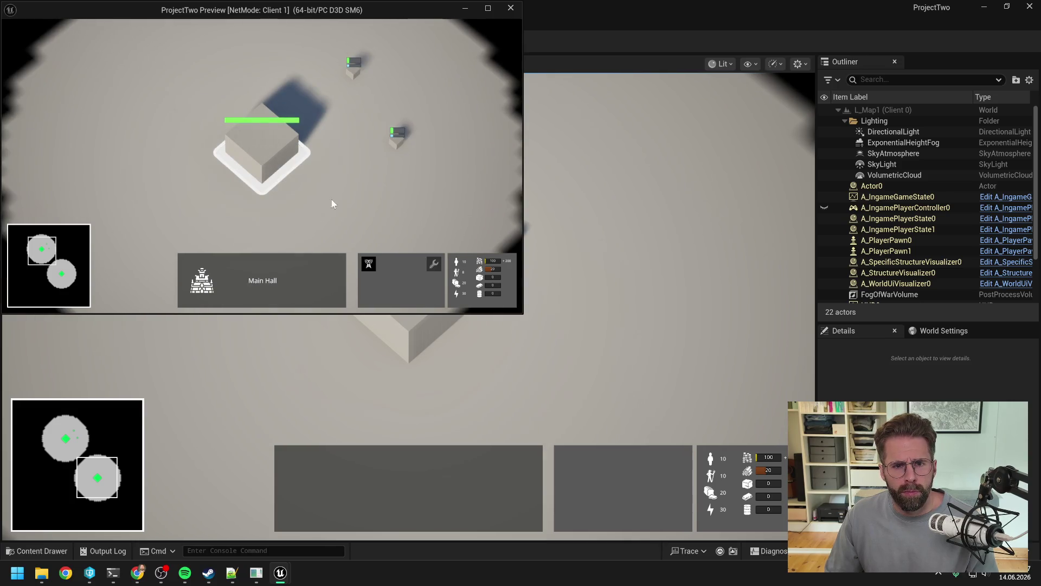
key(w)
click(370, 262)
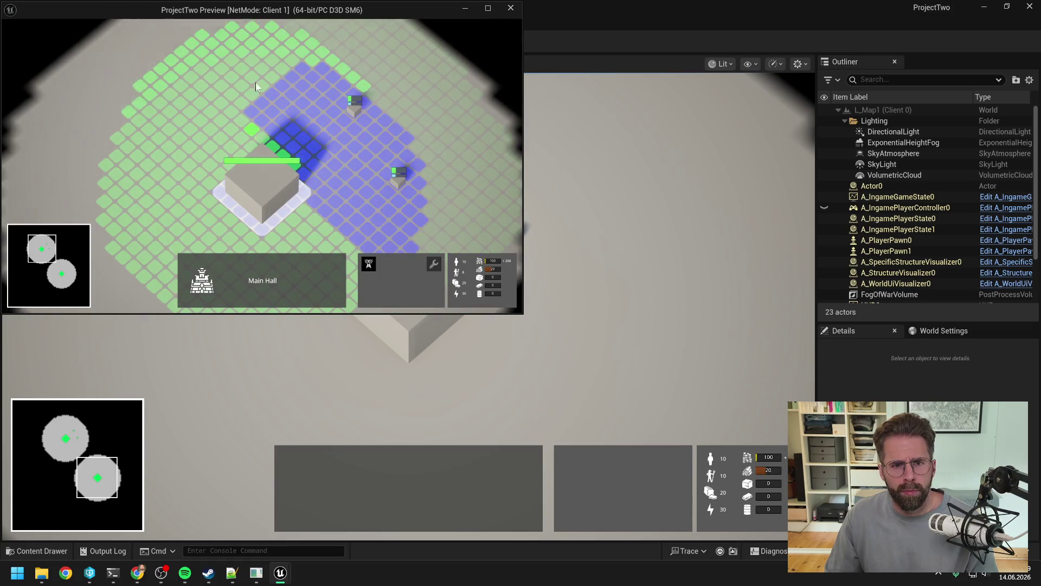
click(271, 61)
click(164, 94)
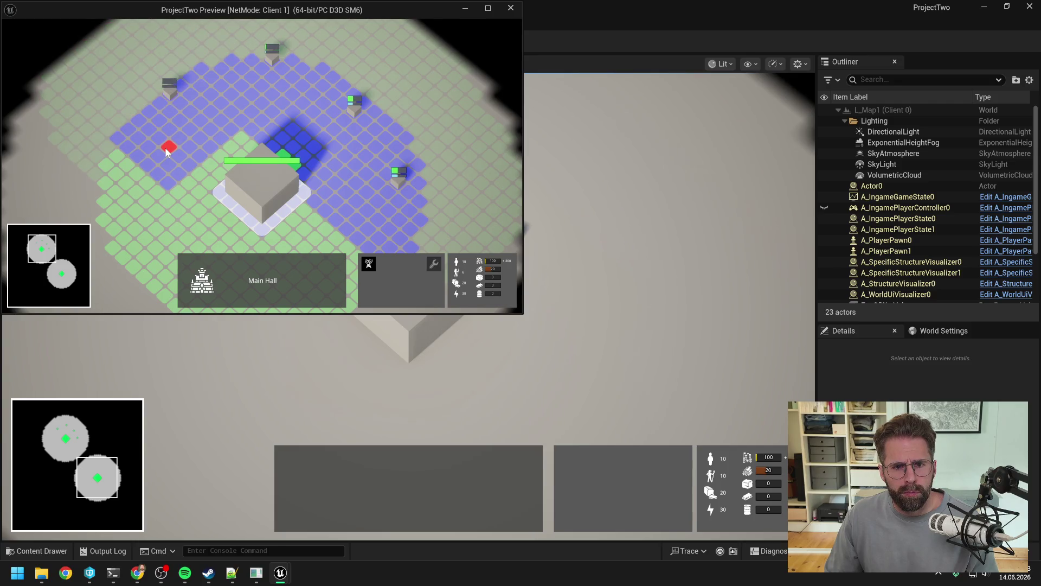
key(s)
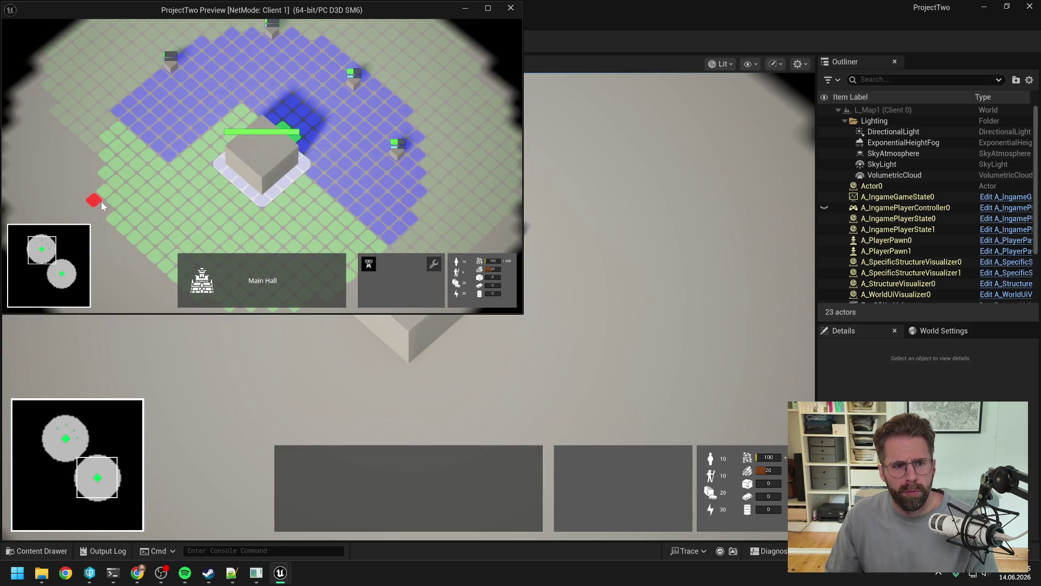
click(106, 195)
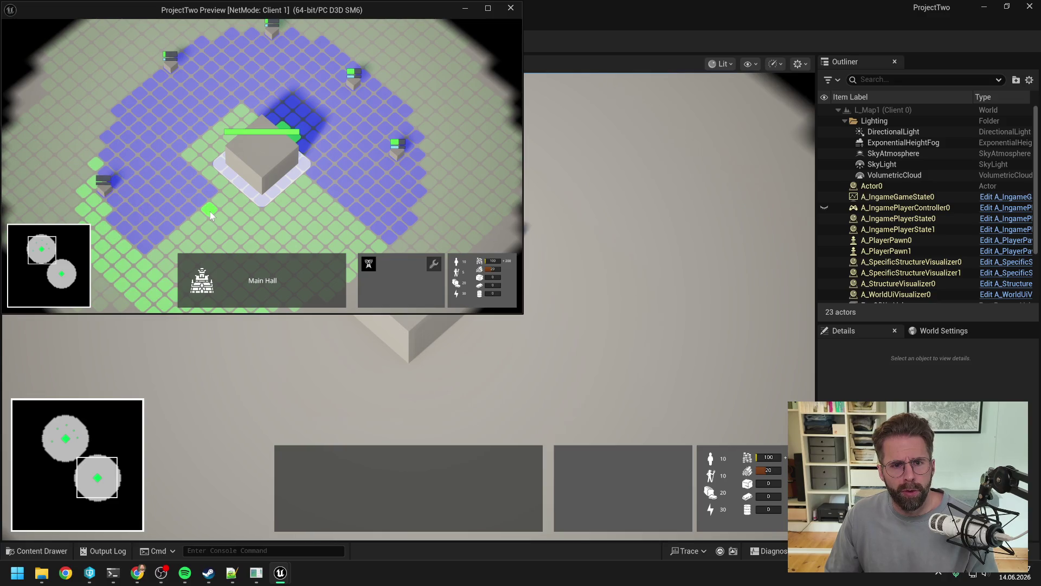
key(s)
click(158, 181)
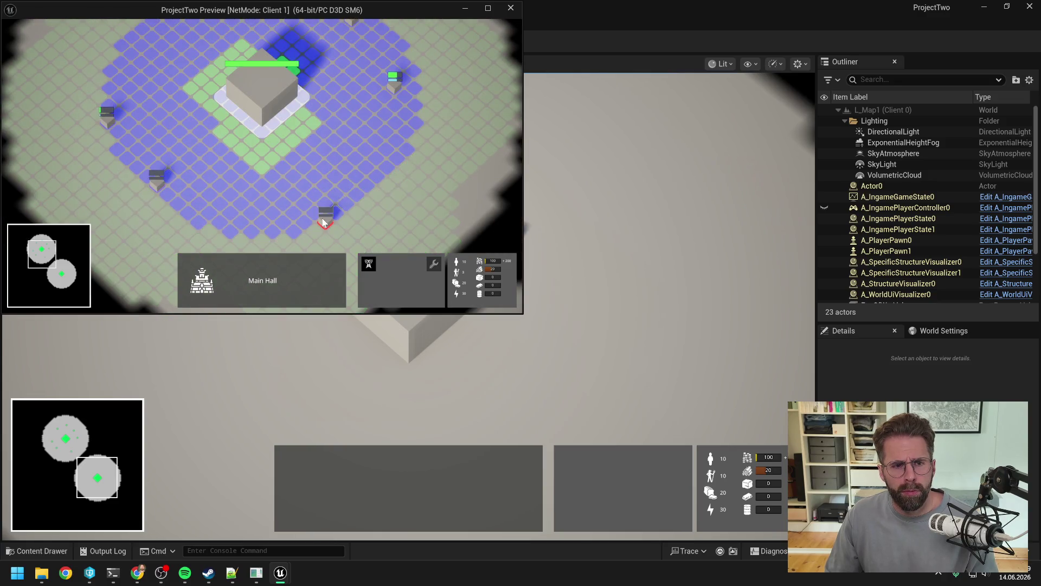
key(w)
click(258, 203)
right_click(323, 188)
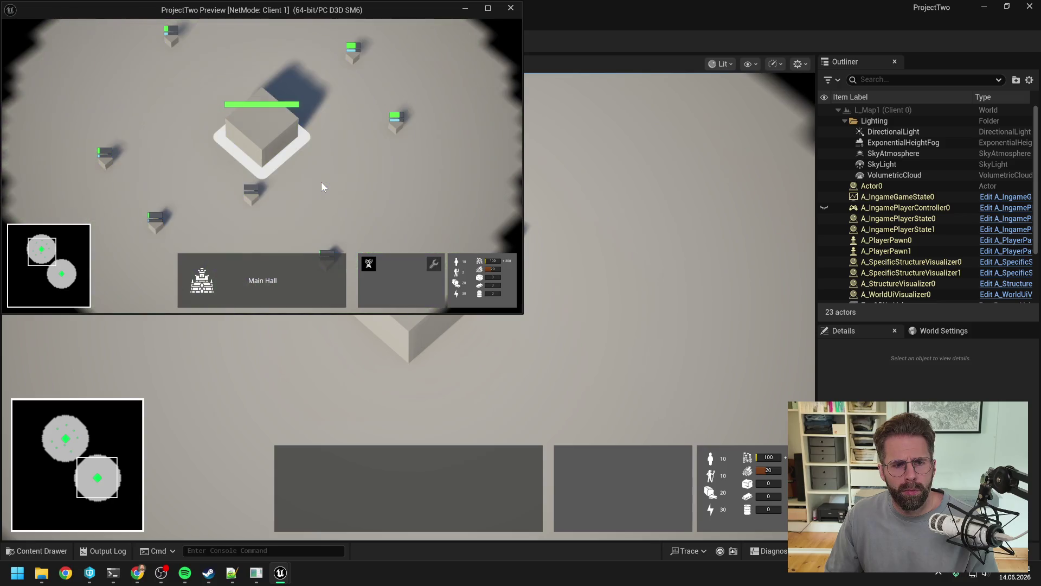
Pan the camera left and right to inspect the status bars, then end the play test.
key(d)
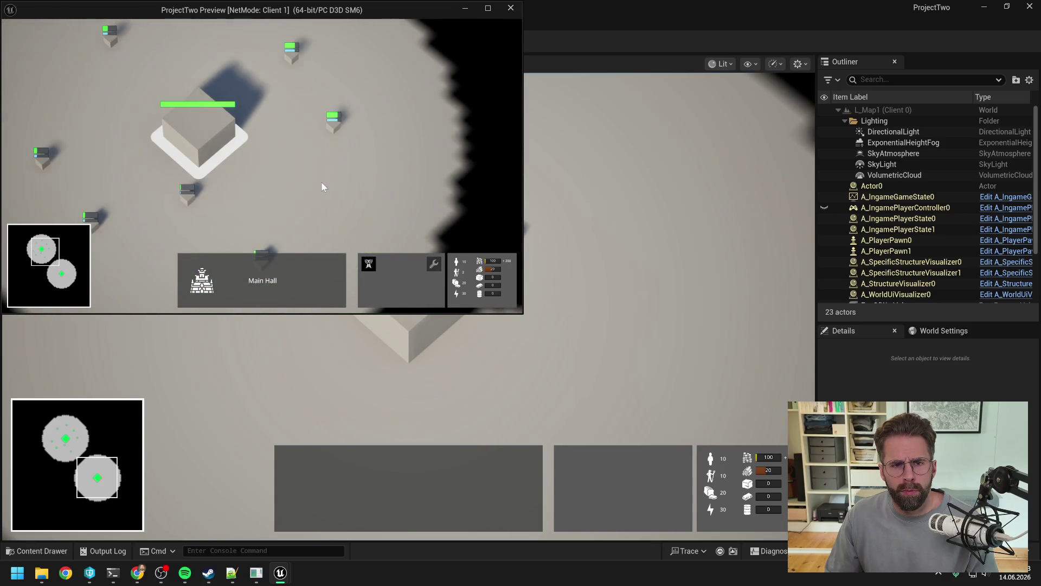
key(a)
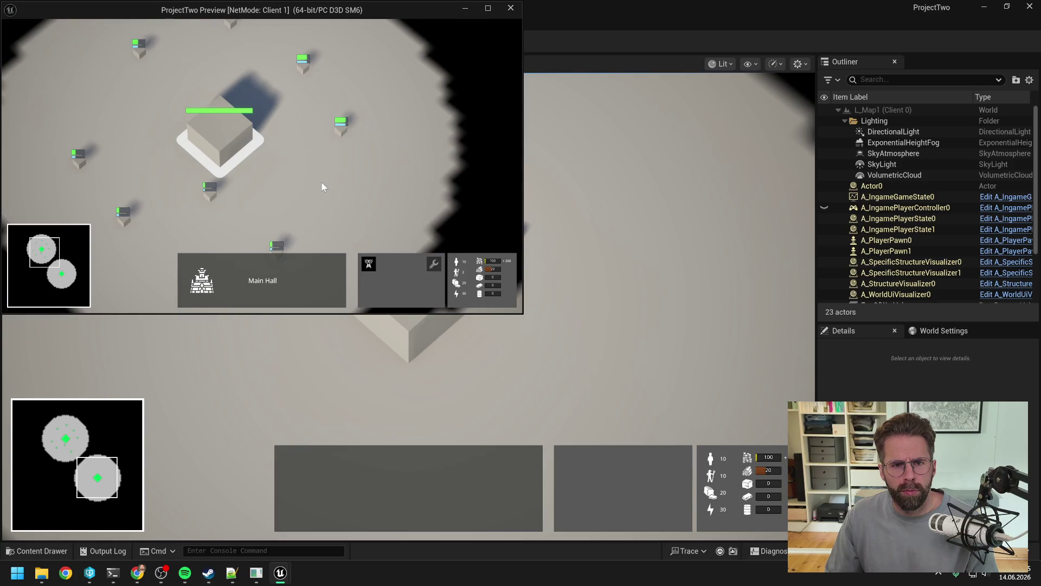
key(a)
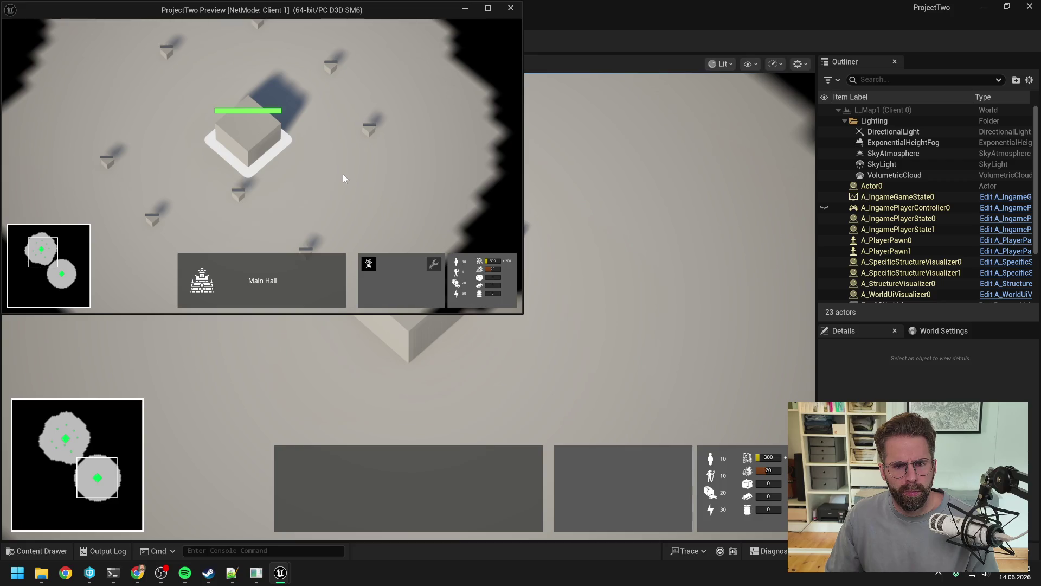
key(Escape)
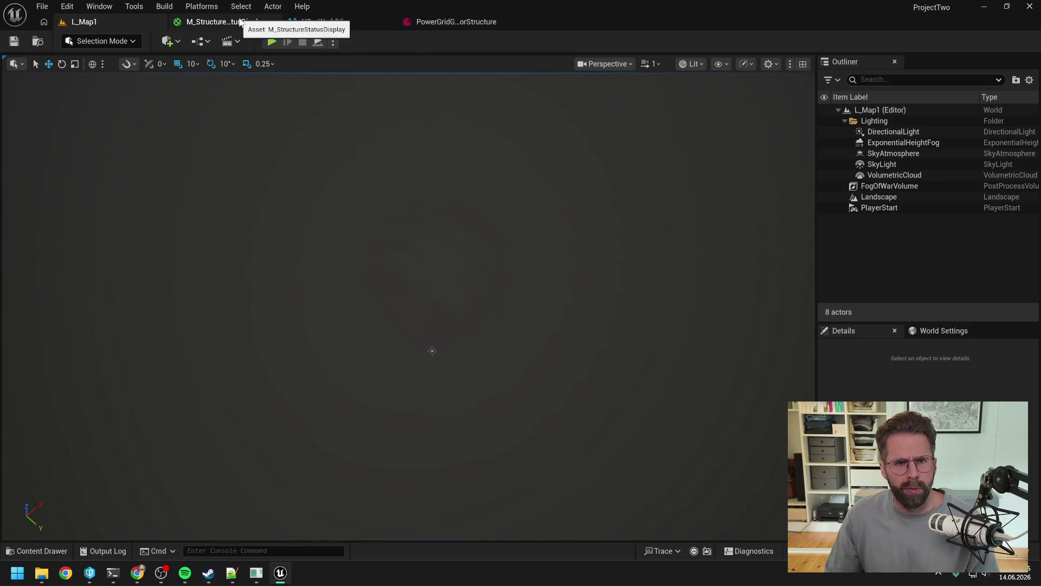
click(342, 20)
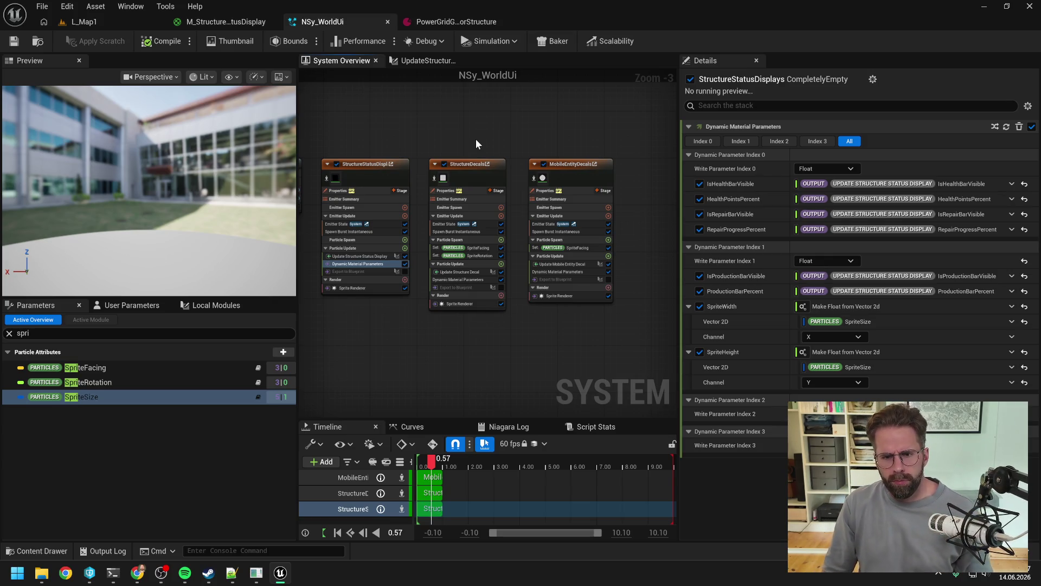
drag(371, 289, 414, 333)
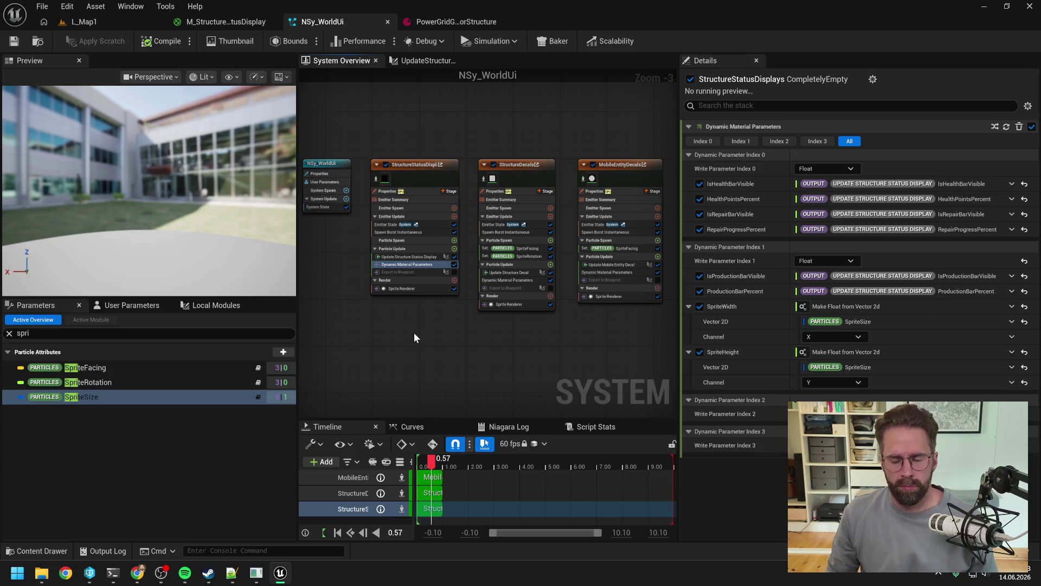
scroll(392, 311, up, 3)
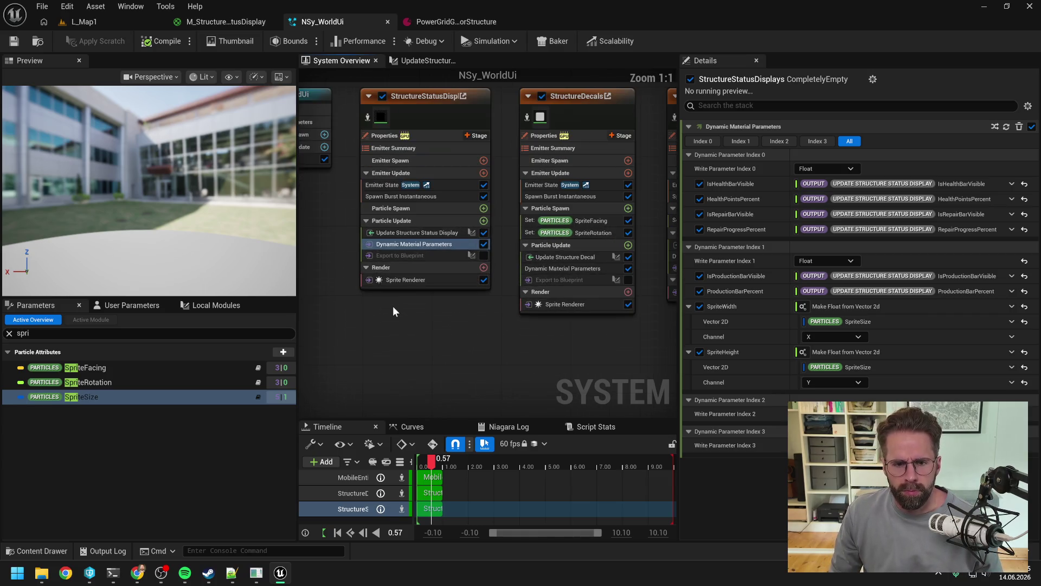
drag(392, 311, 414, 319)
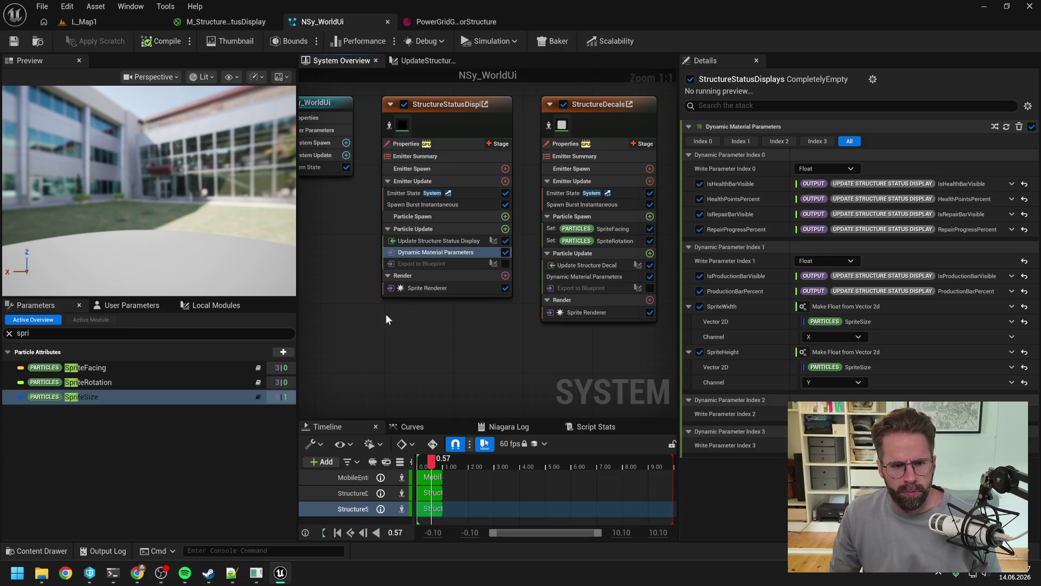
click(10, 333)
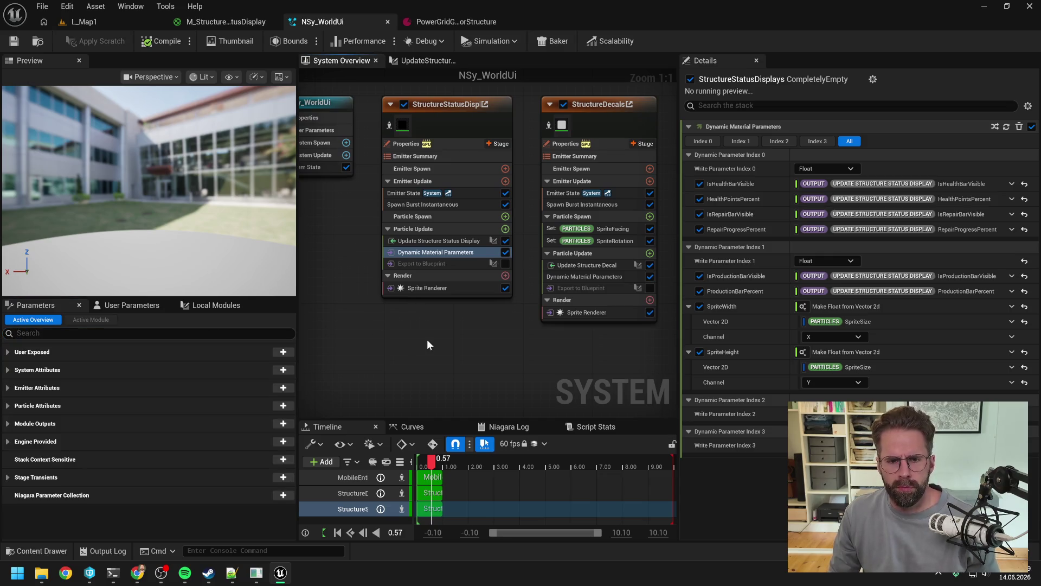
mouse_move(428, 252)
mouse_down()
mouse_move(432, 230)
mouse_move(434, 244)
mouse_up()
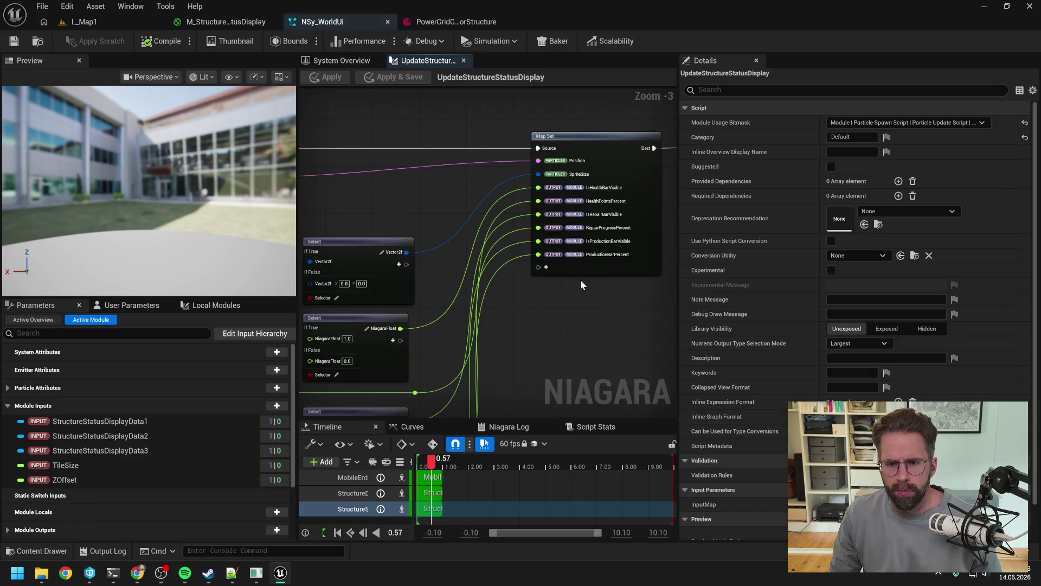
key(Home)
scroll(560, 252, up, 3)
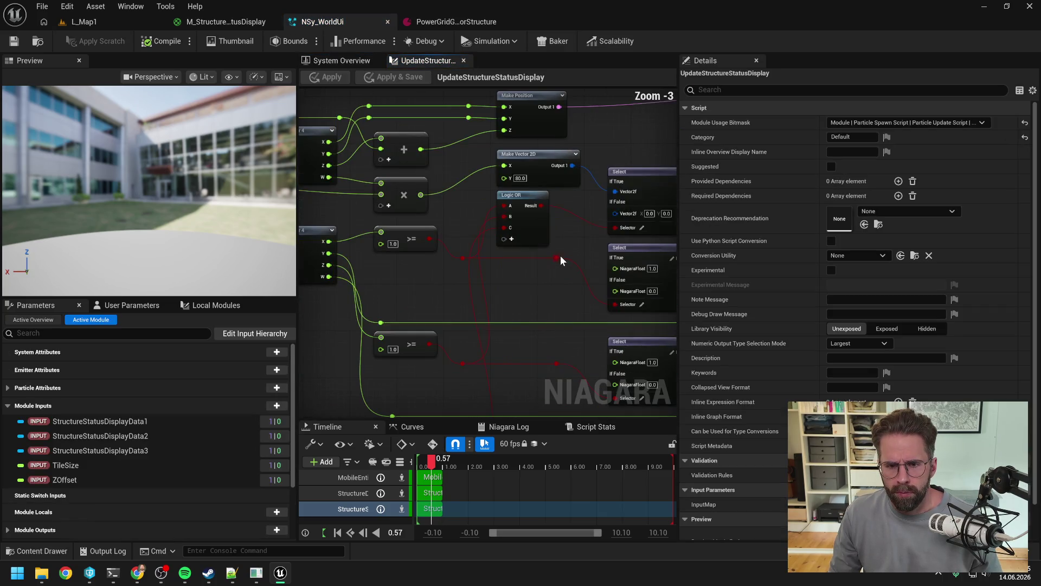
mouse_move(529, 299)
mouse_down()
mouse_move(553, 192)
mouse_move(502, 212)
mouse_up()
scroll(501, 210, down, 1)
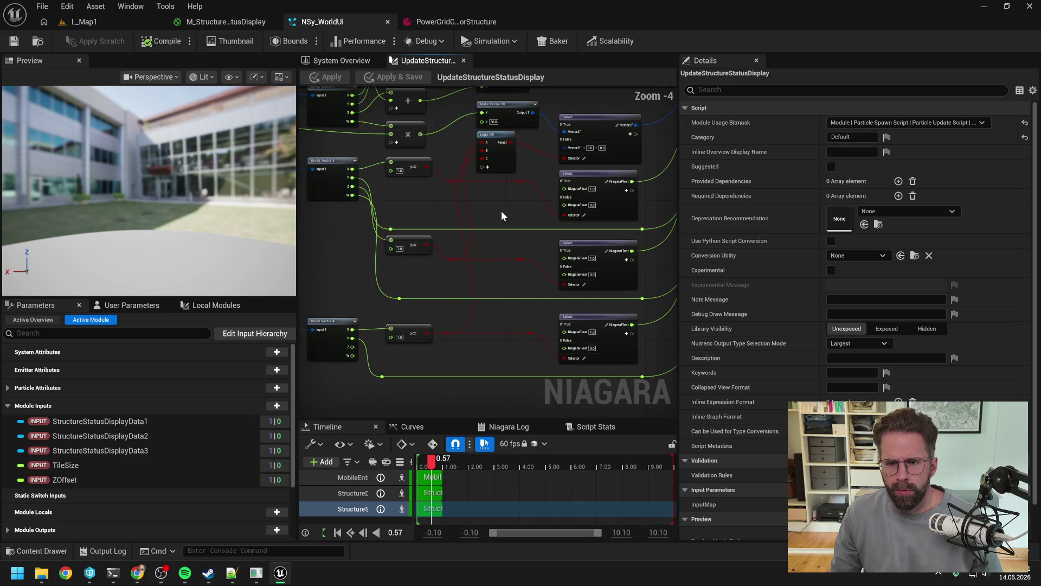
Send the Production Bar session a German request: RepairBar stays visible after building, should hook into Niagara logic.
key(alt+Tab)
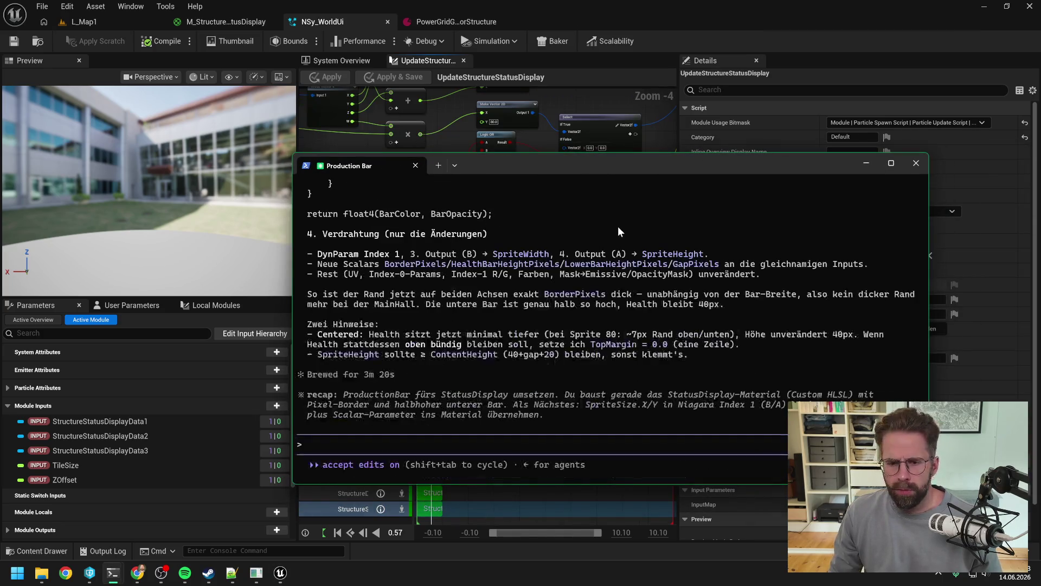
text(Sieht g)
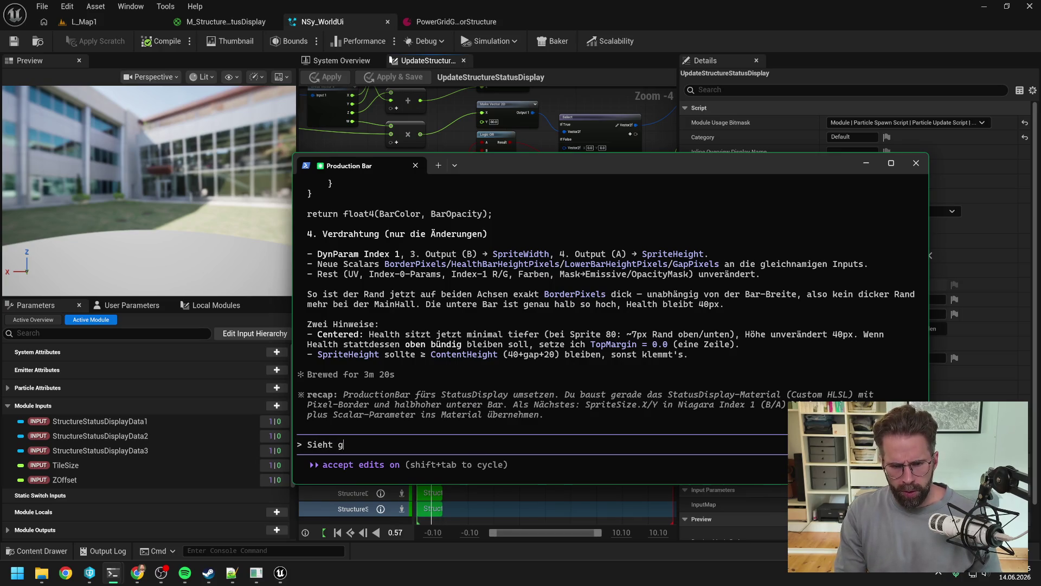
text(ut aus. Eine)
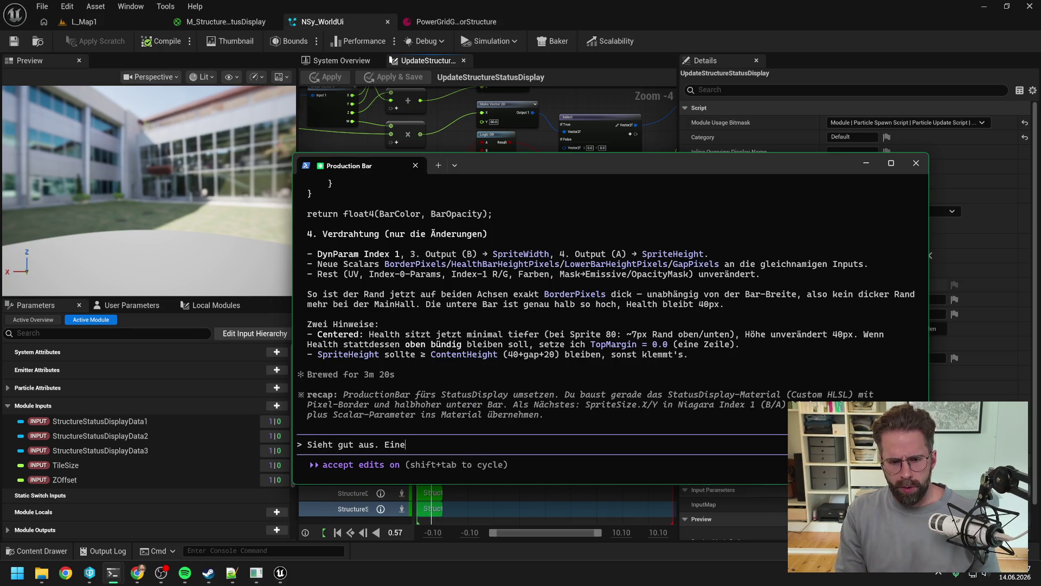
text( Kleinigkeit )
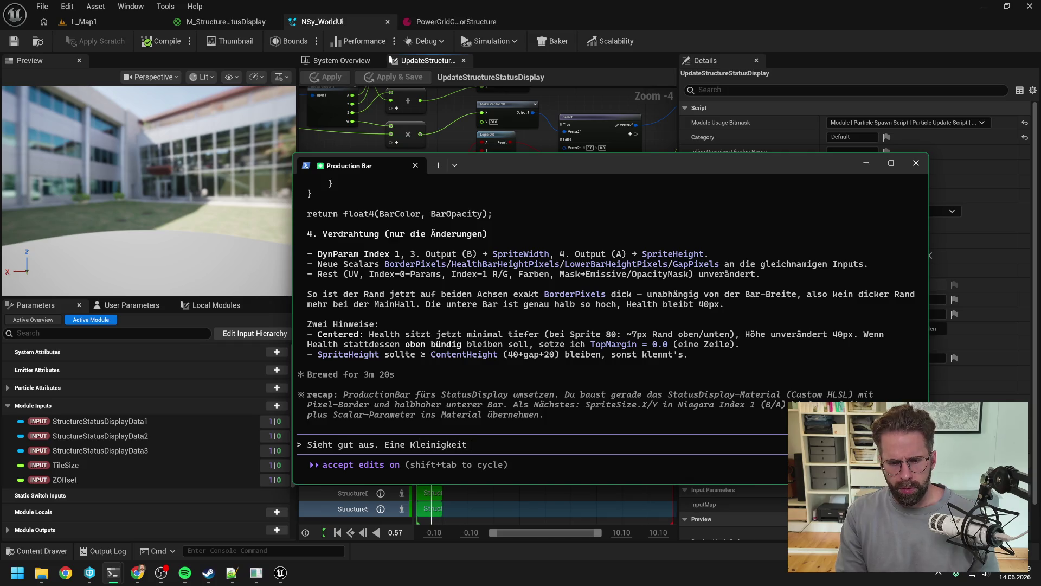
text(, bevor wir d)
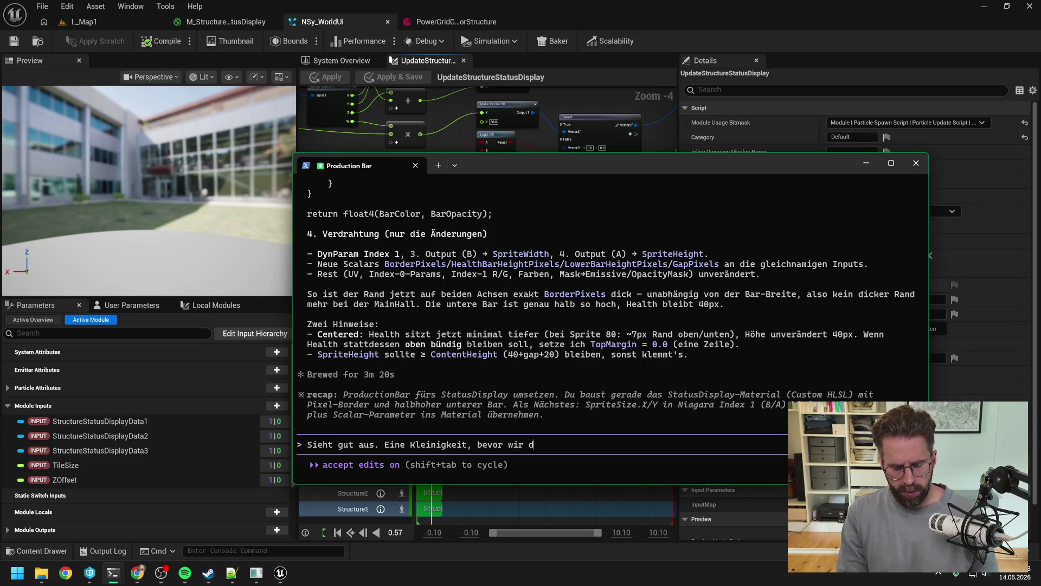
text(ie neue Productionbar)
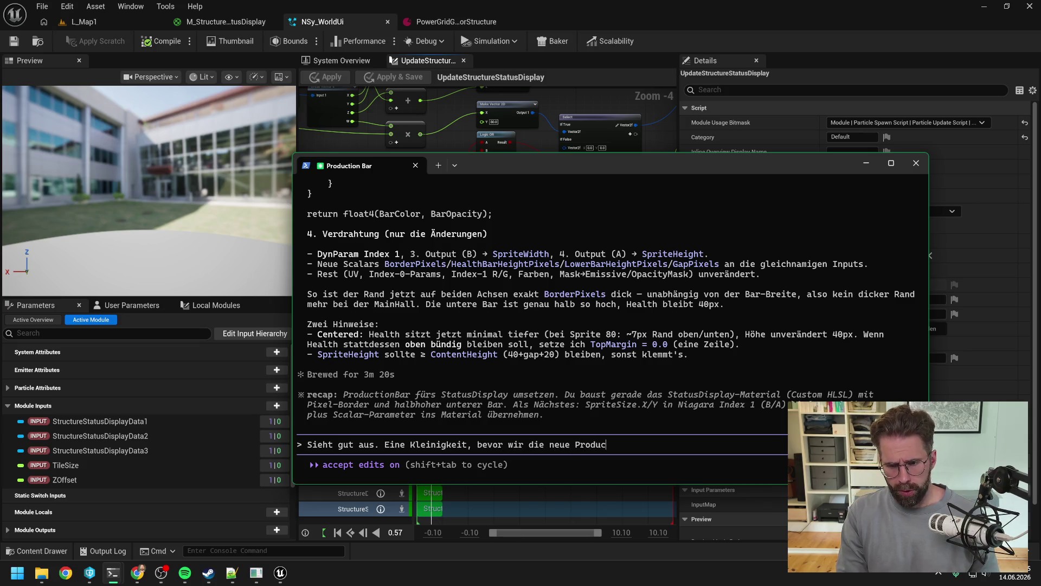
key(BackSpace)
key(BackSpace)
key(BackSpace)
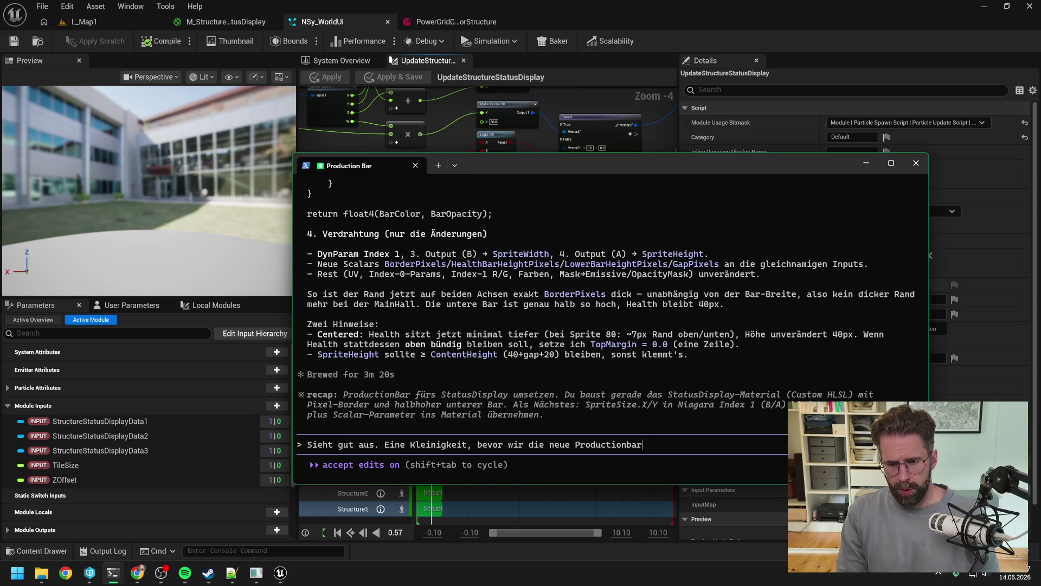
text(Bar debuggen ())
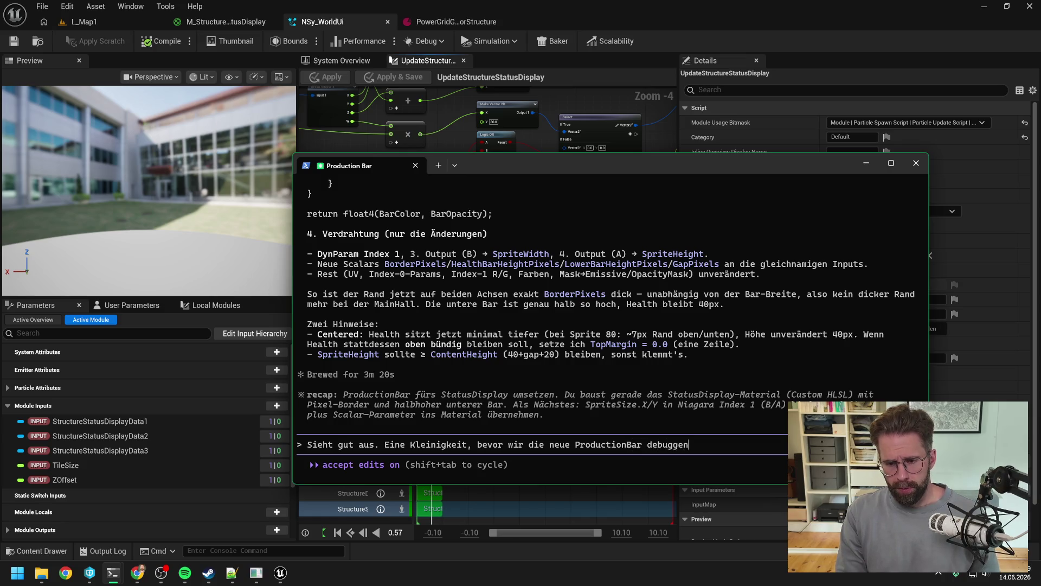
key(BackSpace)
text(taucht)
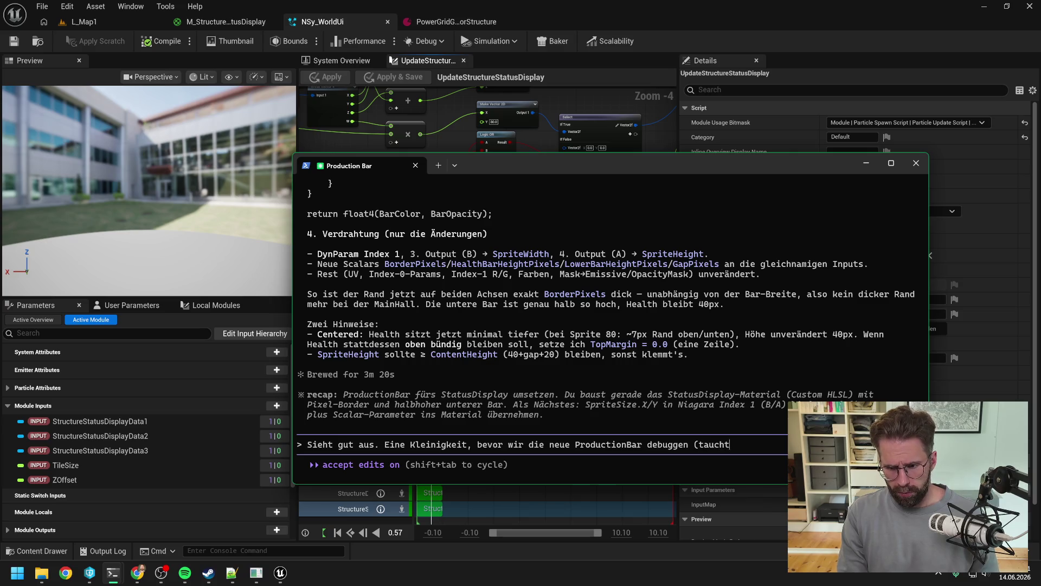
text( aktuell noc)
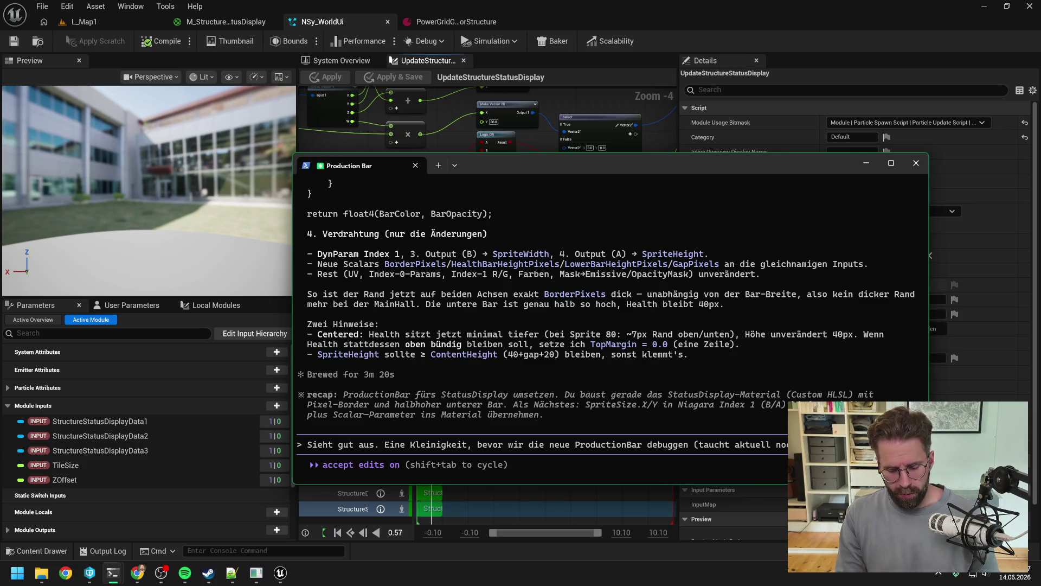
text(RepairBar blei)
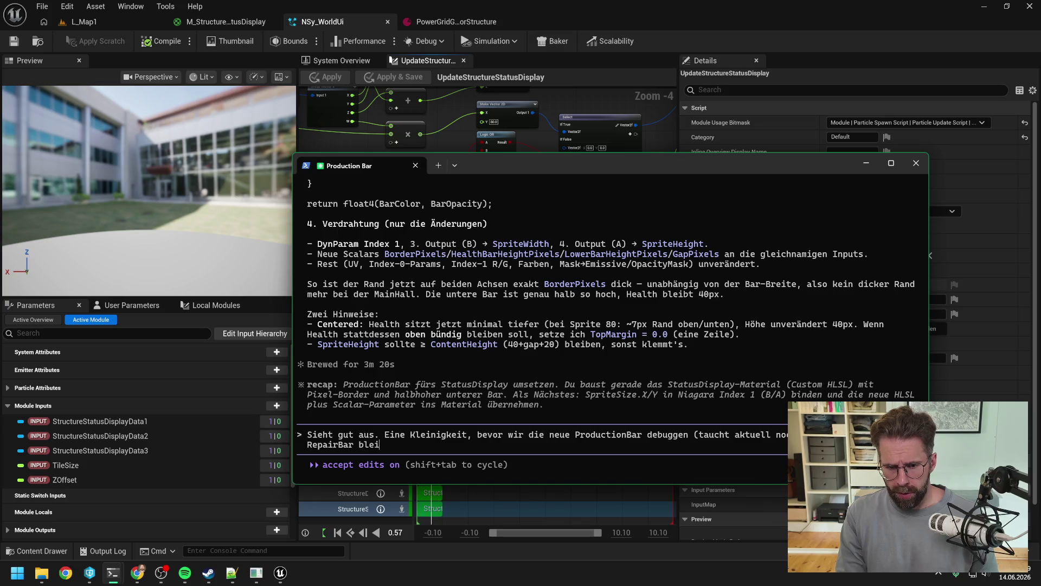
text(bt visible nachdem)
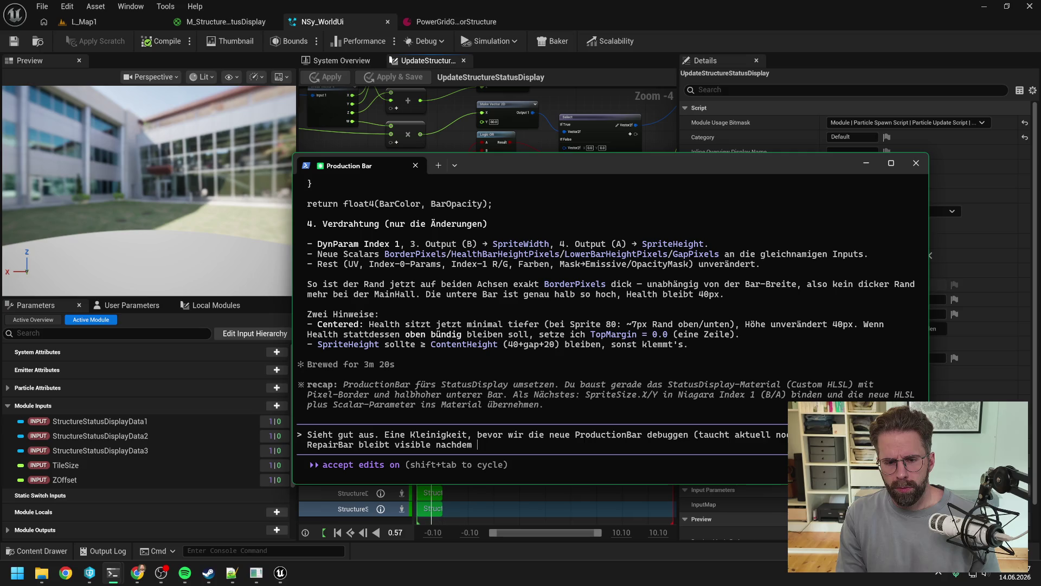
text(eine st)
text(ructu)
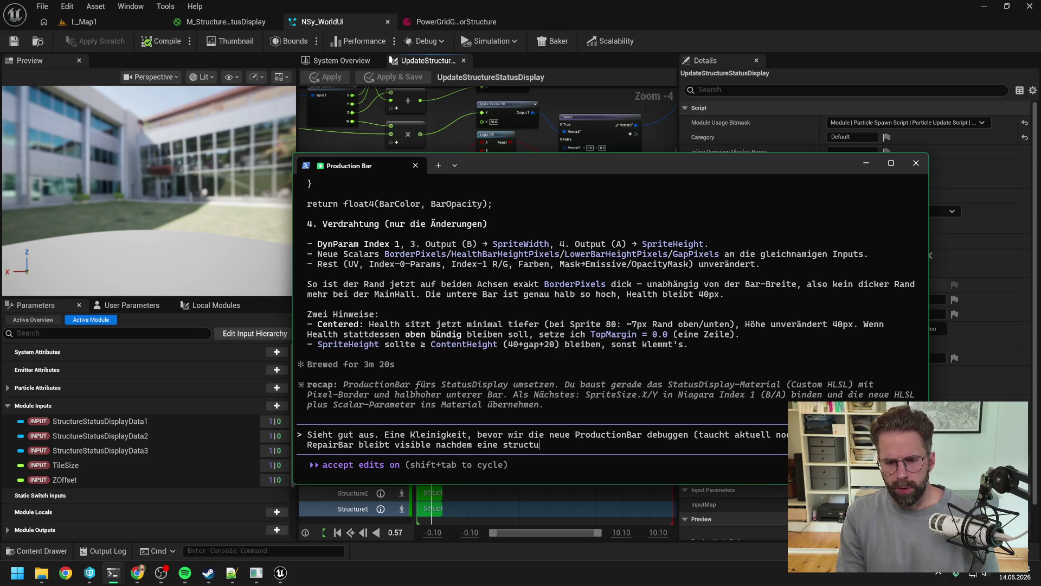
text(re gebuildet wurde.)
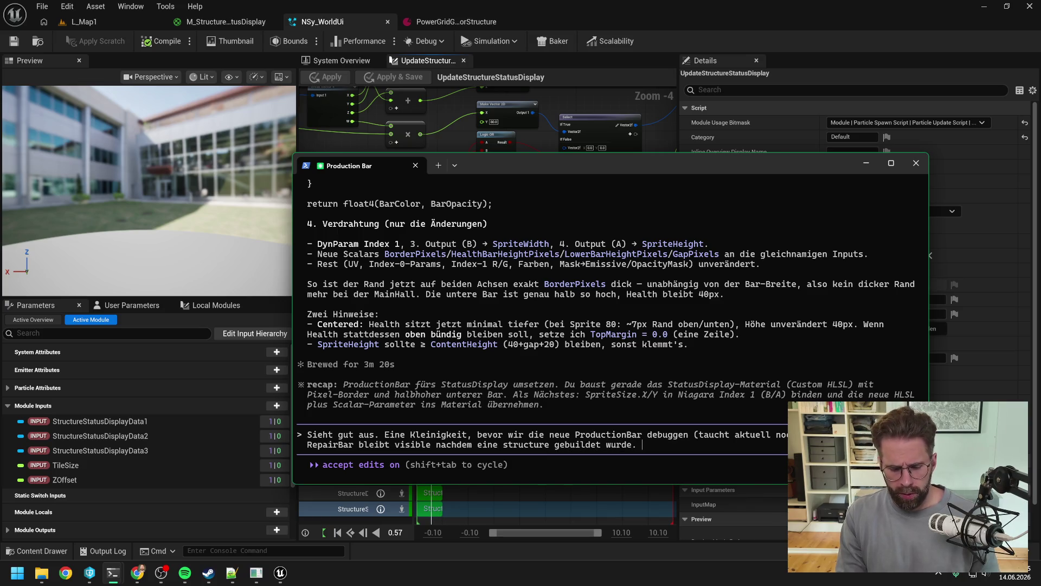
text( Setzt du das)
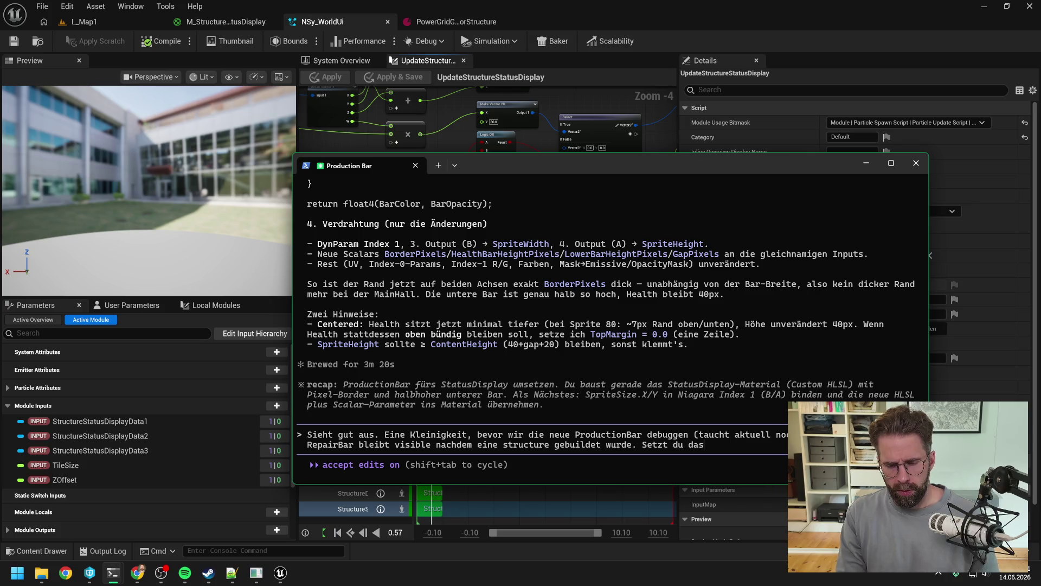
key(BackSpace)
key(BackSpace)
text(ie We)
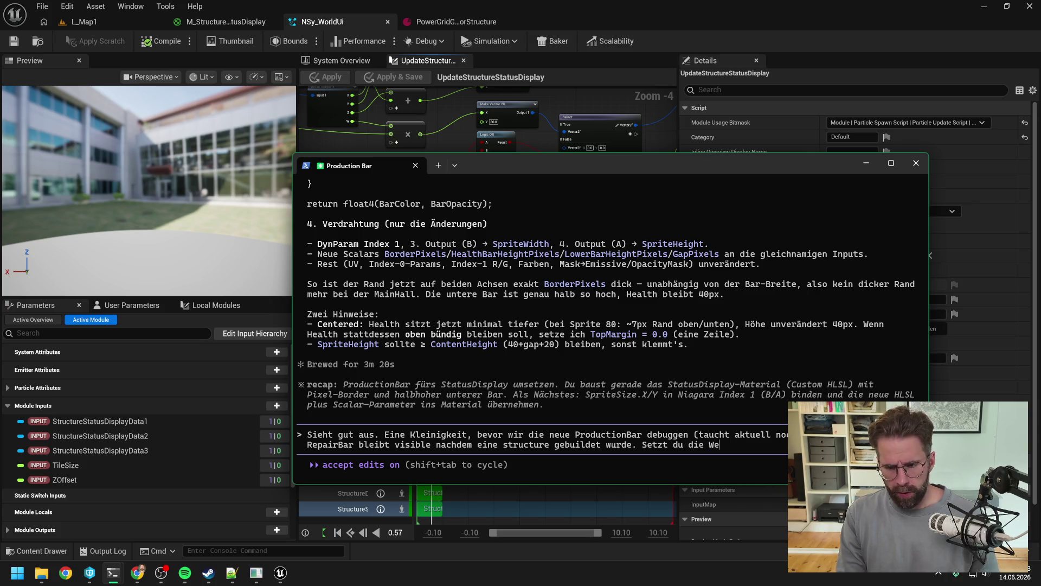
text(rte im Array)
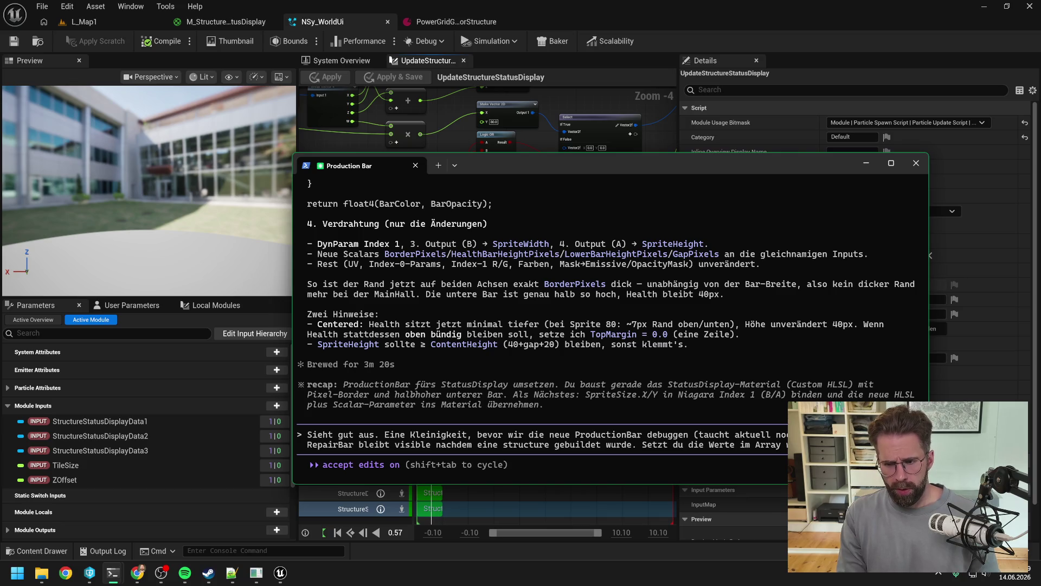
text(f)
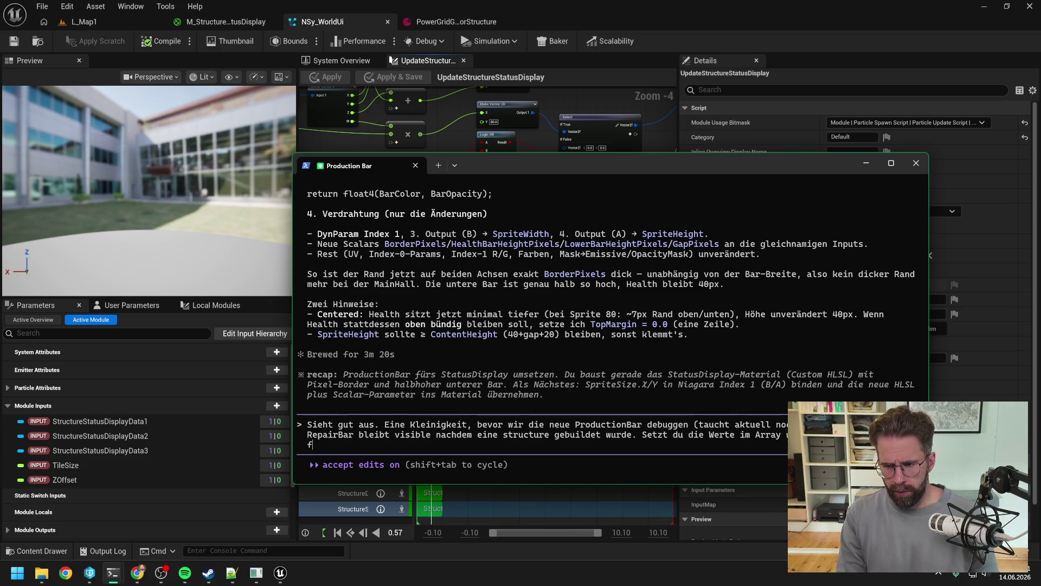
text(ertig ist? F)
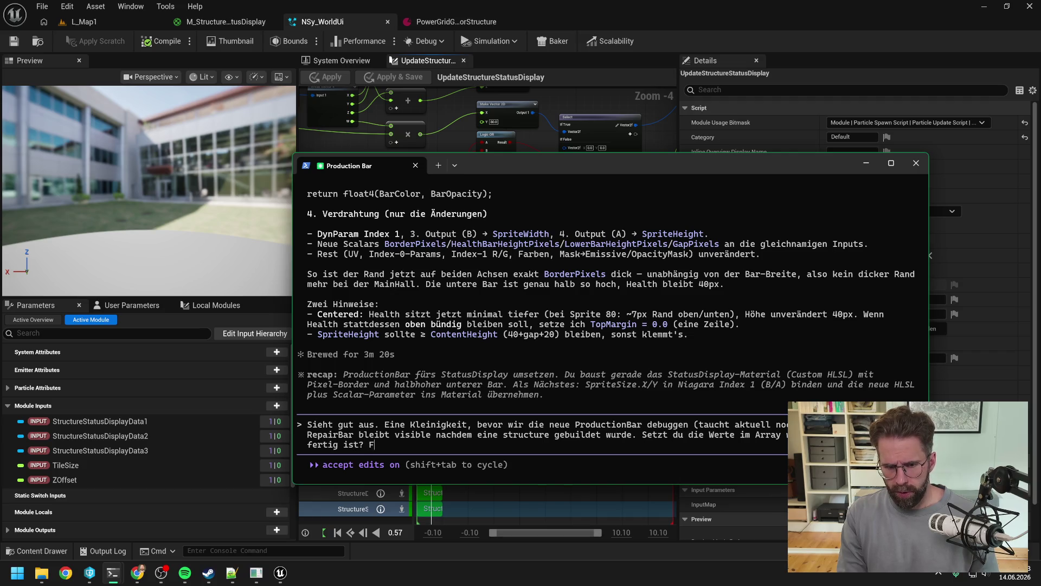
text(alls ja muss es a)
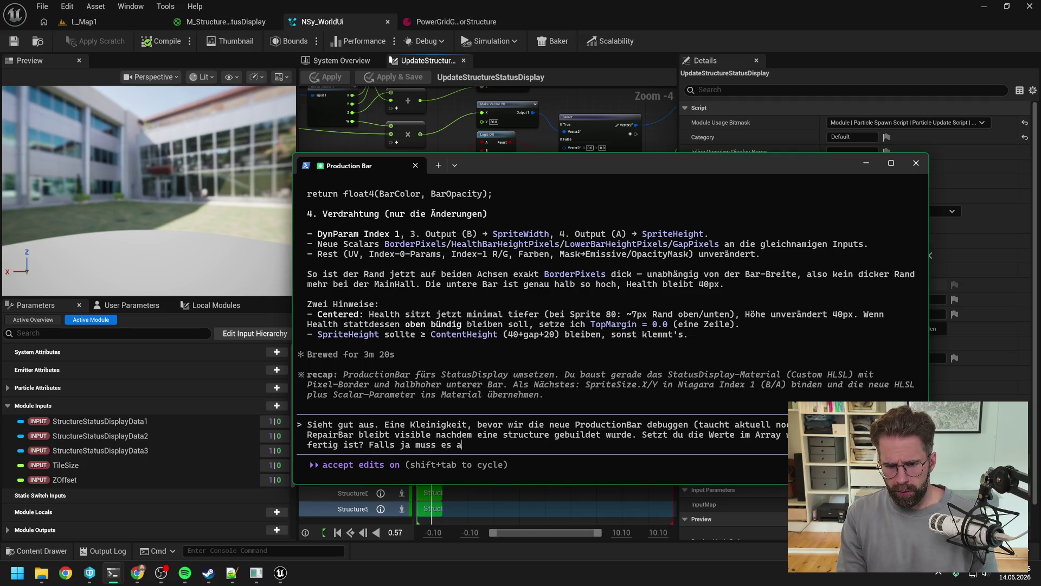
text(n Ner Niagara Lok)
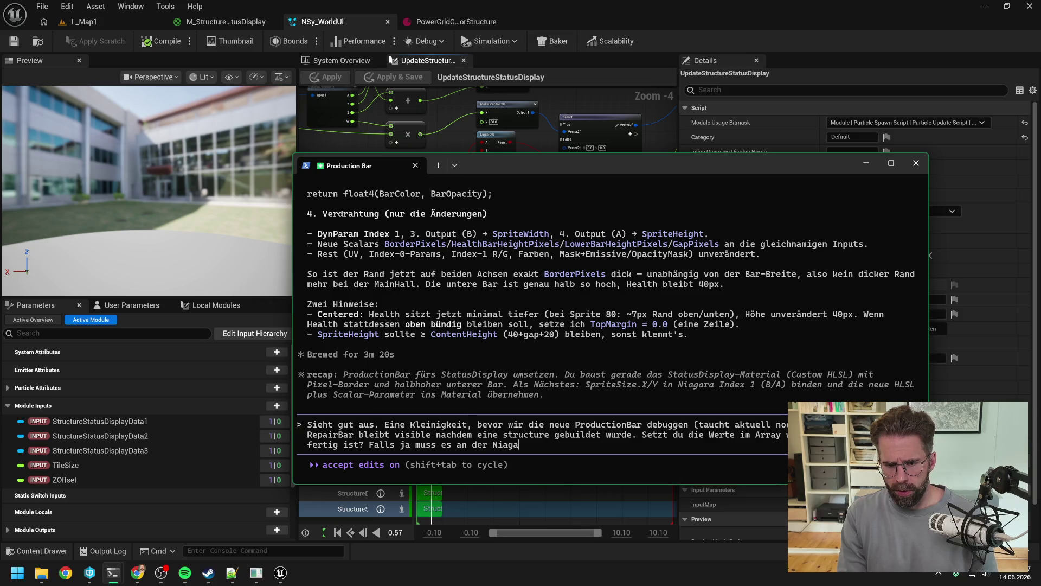
key(BackSpace)
text(gik )
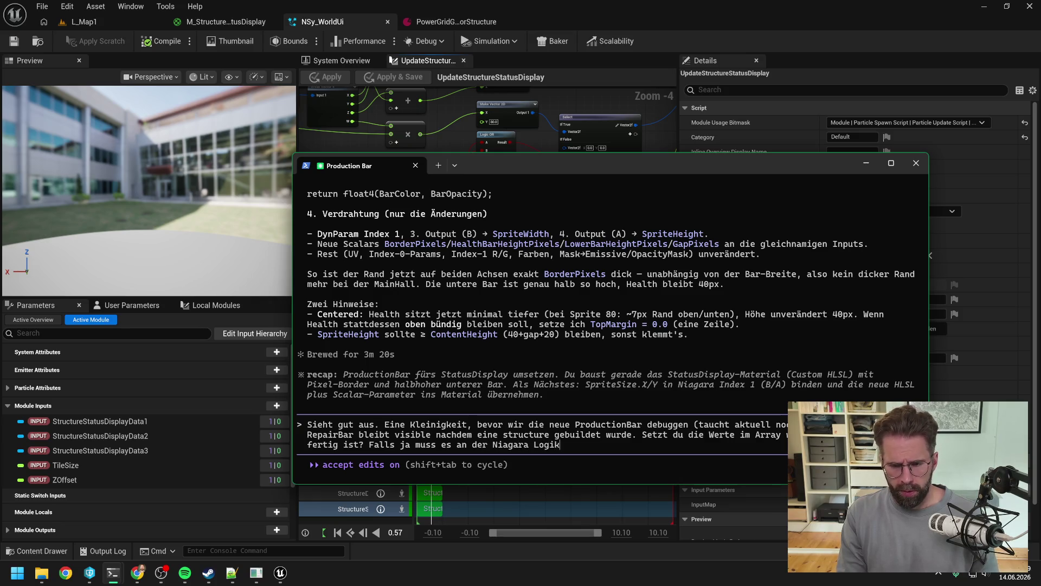
text(hängen.)
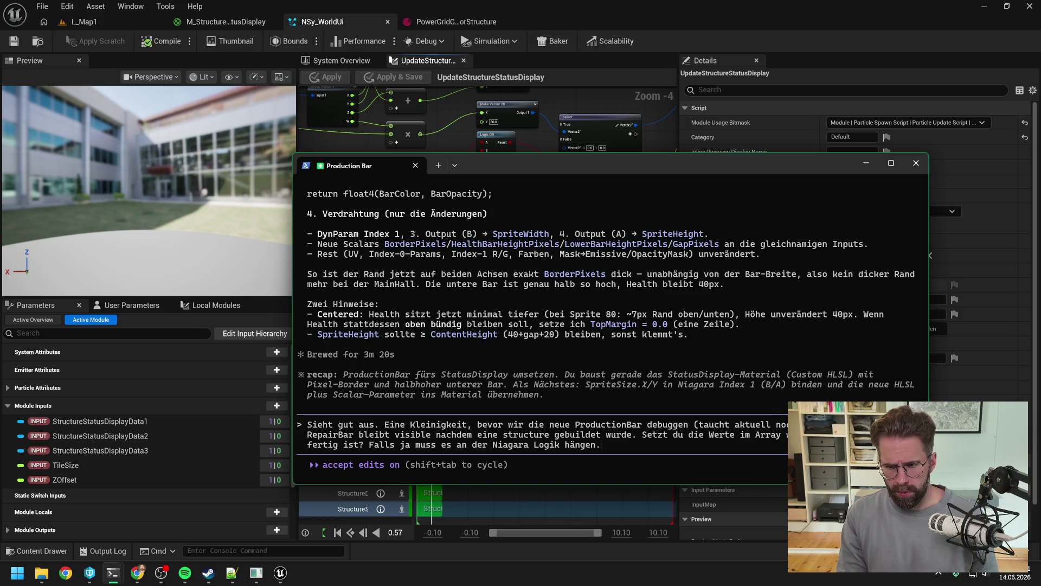
key(Return)
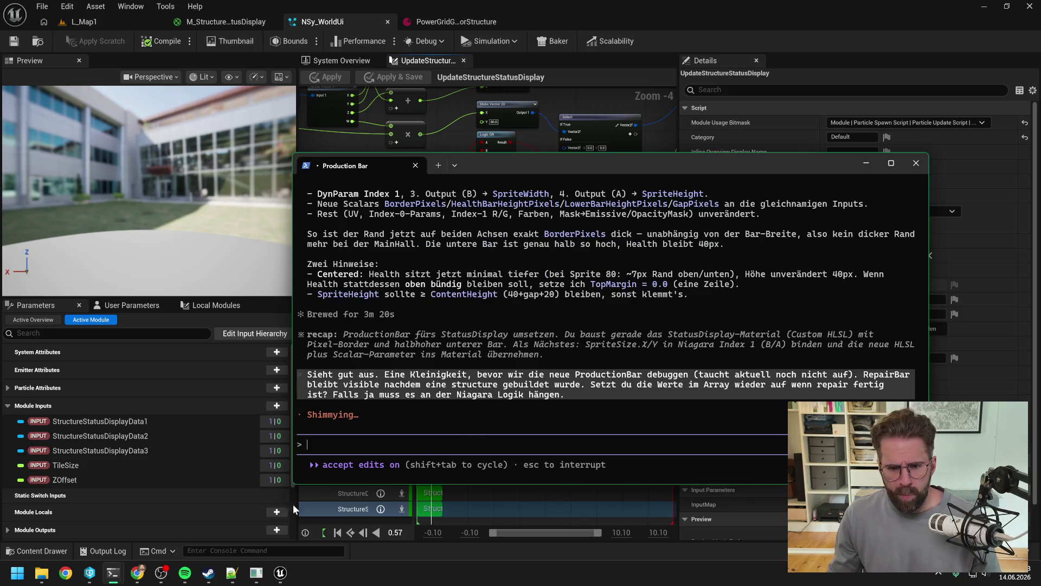
mouse_move(142, 570)
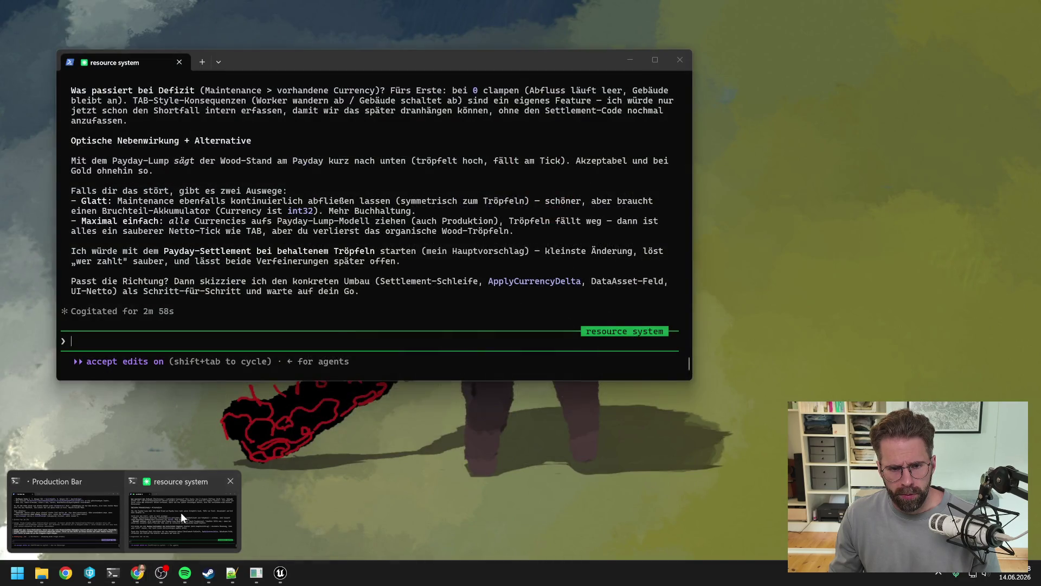
Switch to the resource system Claude Code session and scroll up to its maintenance-on-Payday answer.
click(181, 512)
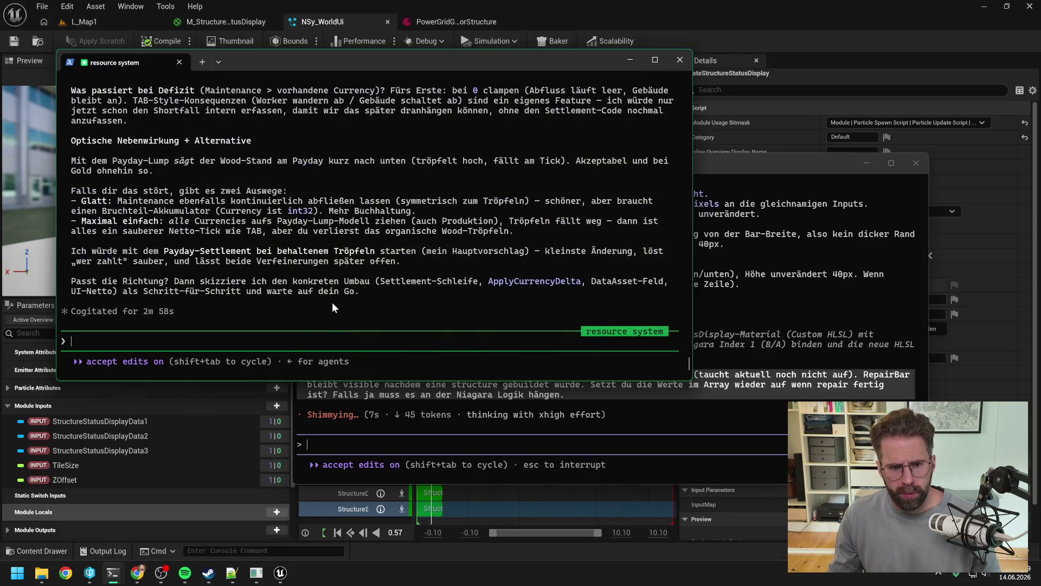
scroll(338, 261, up, 7)
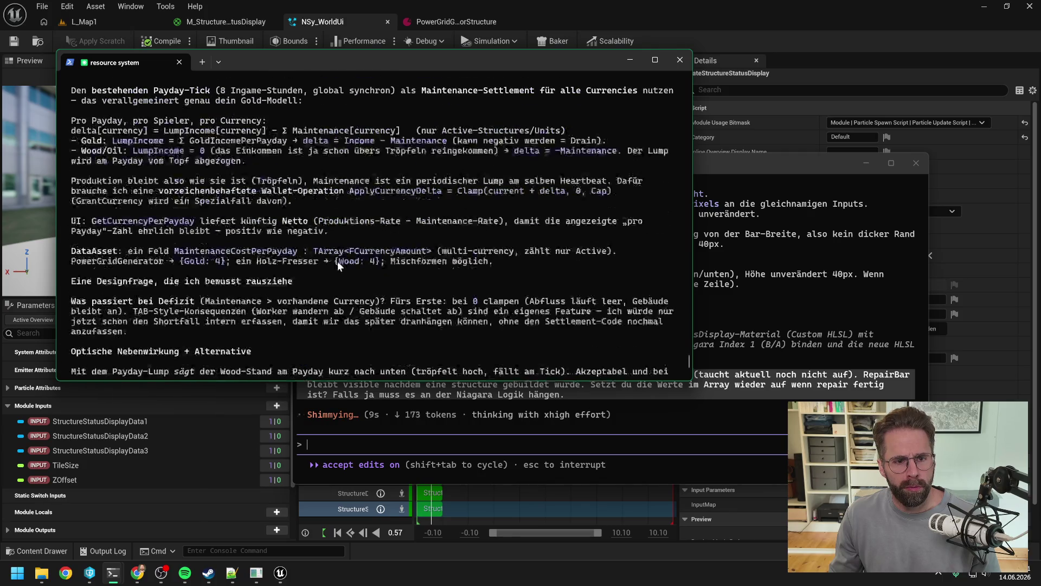
drag(336, 71, 550, 128)
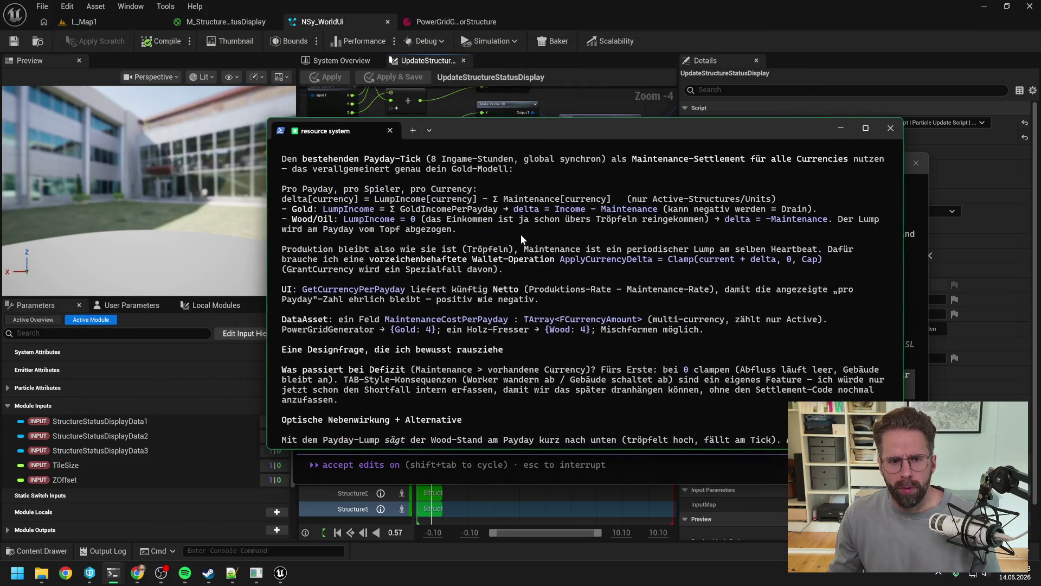
scroll(509, 266, up, 1)
scroll(509, 267, up, 13)
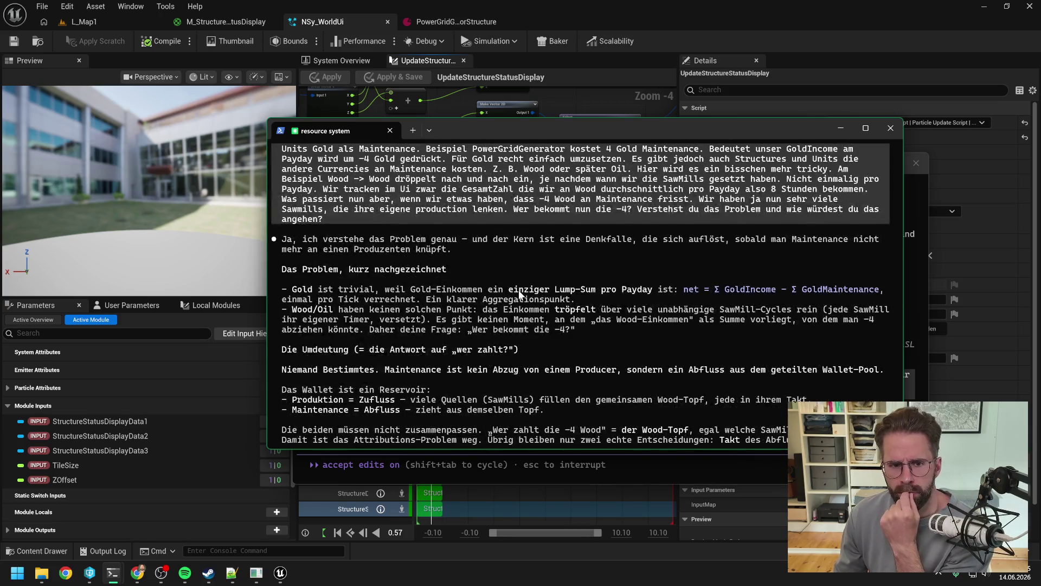
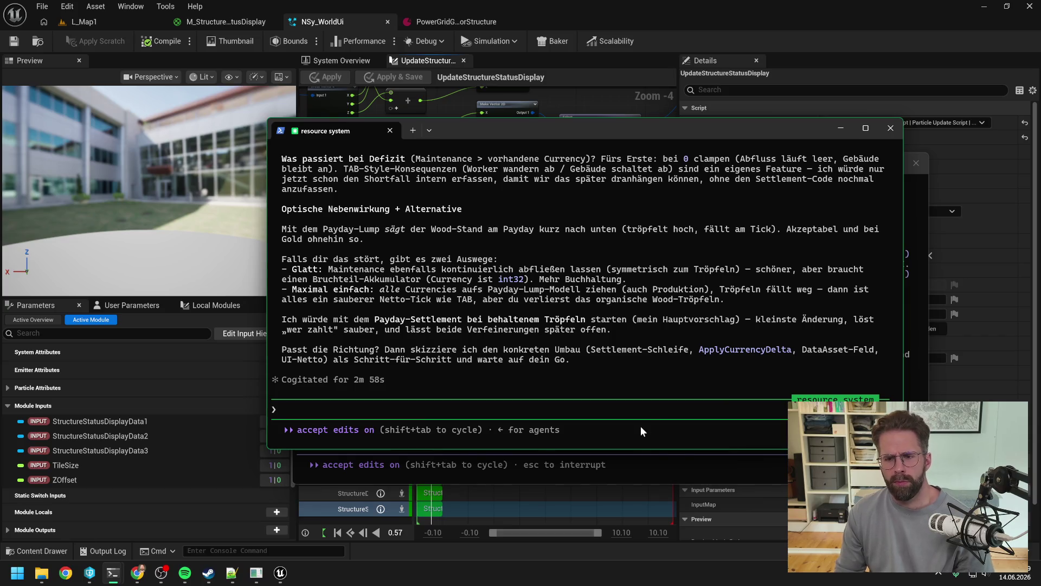
Approve the resource-system plan with 'Vorschläge sind so gut, machen wir so, los gehts' and raise the Production Bar session.
text(Vorschläge sind so gut,)
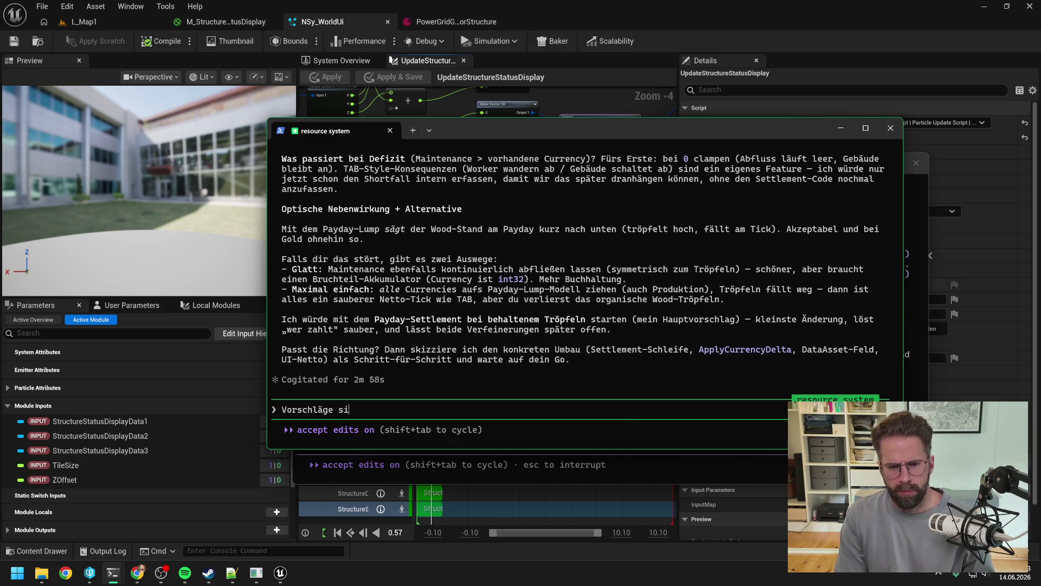
text( machen wi)
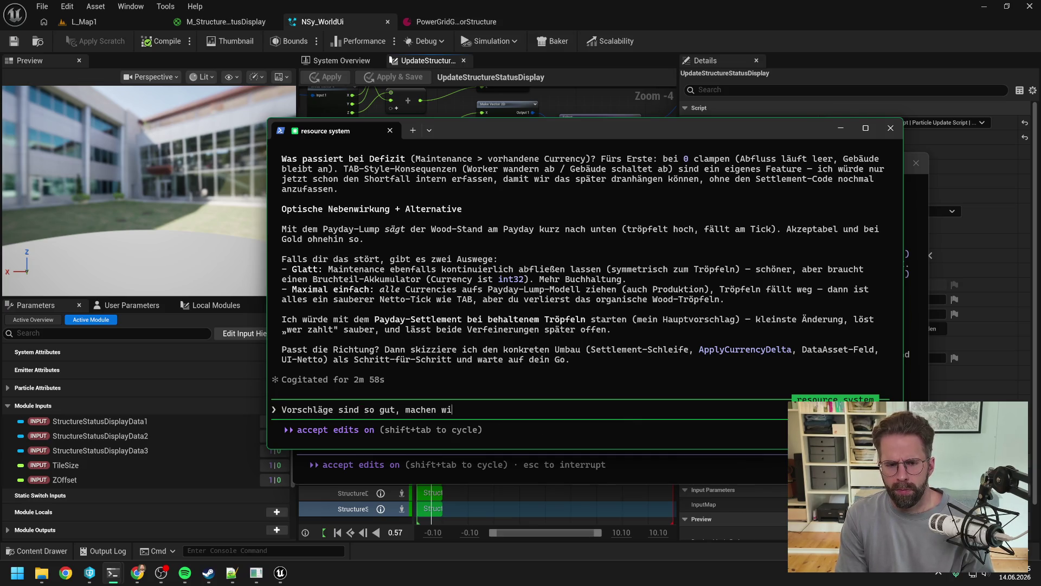
text(r so, los gehts)
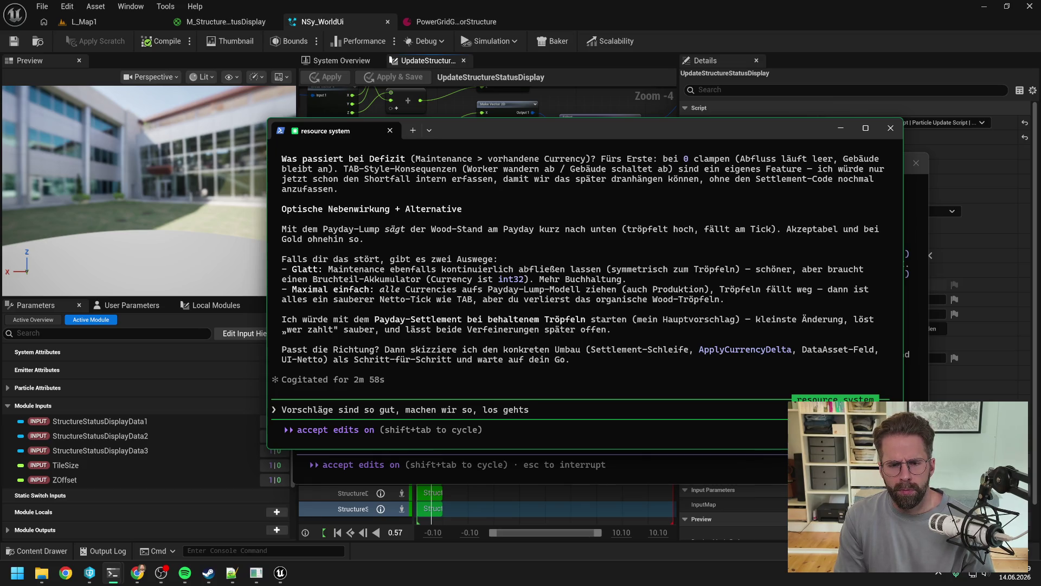
key(Return)
drag(644, 128, 432, 85)
click(715, 163)
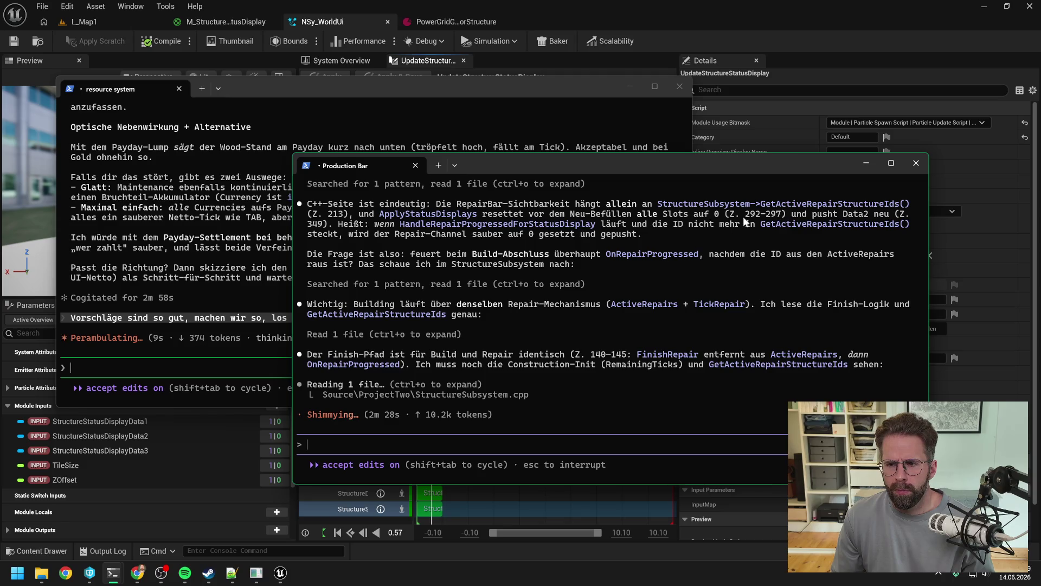
click(725, 21)
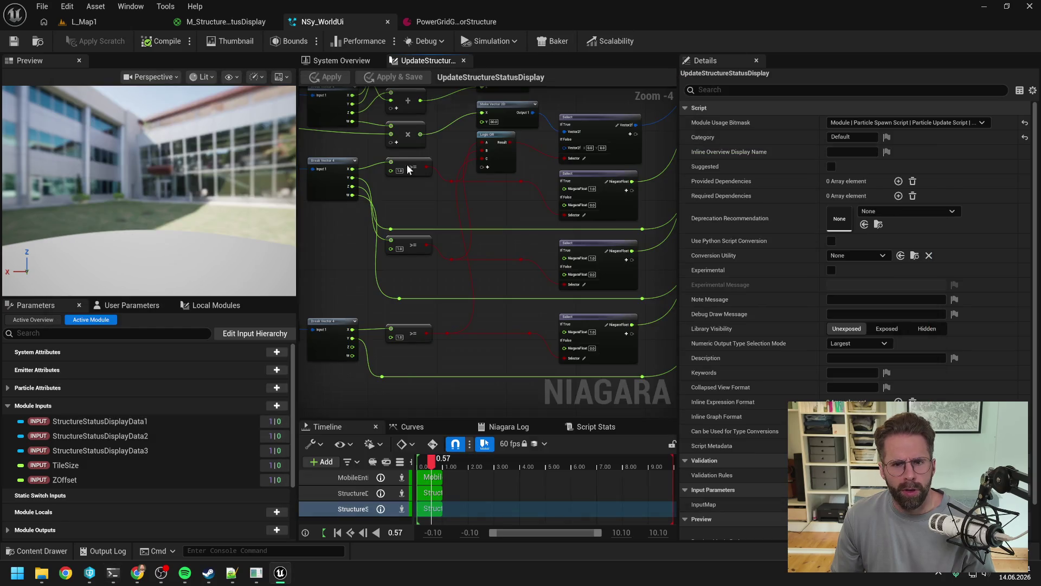
mouse_move(115, 579)
click(233, 520)
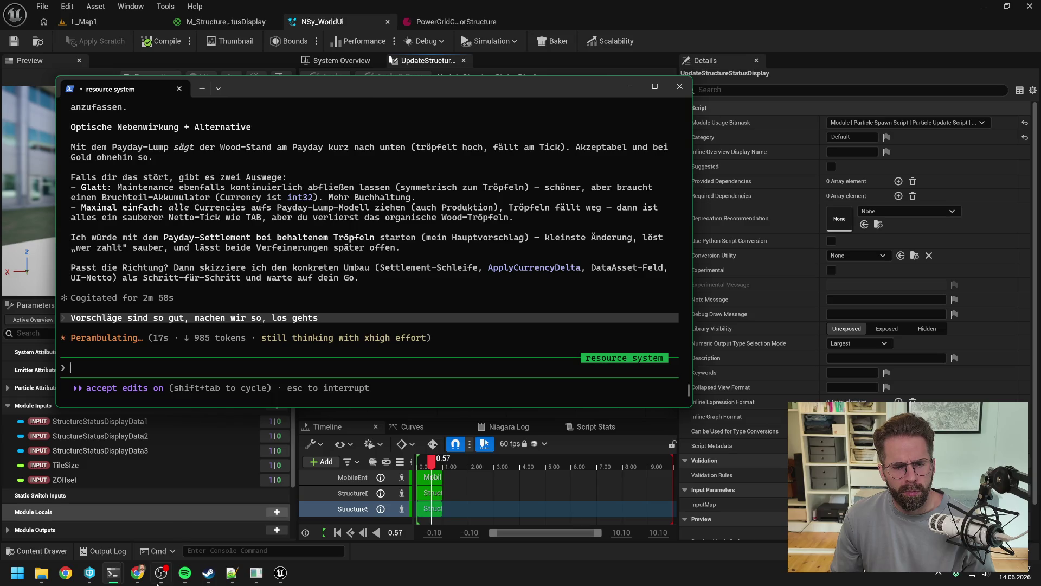
click(79, 519)
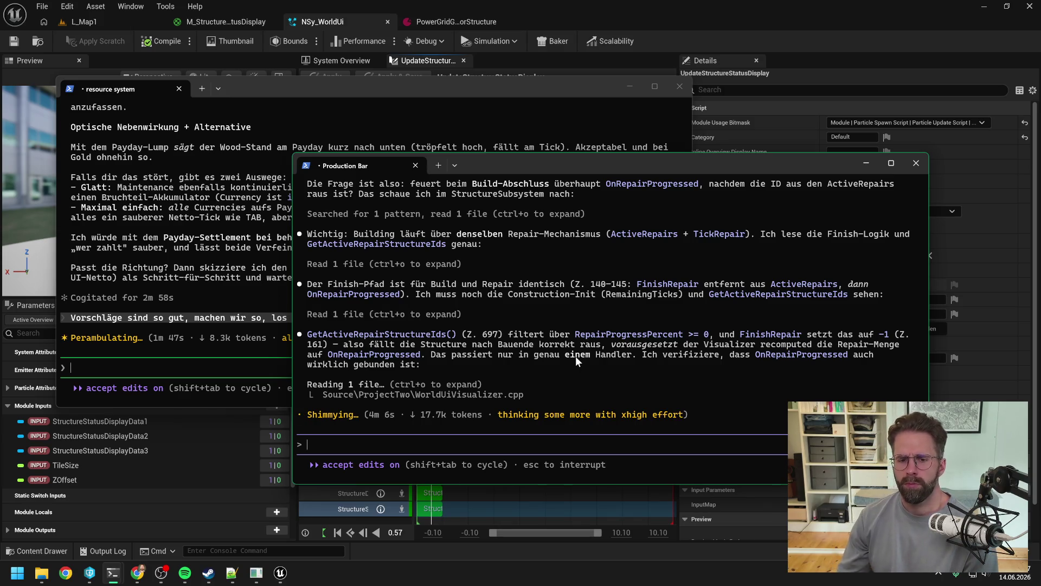
key(alt+Tab)
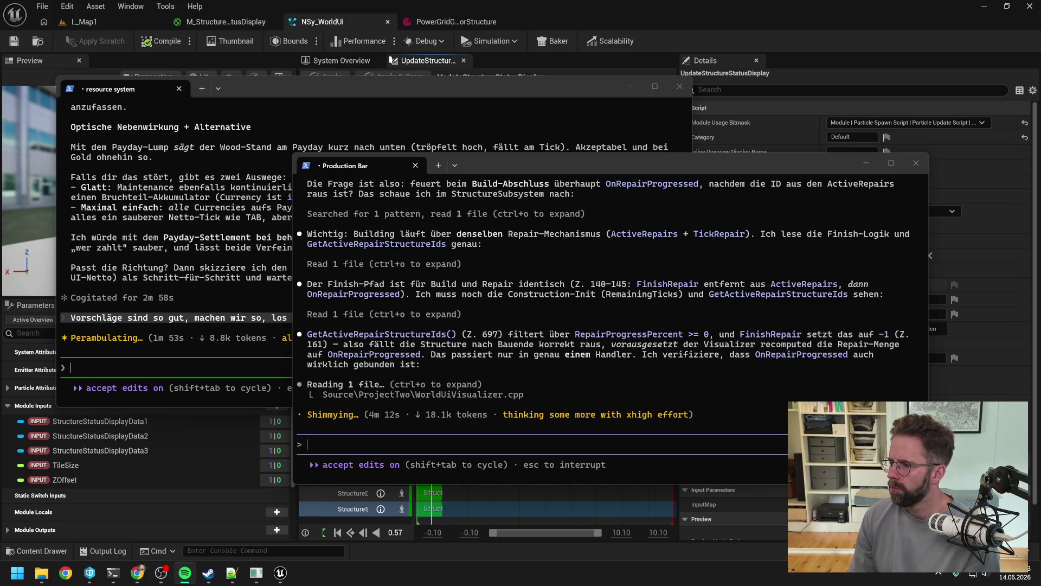
key(alt+Tab)
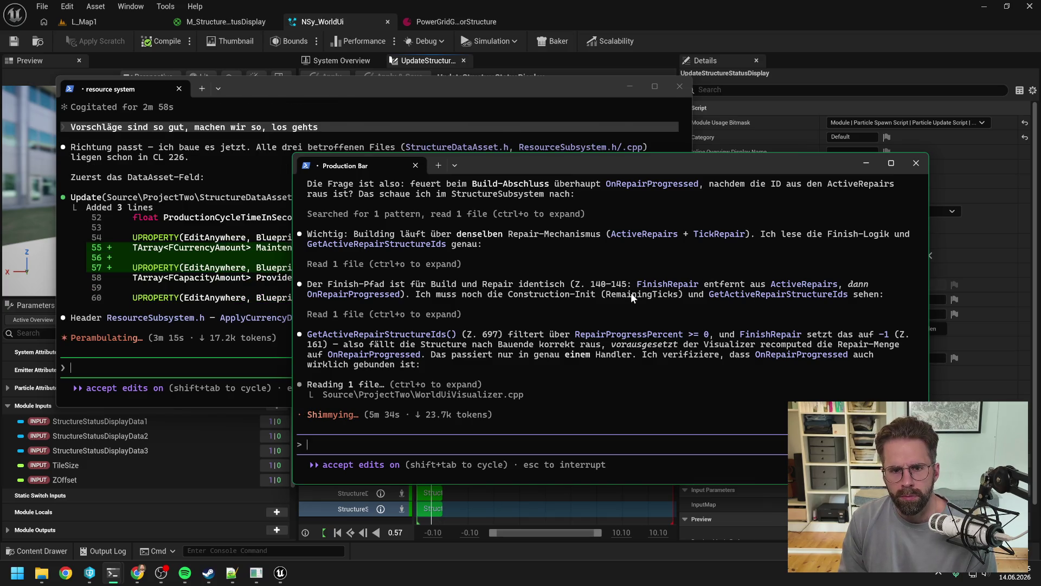
Read the Production Bar agent's Niagara emitter latch diagnosis, then return to the Niagara editor.
scroll(630, 291, up, 5)
scroll(623, 306, up, 1)
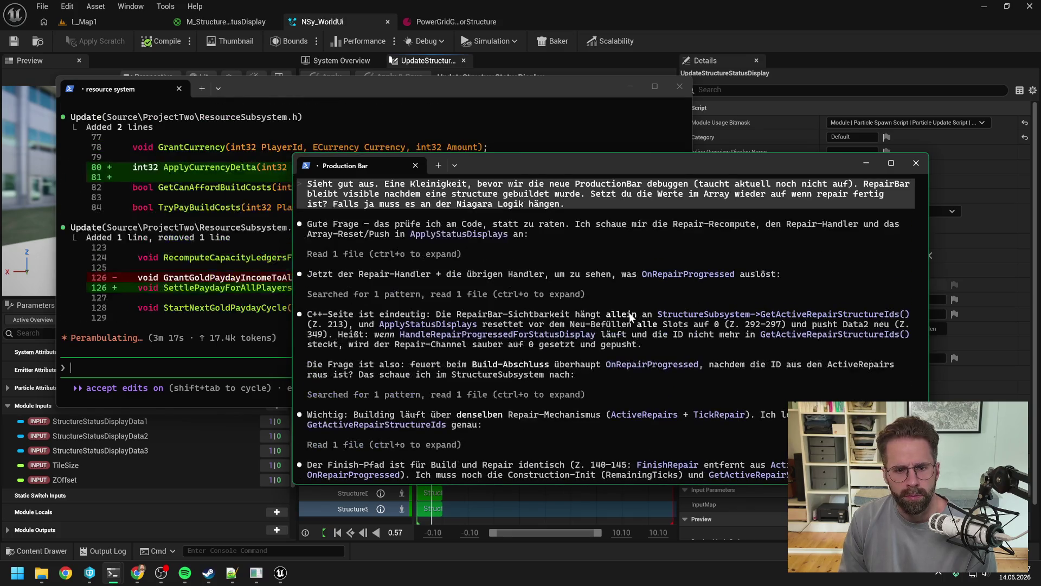
scroll(611, 295, down, 2)
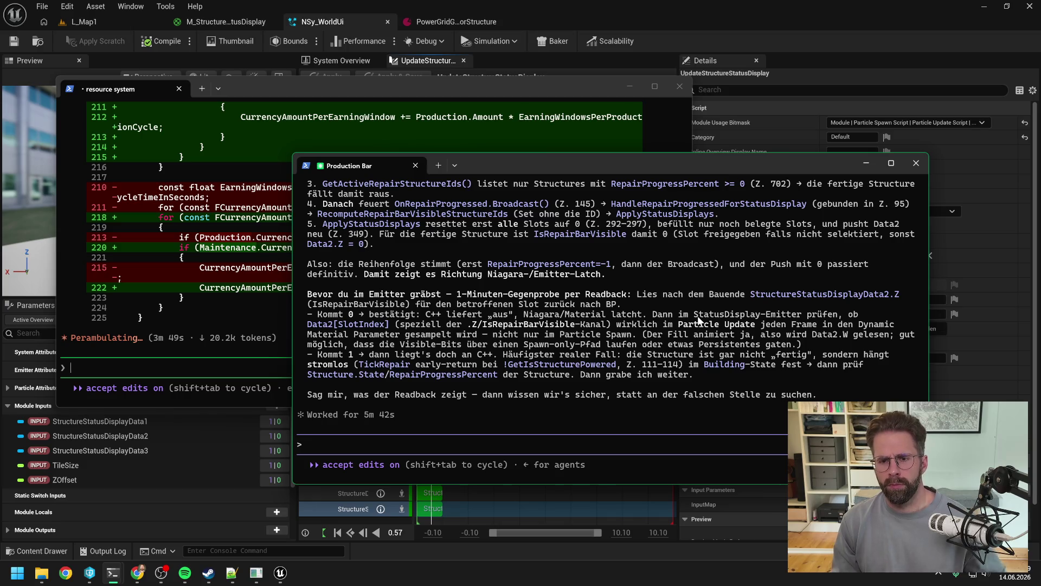
click(632, 30)
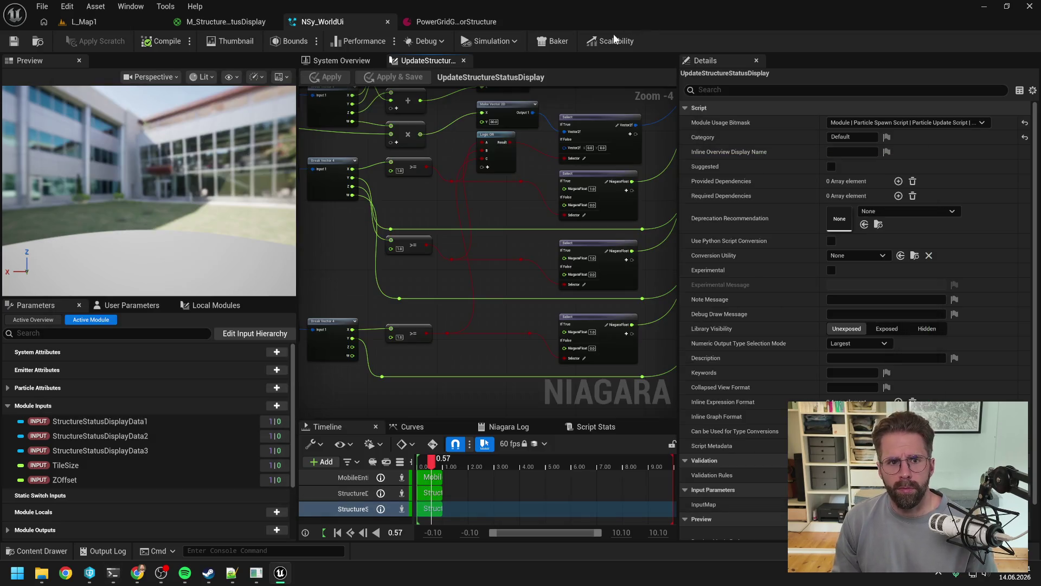
Widen and pan the UpdateStructureStatusDisplay graph to inspect its Map Get and select nodes, then show System Overview.
mouse_move(504, 152)
mouse_down()
mouse_move(500, 263)
mouse_move(885, 242)
mouse_up()
drag(372, 241, 564, 258)
drag(298, 207, 156, 211)
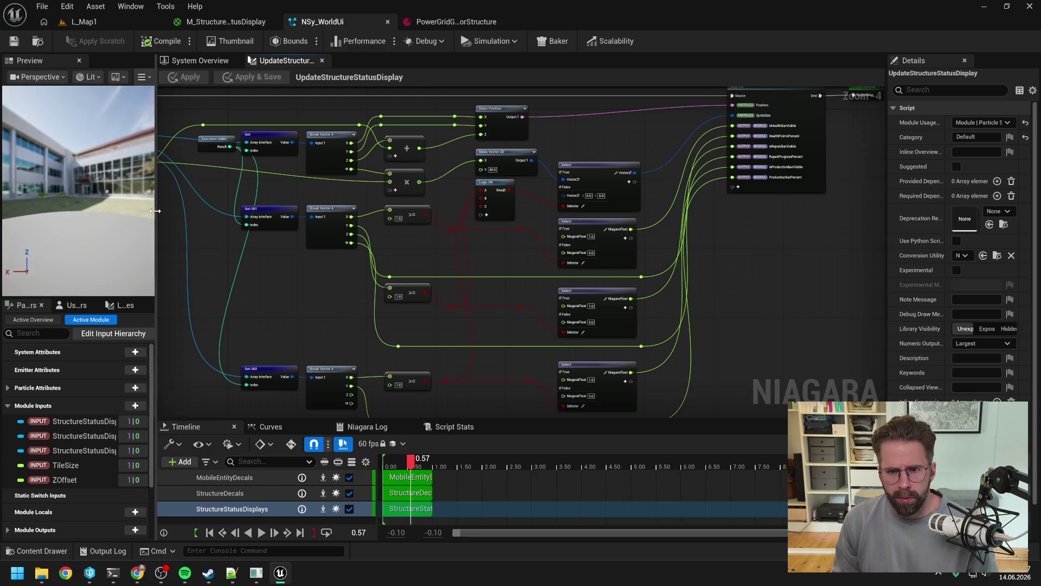
drag(473, 262, 564, 289)
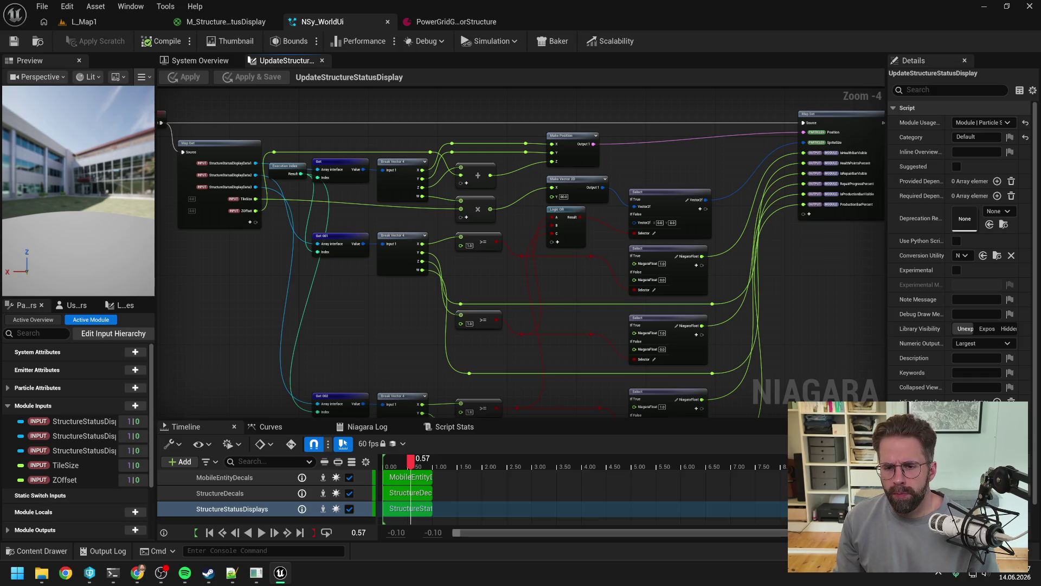
drag(565, 284, 539, 217)
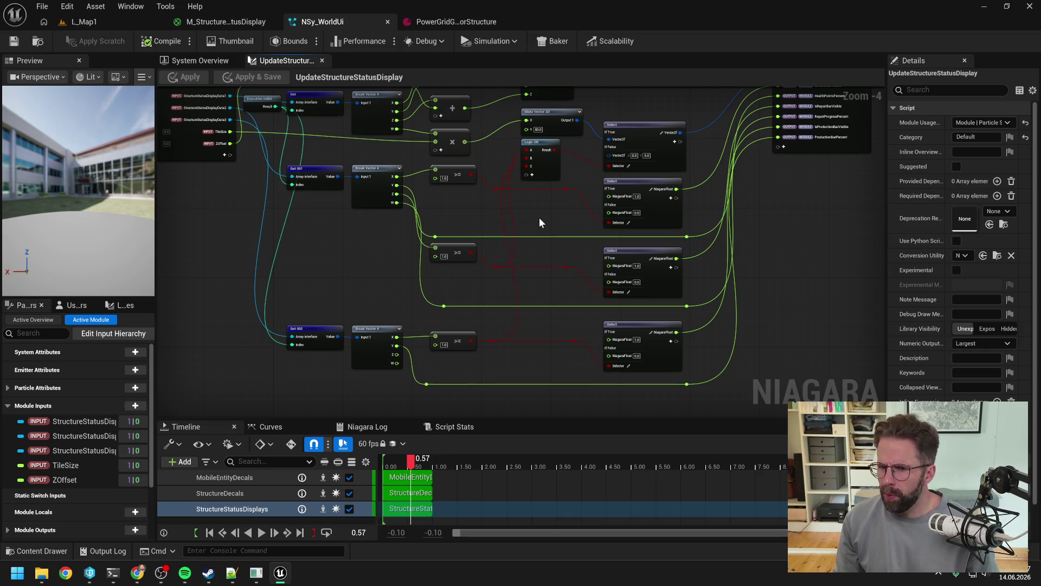
drag(540, 219, 591, 235)
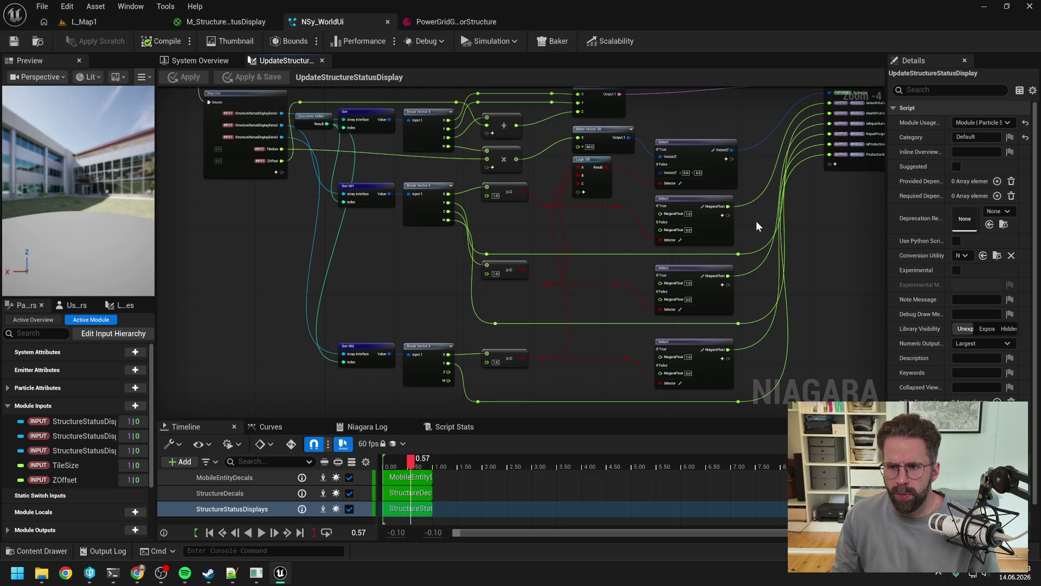
drag(757, 227, 673, 241)
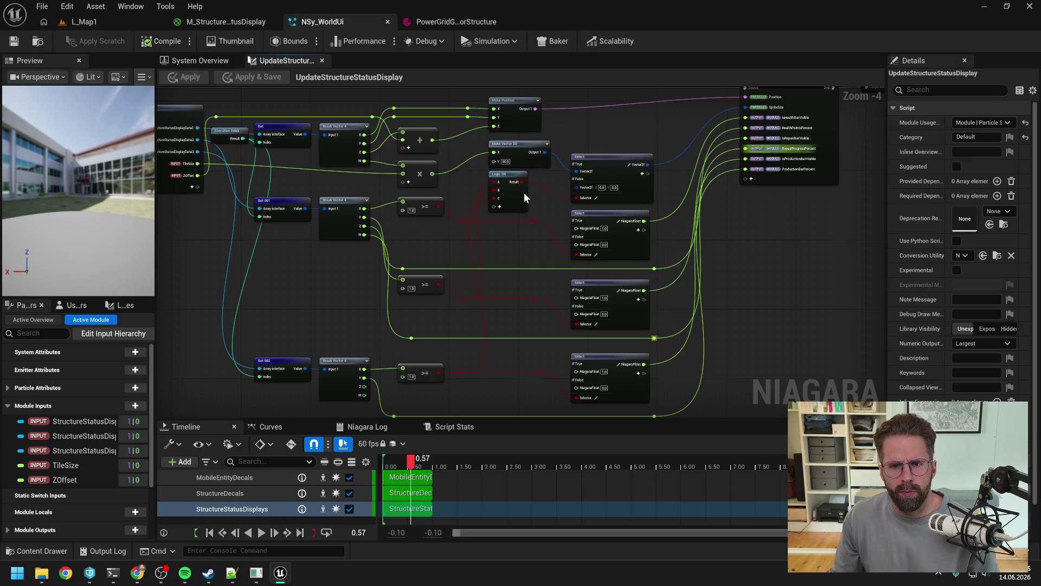
click(202, 60)
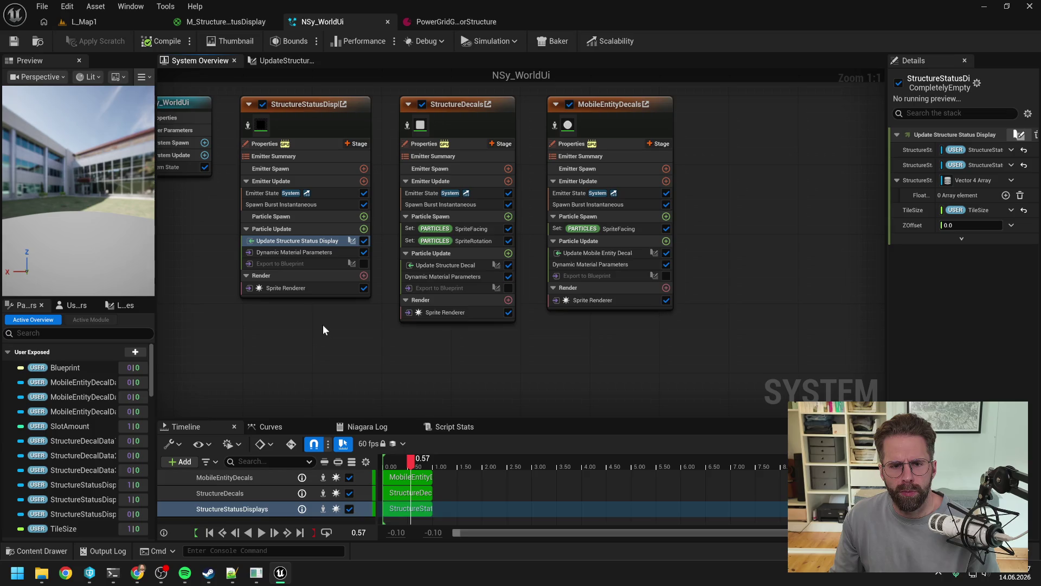
Enable the Export to Blueprint module and open its script graph.
drag(323, 330, 412, 346)
click(370, 287)
click(447, 283)
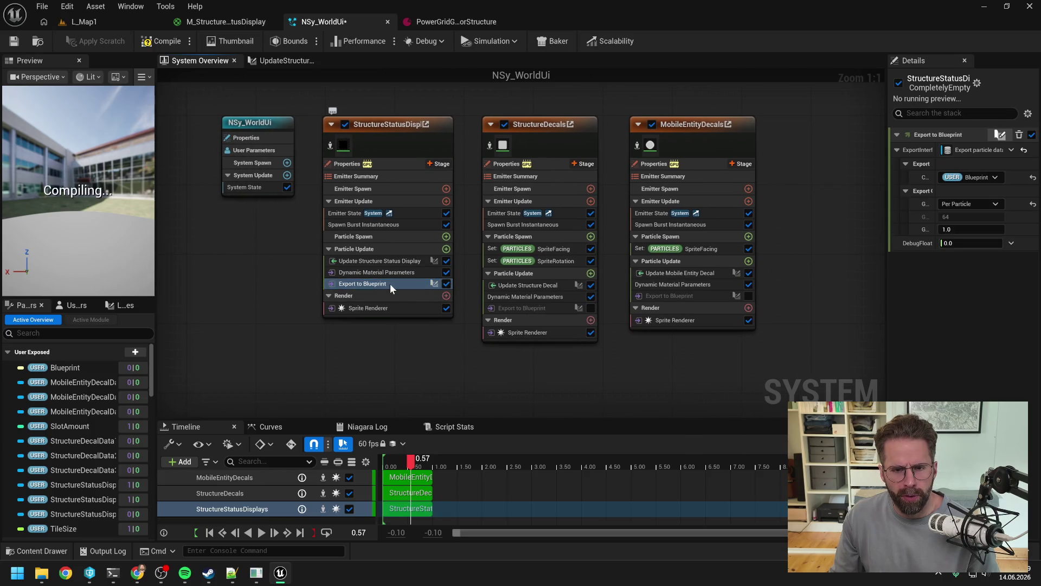
double_click(391, 287)
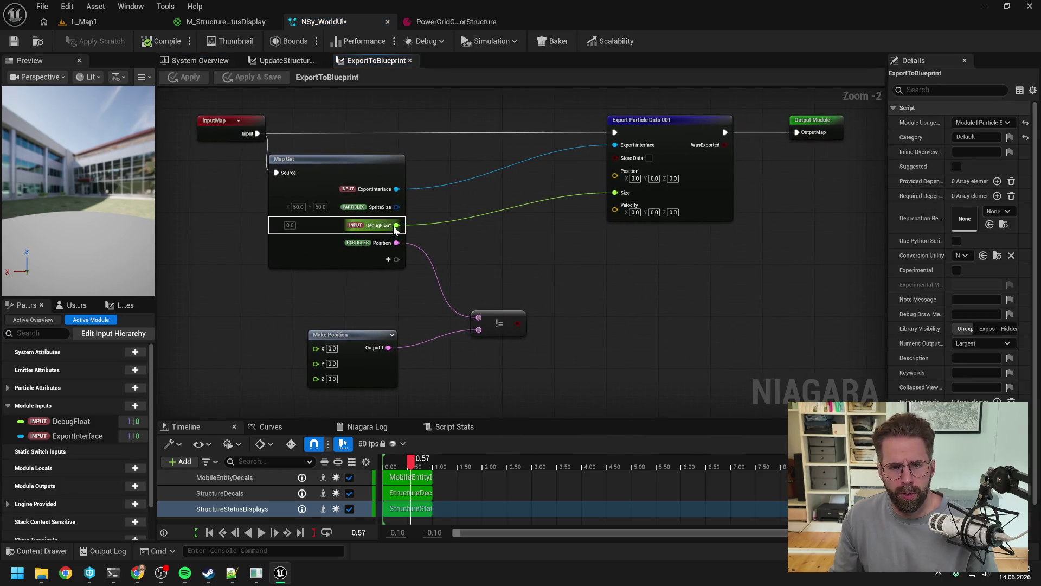
Feed Store Data from a DebugFloat >= 1.0 comparison, then apply and save NSy_WorldUi.
drag(395, 228, 470, 243)
text(>)
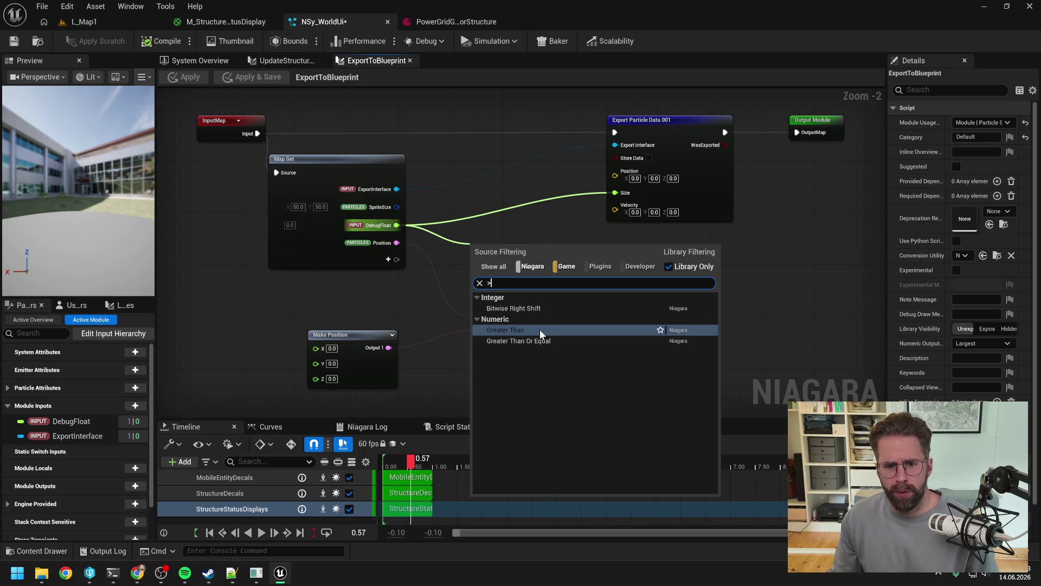
click(540, 339)
right_click(477, 257)
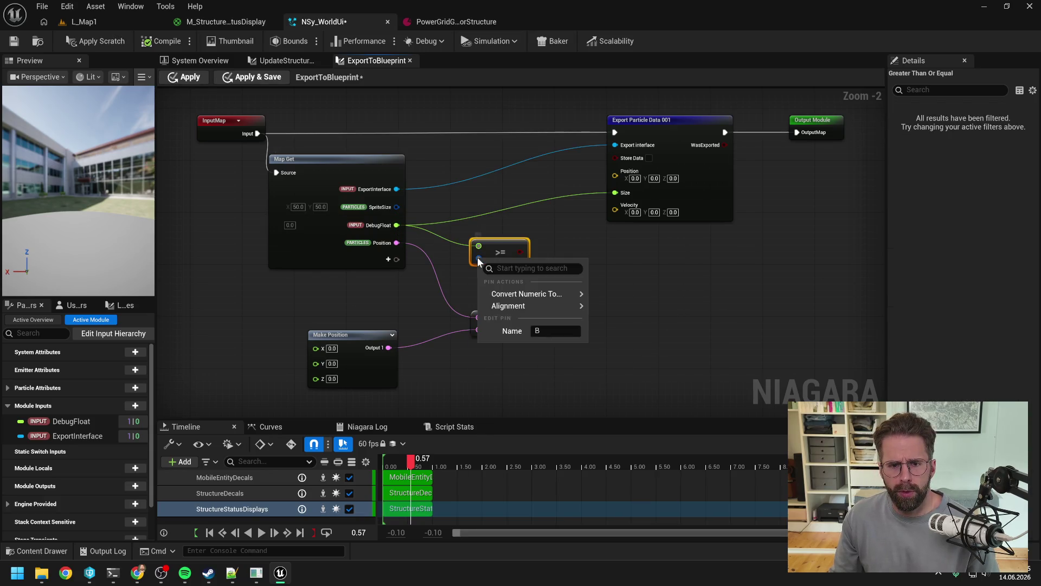
mouse_move(543, 293)
click(624, 322)
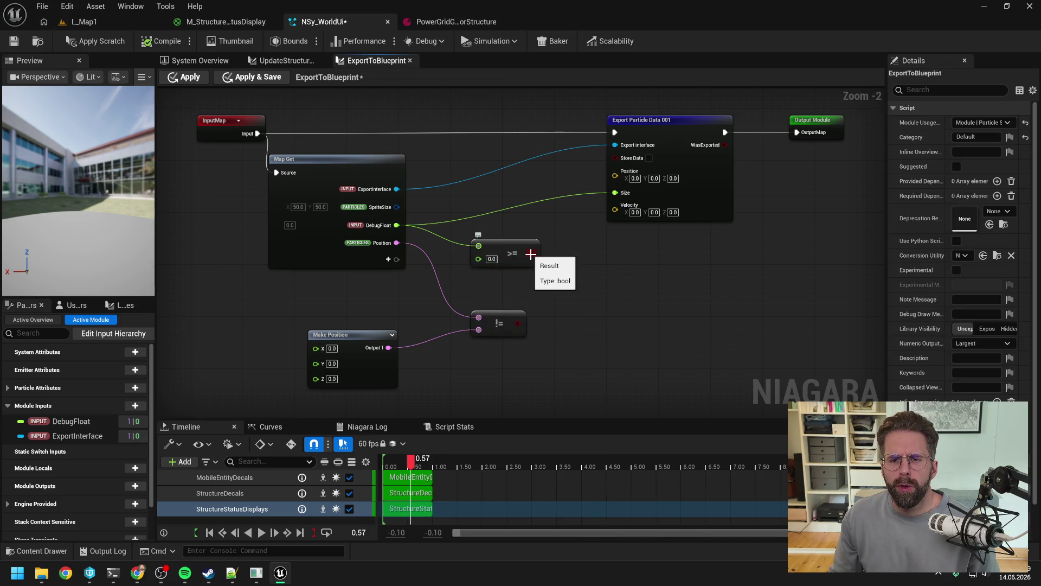
click(491, 259)
text(1)
key(Return)
drag(532, 253, 614, 157)
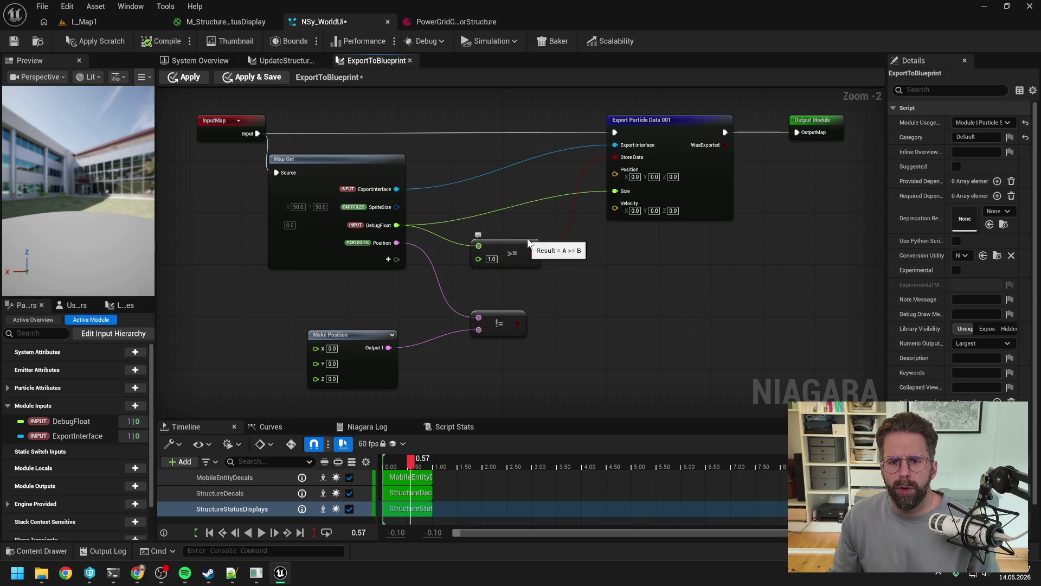
click(92, 41)
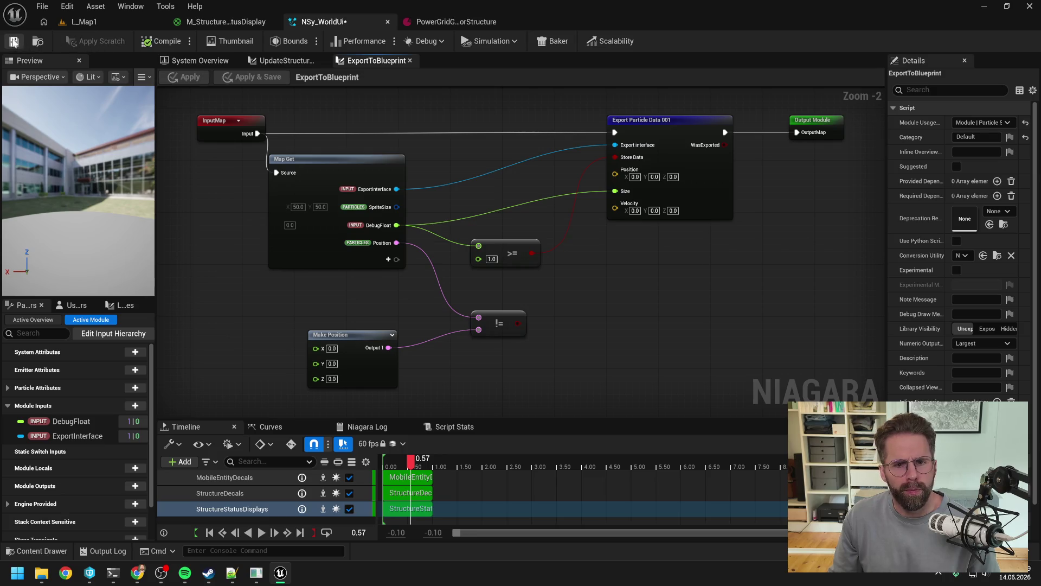
click(14, 41)
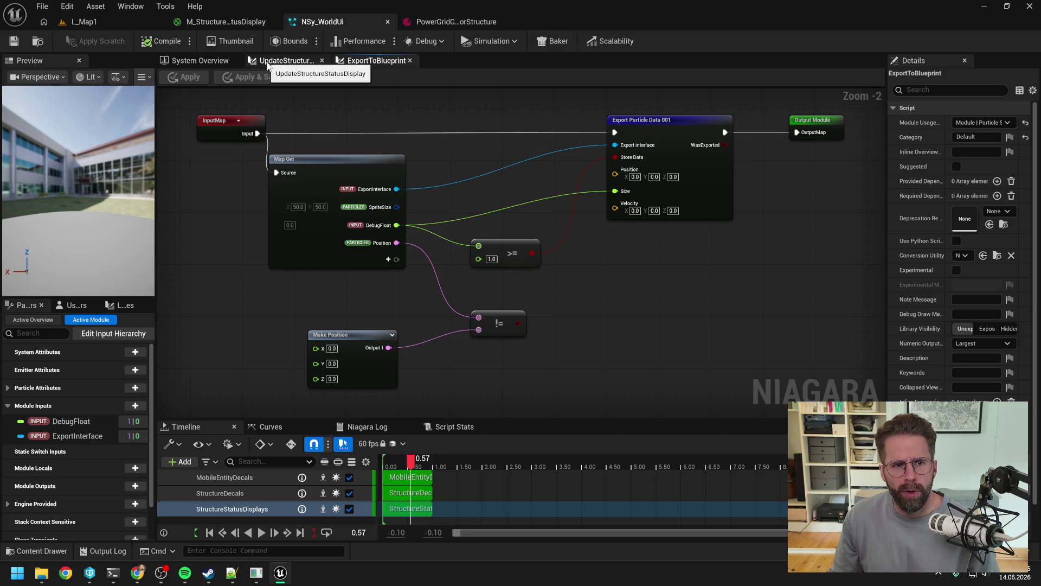
Bind Export to Blueprint's DebugFloat to the IsRepairBarVisible output and save NSy_WorldUi.
click(198, 60)
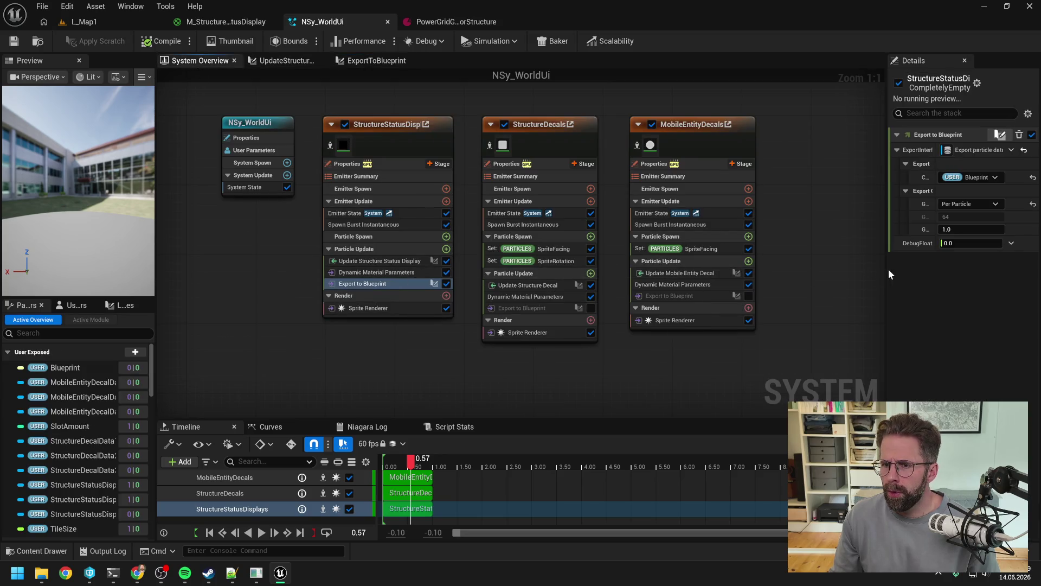
mouse_move(885, 270)
mouse_down()
mouse_move(638, 296)
mouse_move(673, 310)
mouse_move(777, 310)
mouse_up()
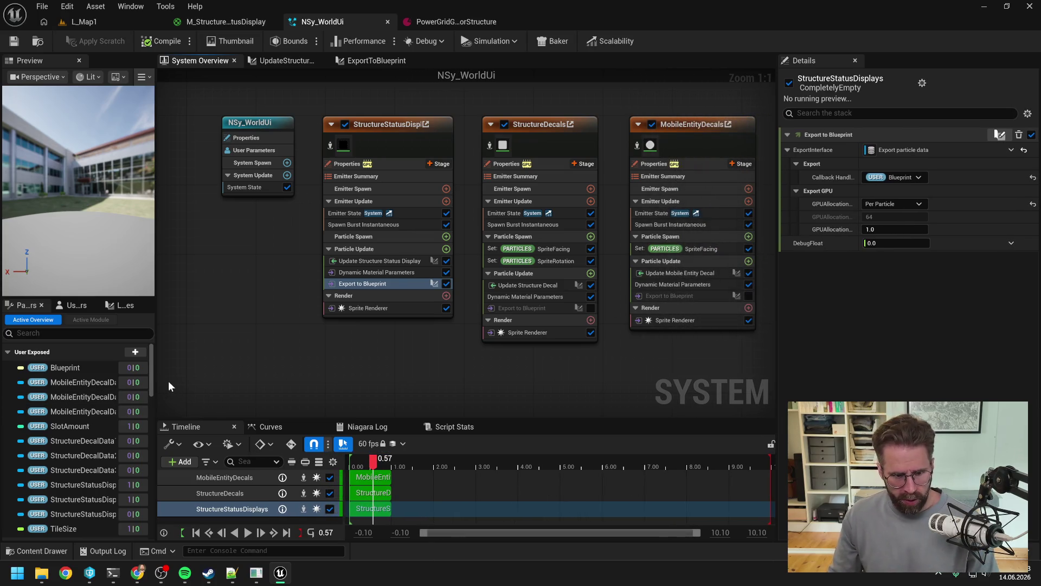
drag(156, 400, 248, 401)
scroll(182, 402, down, 3)
scroll(131, 372, down, 10)
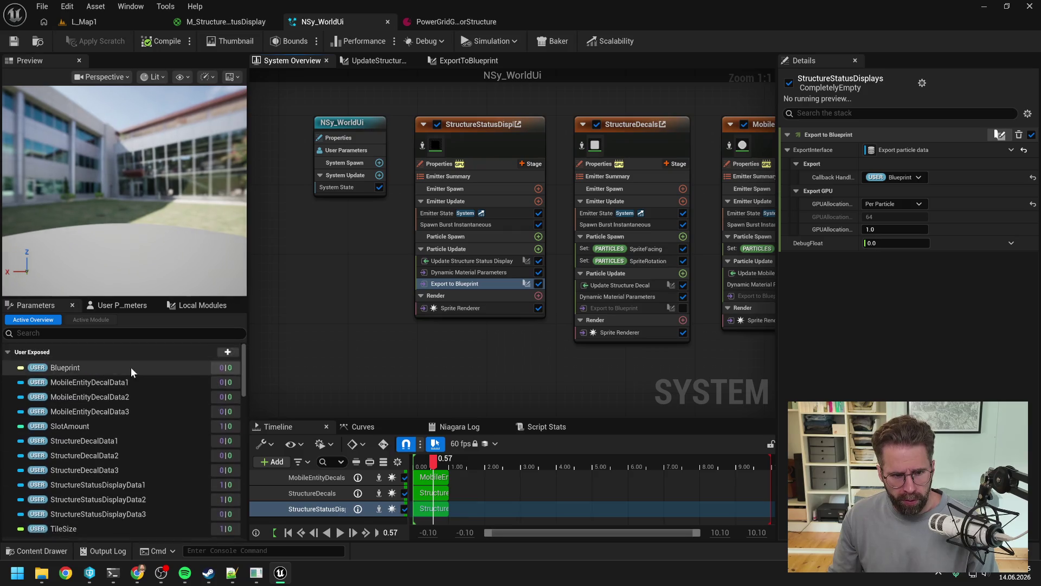
scroll(131, 372, down, 5)
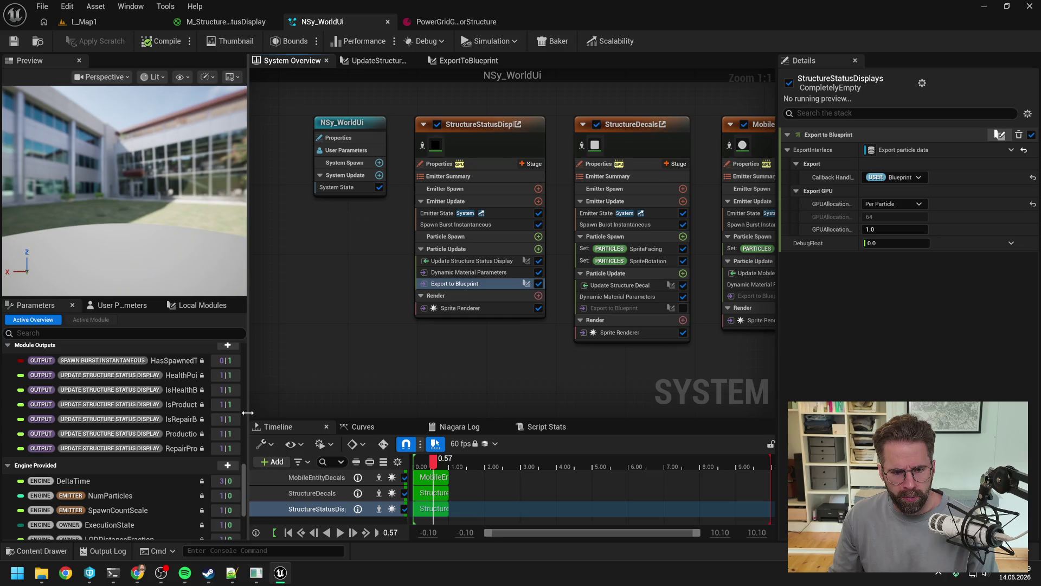
drag(246, 412, 283, 412)
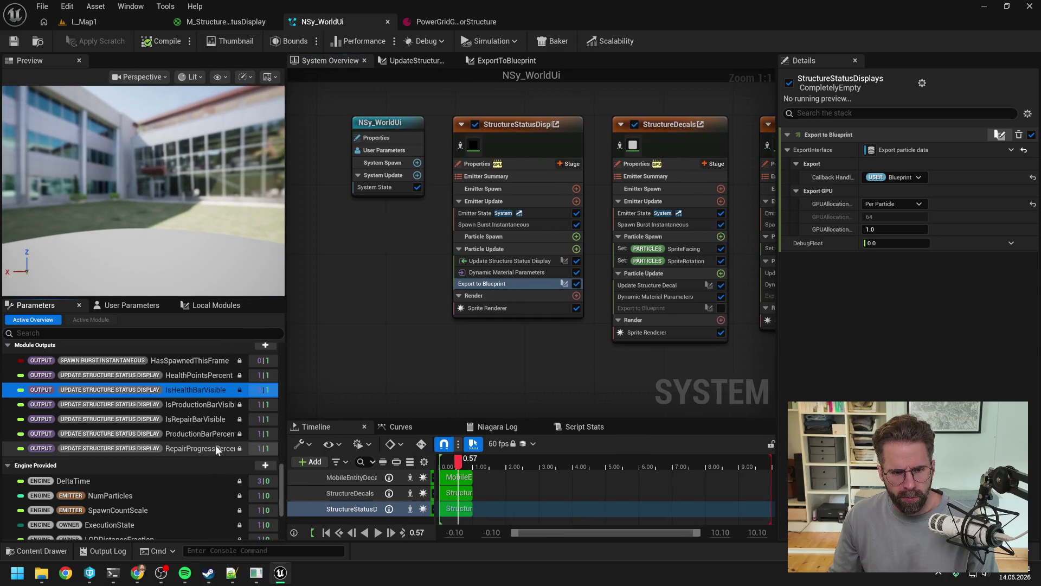
click(202, 419)
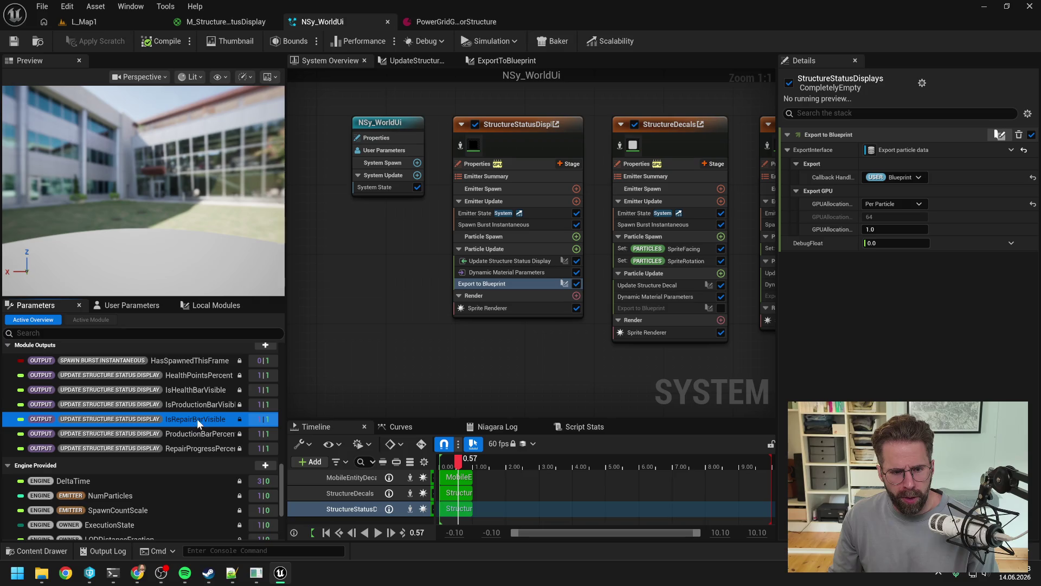
mouse_move(191, 417)
mouse_down()
mouse_move(868, 278)
mouse_move(879, 243)
mouse_up()
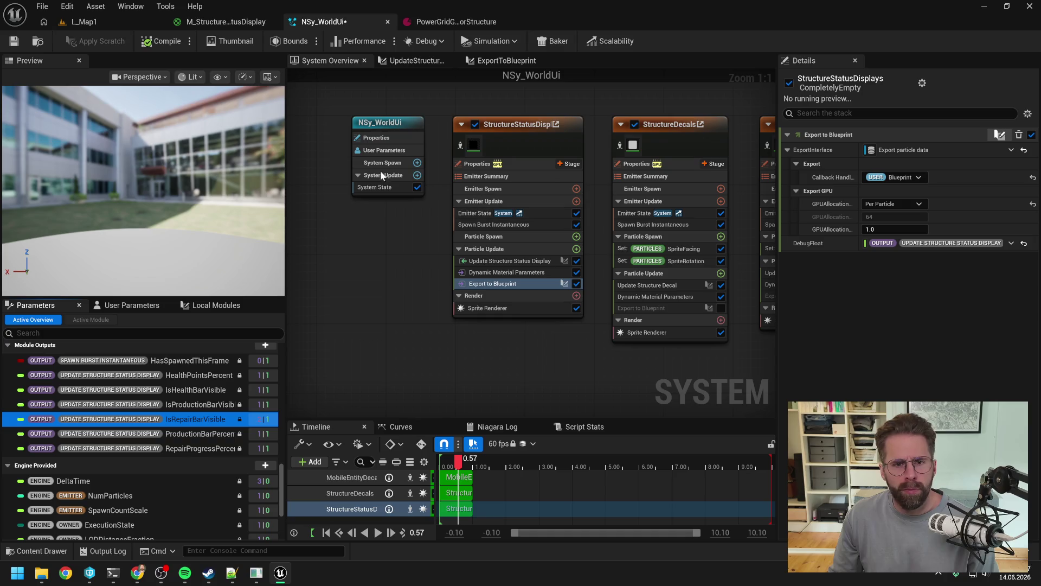
click(15, 41)
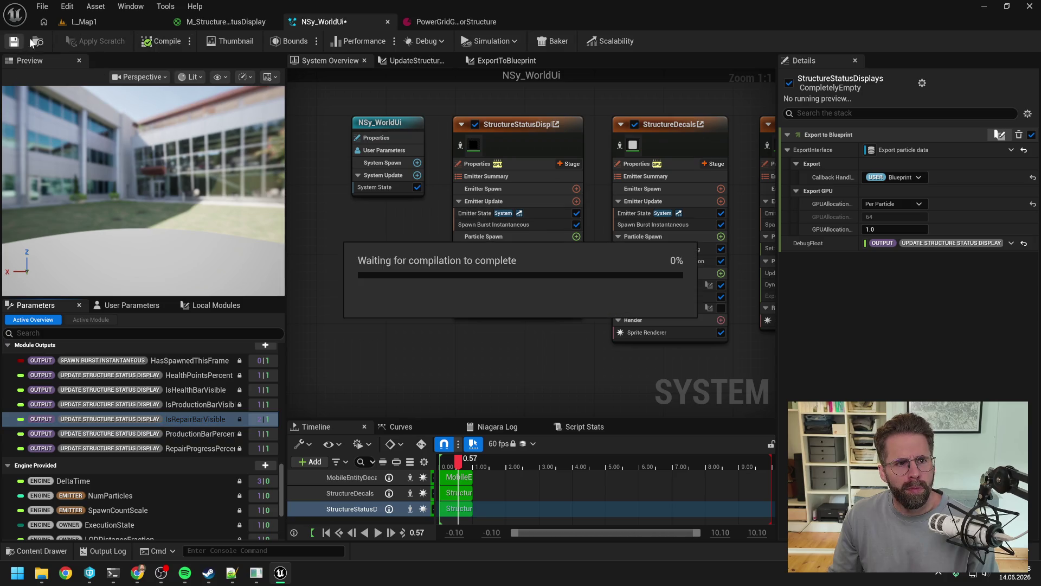
click(121, 22)
Start a play session of L_Map1 and place a Main Hall on the grid.
click(272, 42)
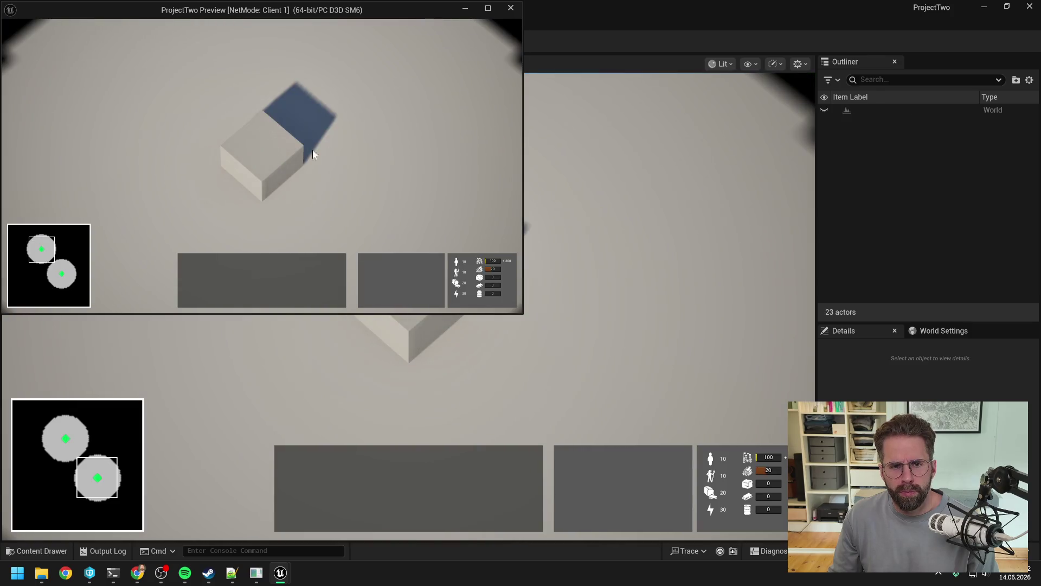
click(313, 150)
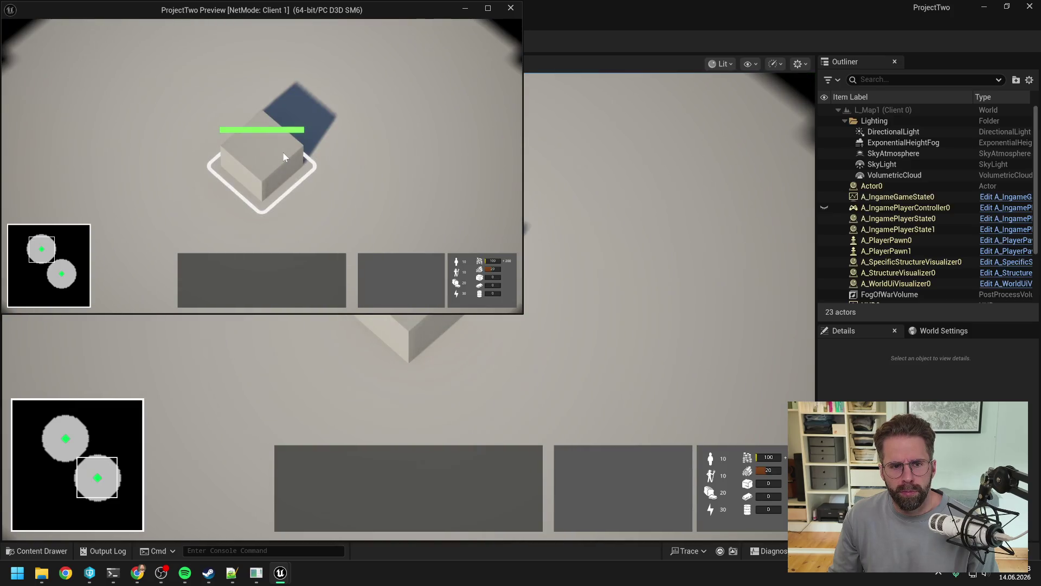
click(371, 262)
click(431, 145)
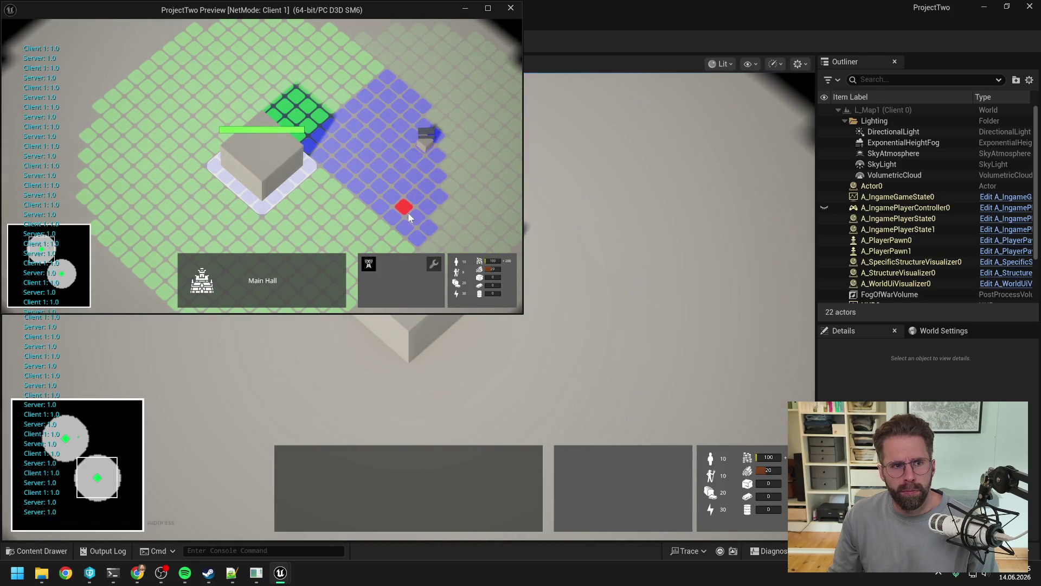
right_click(408, 212)
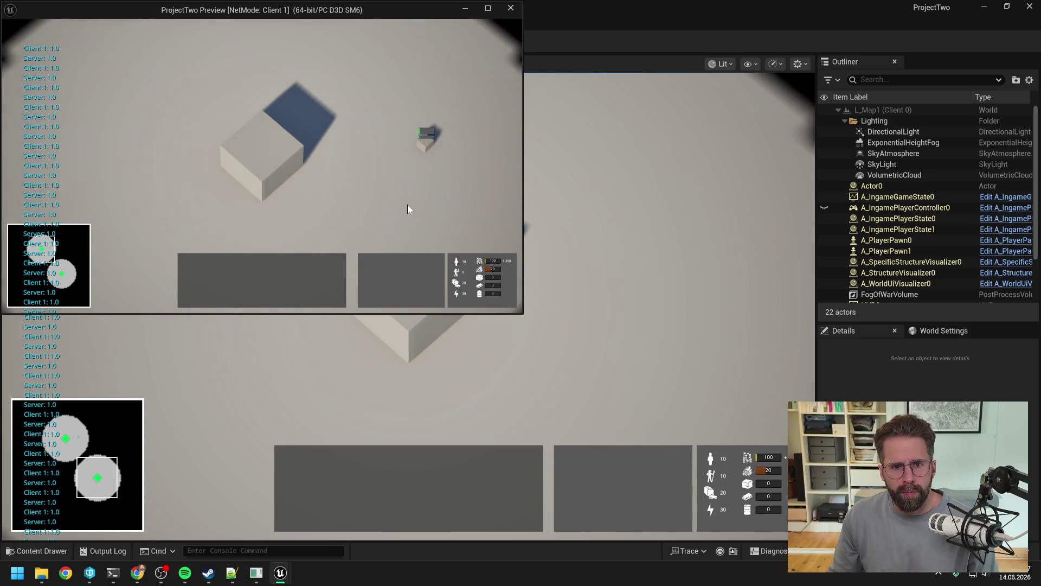
Watch the Main Hall's status bar while panning and zooming, deselect it, then stop the play session.
key(d)
key(w)
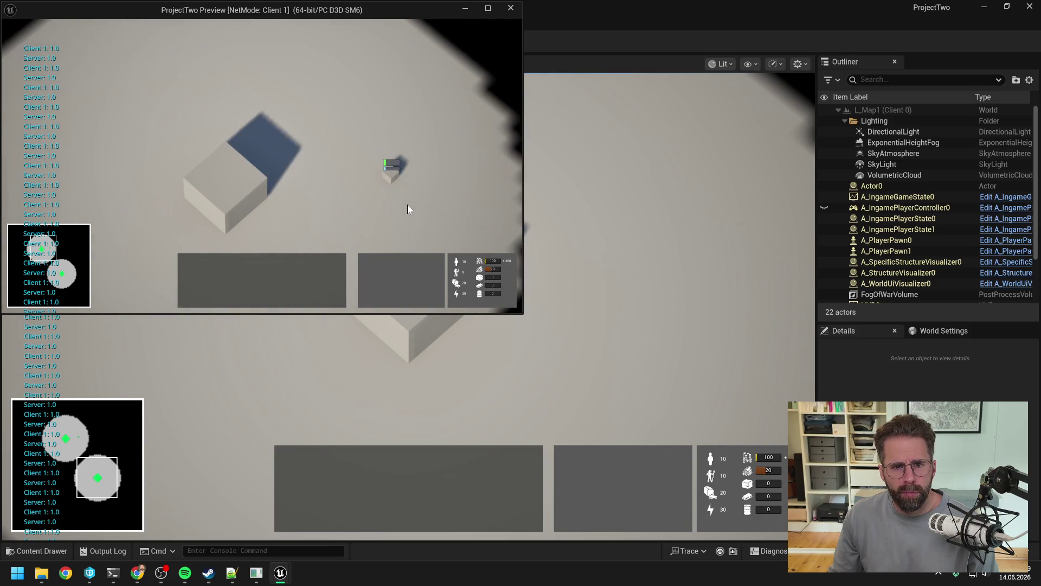
scroll(406, 206, up, 3)
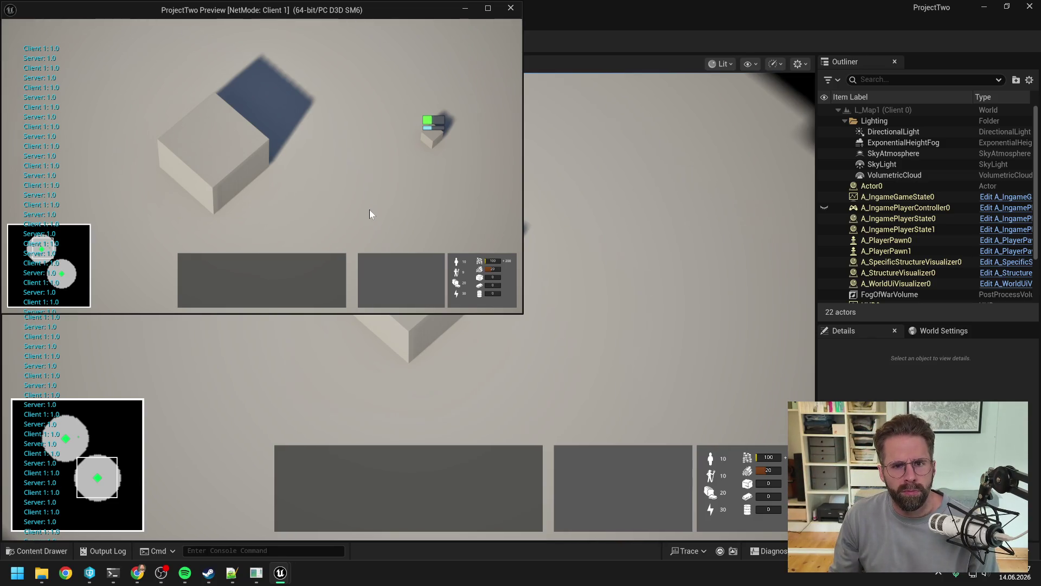
scroll(369, 209, down, 5)
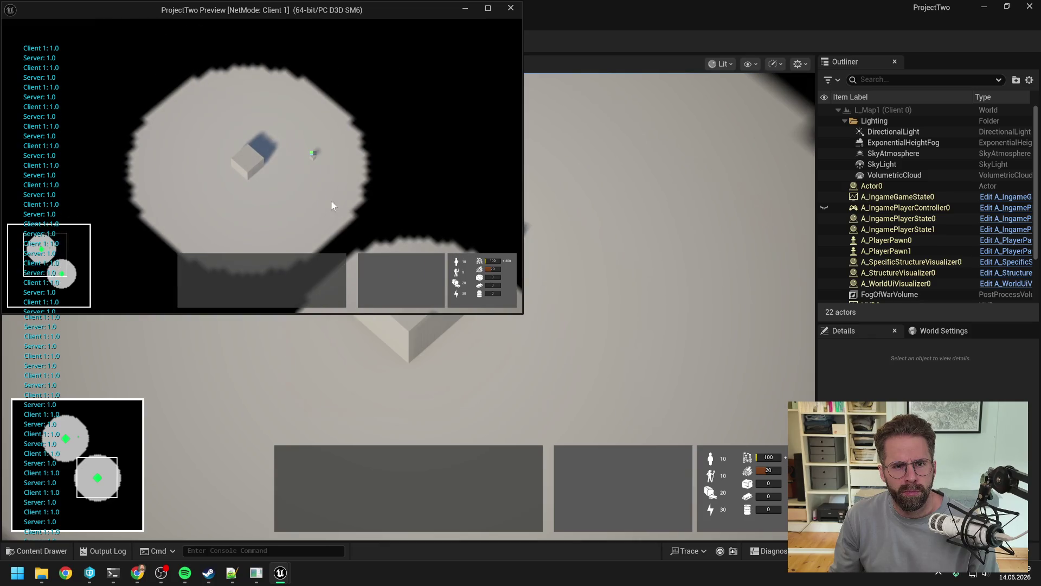
scroll(327, 199, up, 4)
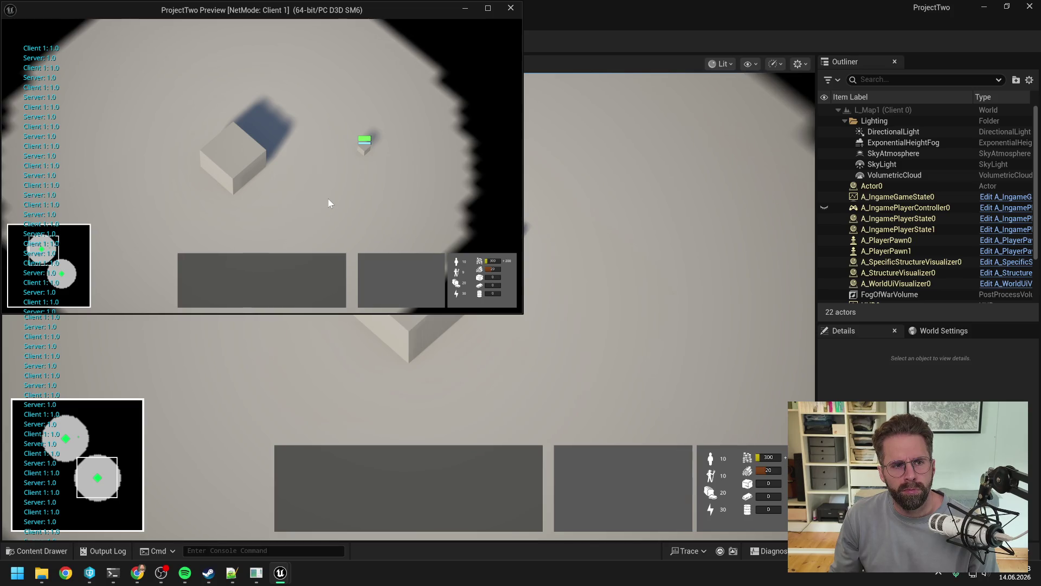
click(328, 203)
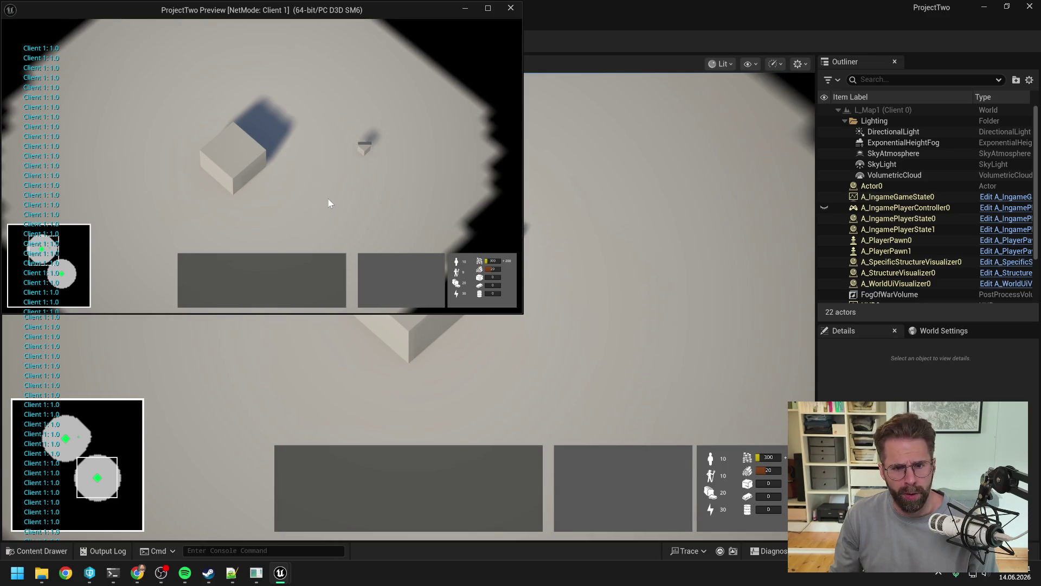
key(alt+Tab)
scroll(463, 161, down, 3)
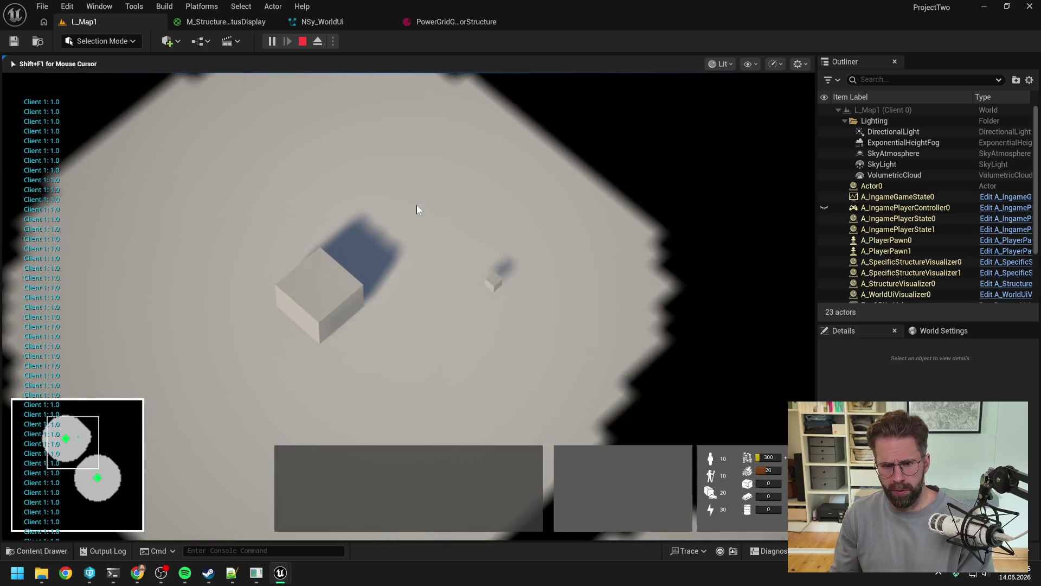
key(Escape)
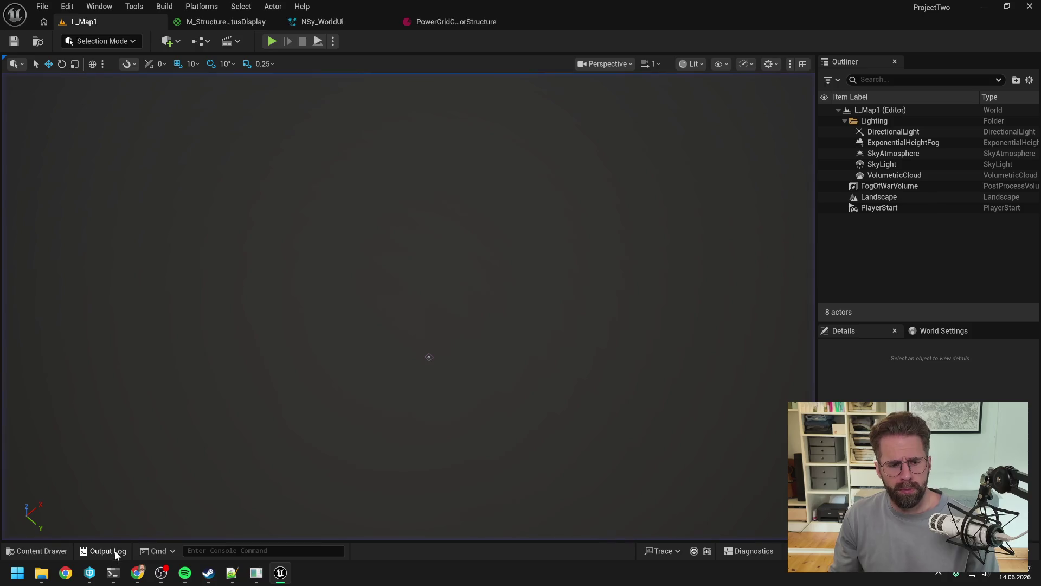
Read the client and server debug messages in the Output Log, then close it.
click(115, 551)
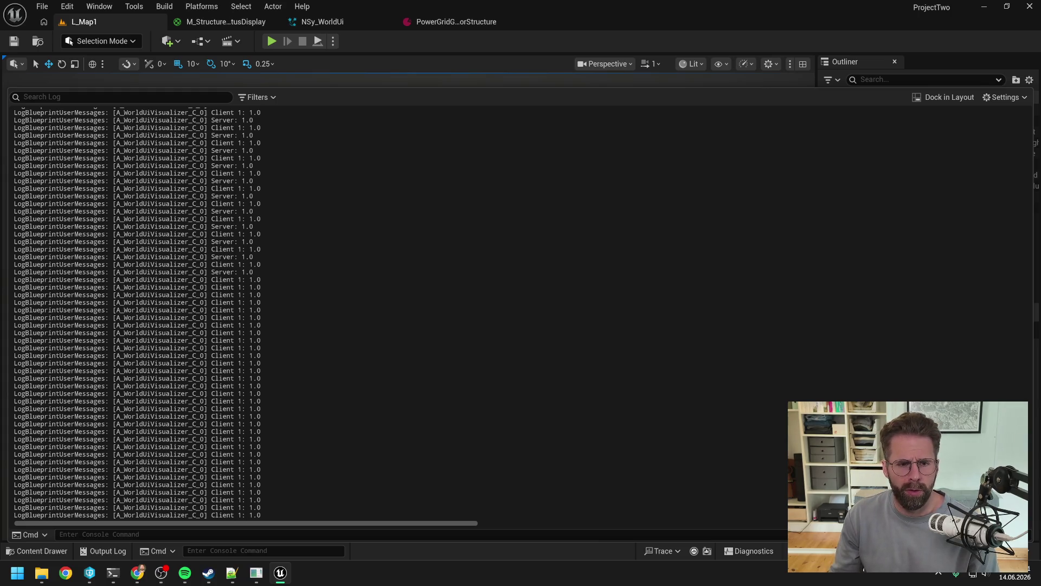
click(430, 38)
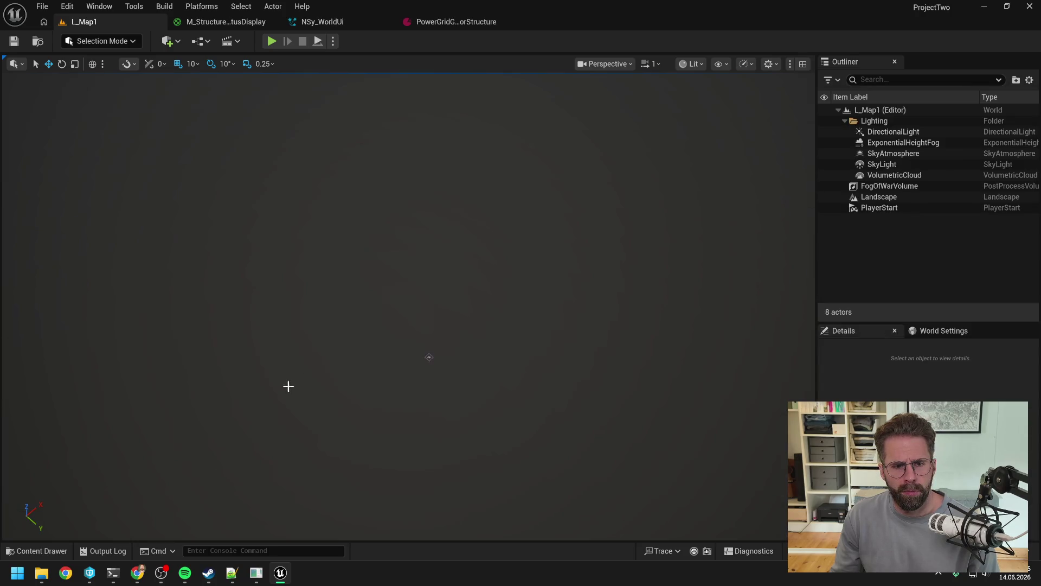
Ask the Production Bar agent if it's a server-client problem: server hides the bar, client sends 1.
mouse_move(112, 578)
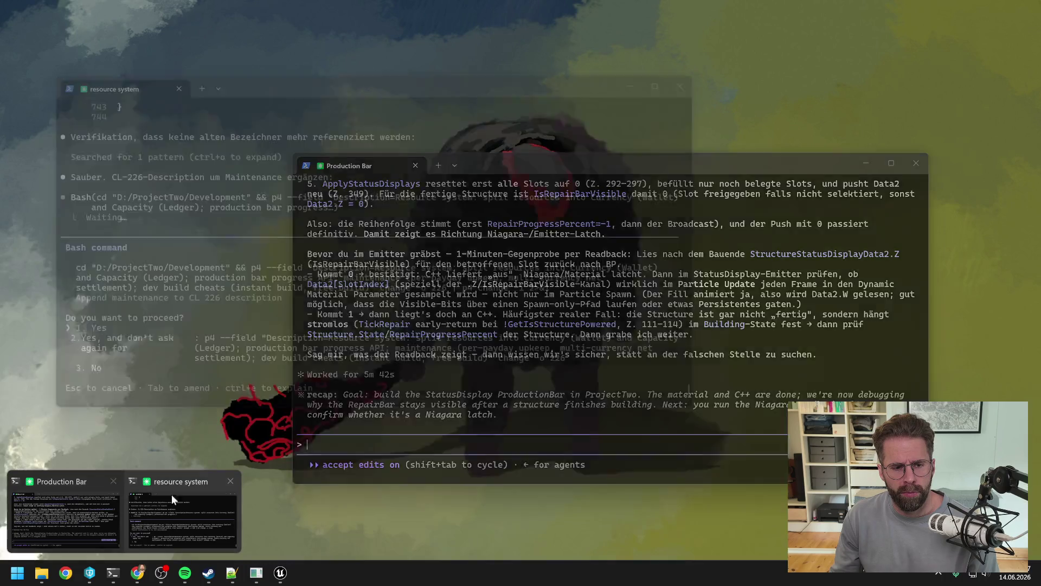
mouse_move(177, 493)
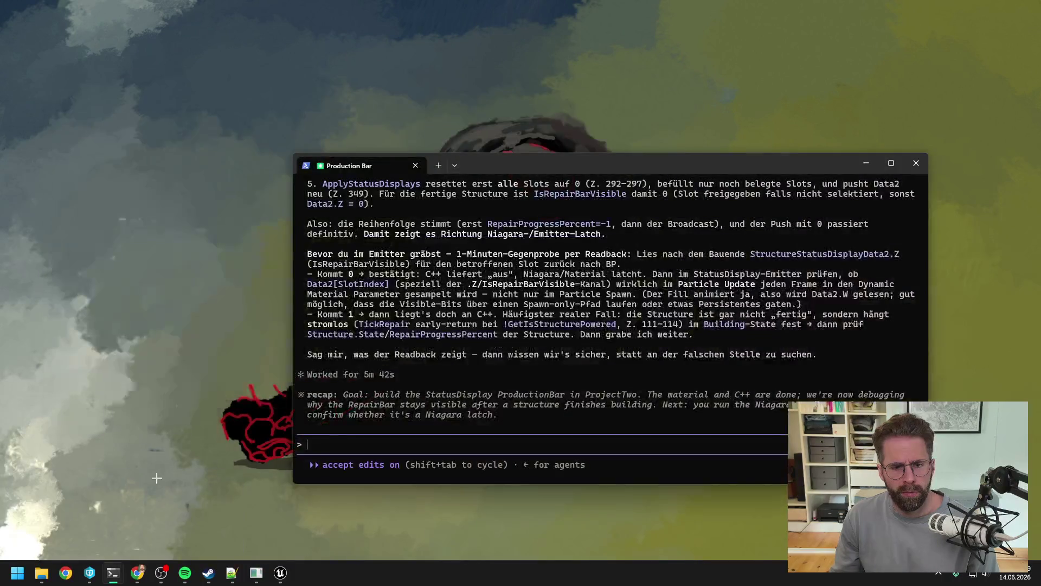
click(80, 506)
text(Kön)
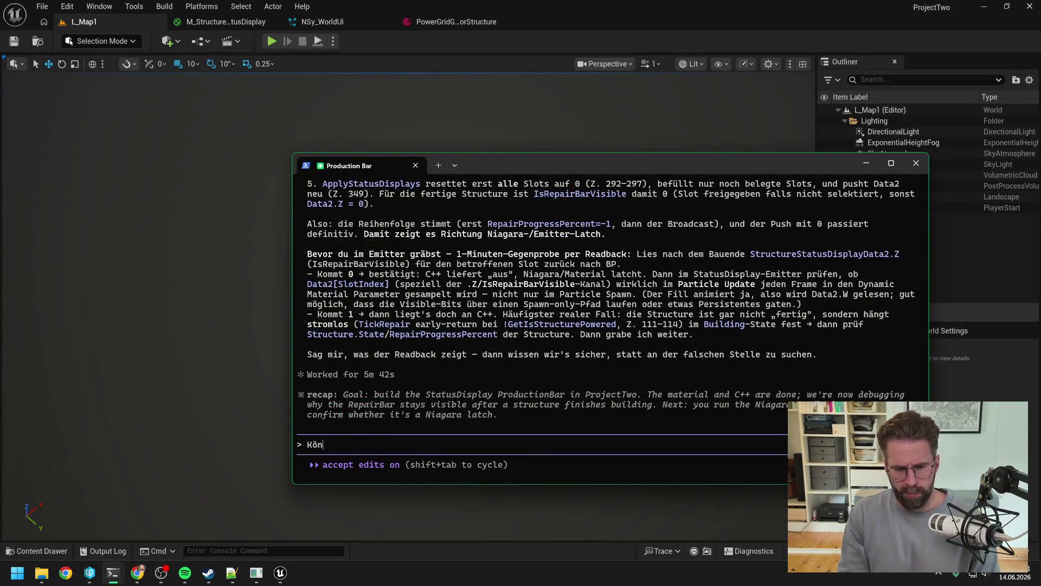
text(nte es ein ServerCl)
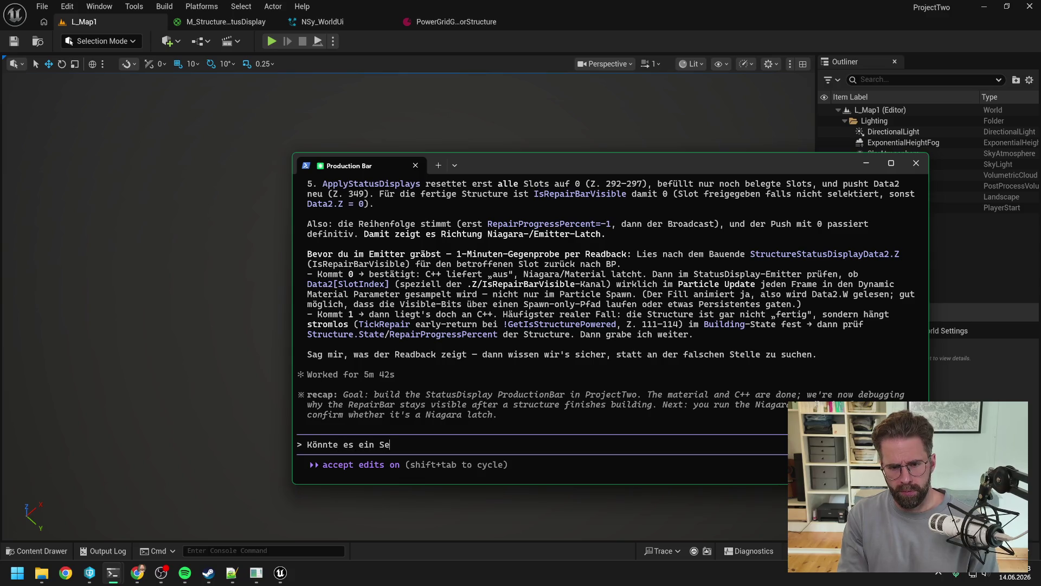
key(BackSpace)
text(Cl)
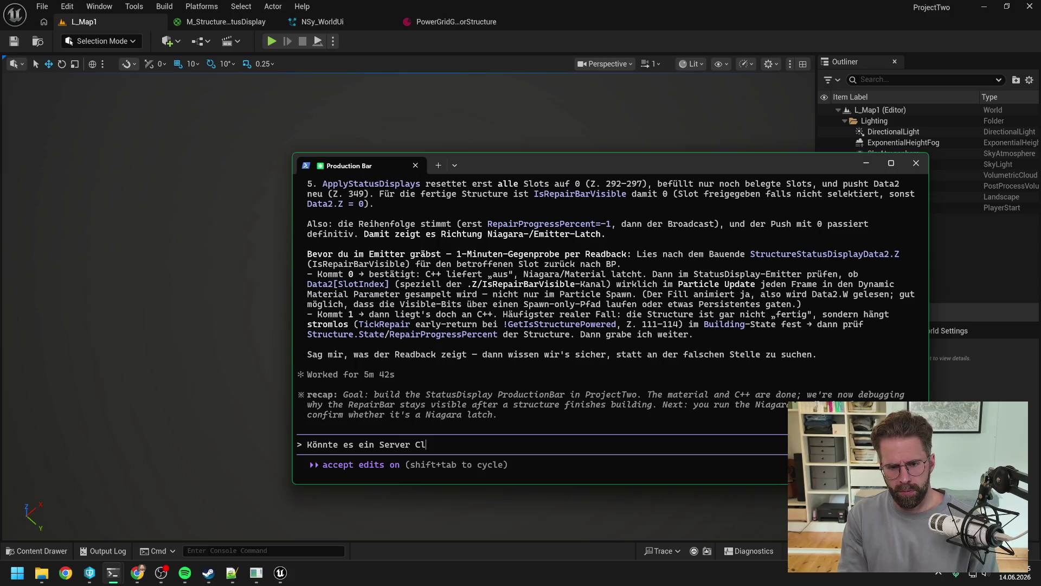
text(ient Problem sein?=)
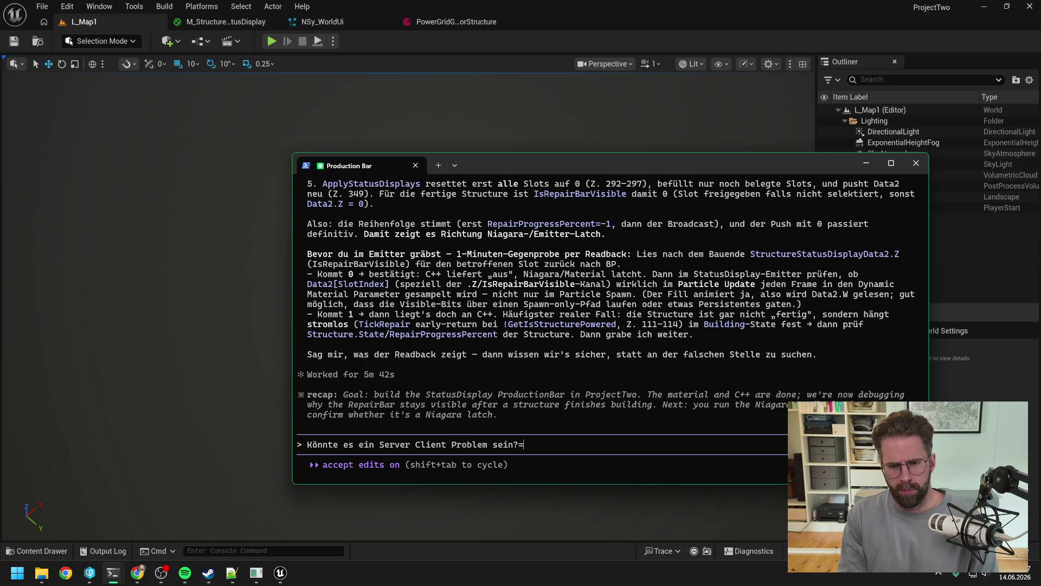
text(Server ve)
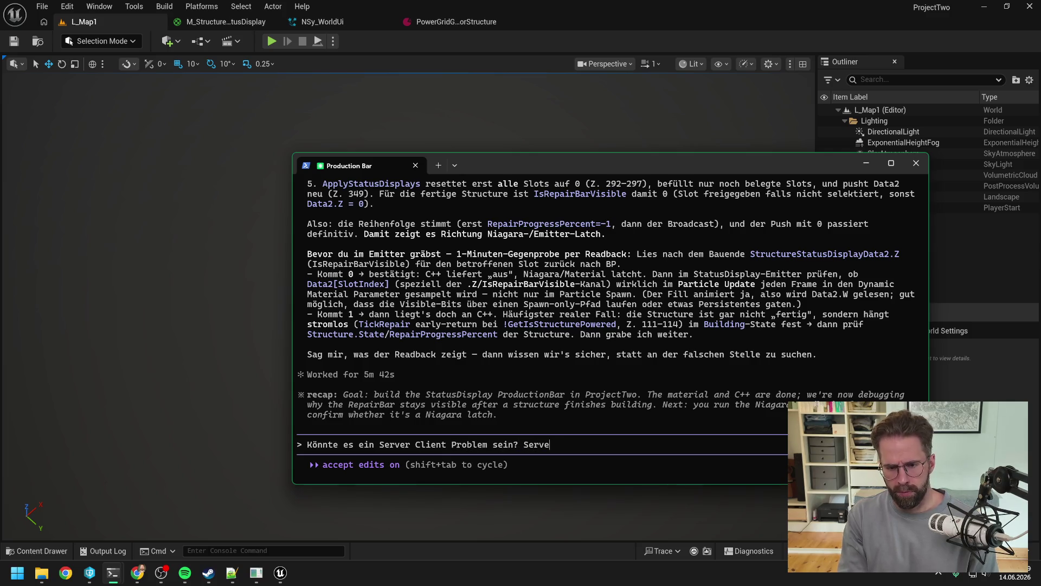
key(BackSpace)
key(BackSpace)
text(ersteck)
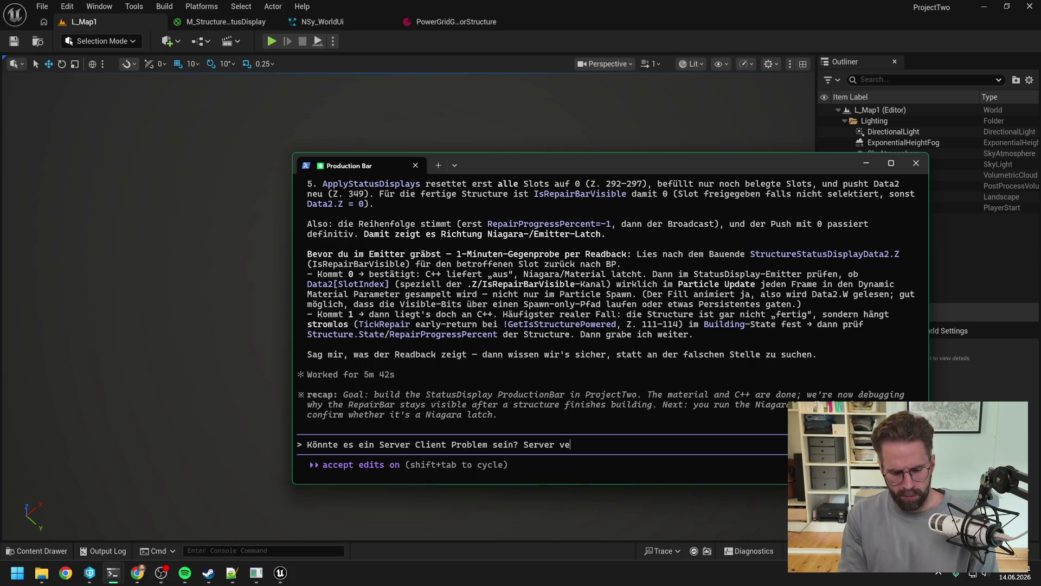
text(t die )
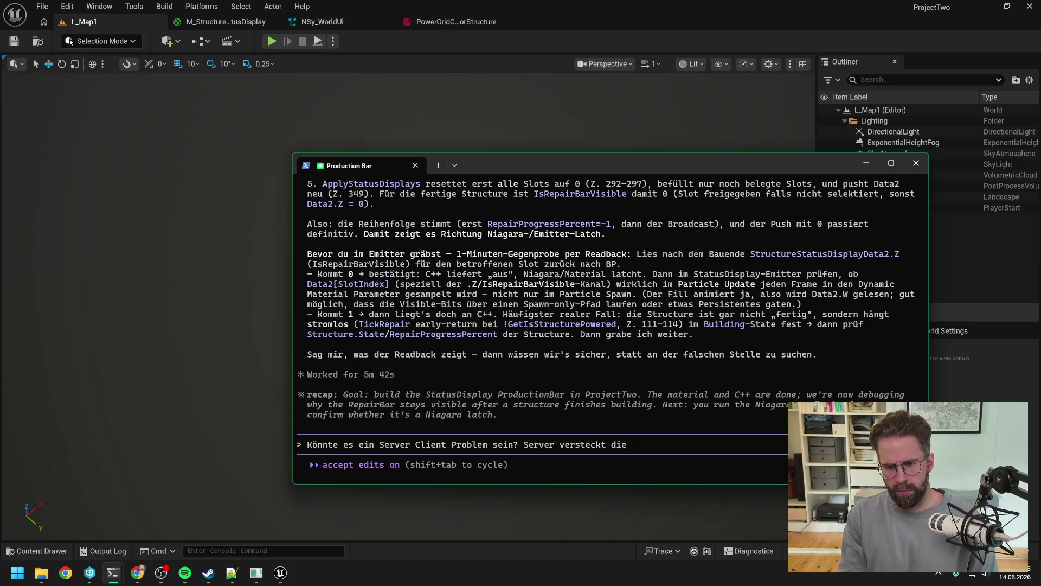
text(repair bar zuverlässig und sen)
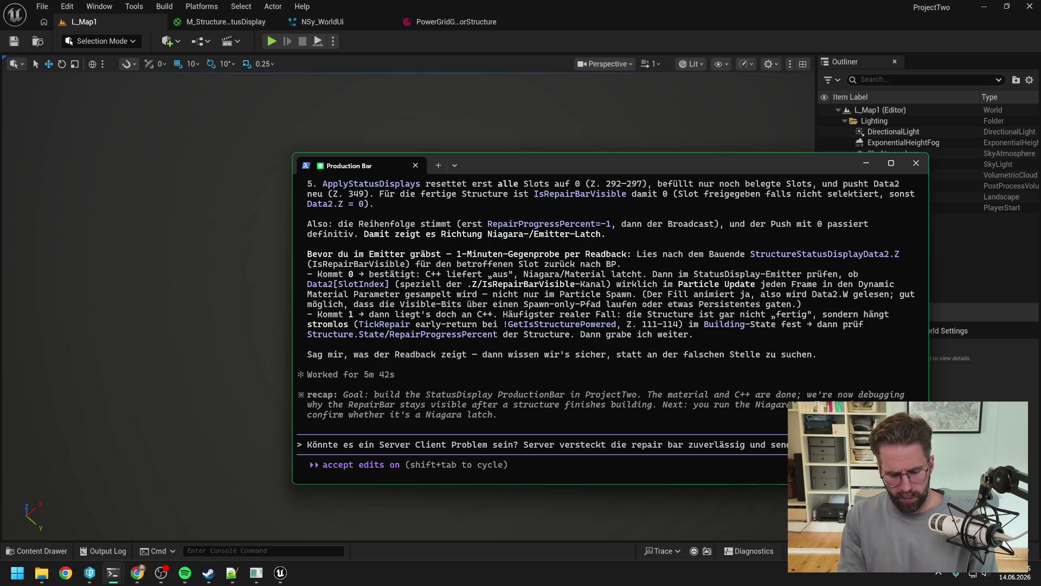
text(IsRepairBarVisible. )
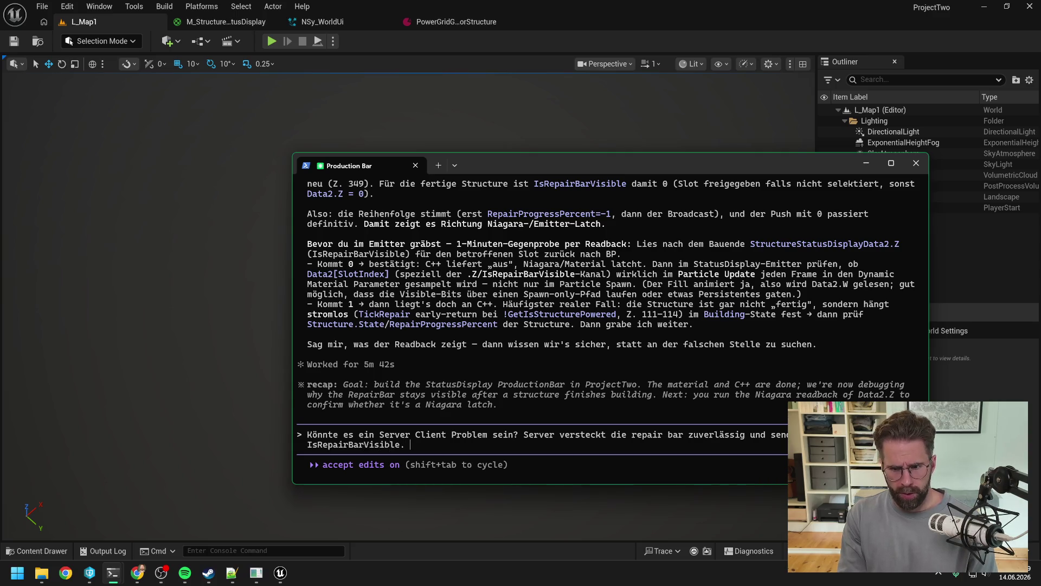
text(Client sende)
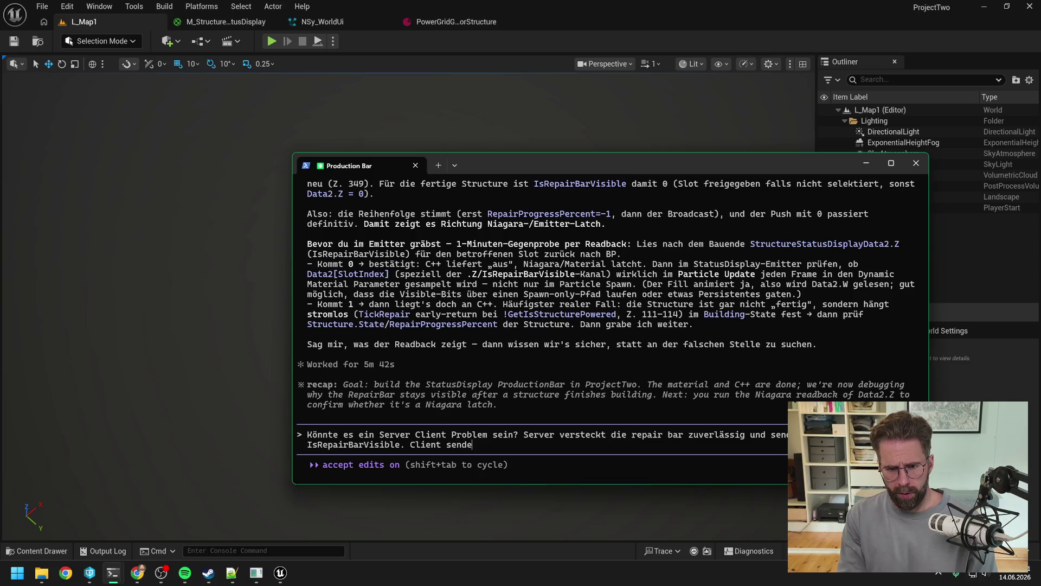
text(t weiter e)
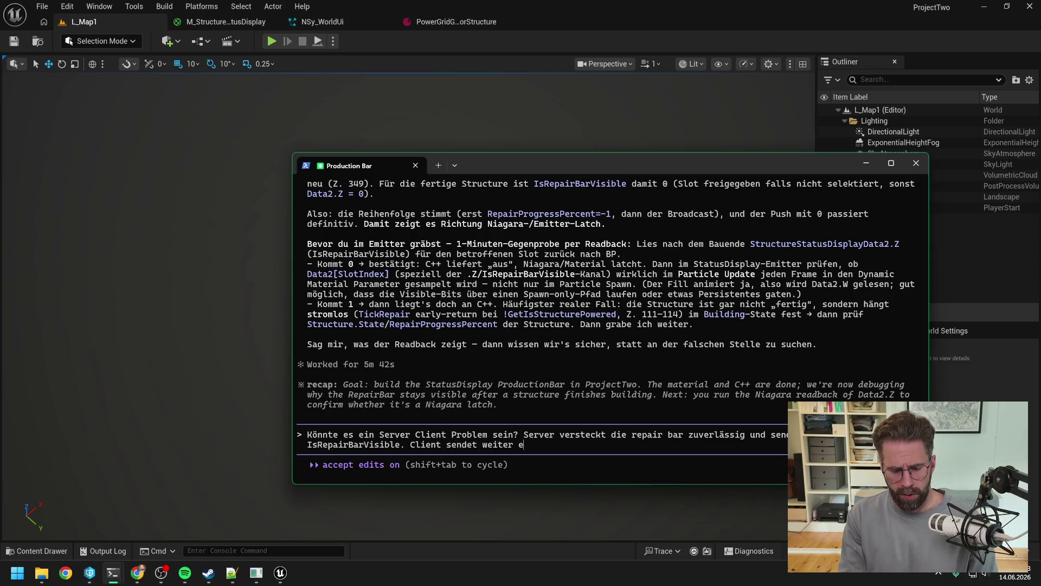
text(ine 1 aus Niagara.)
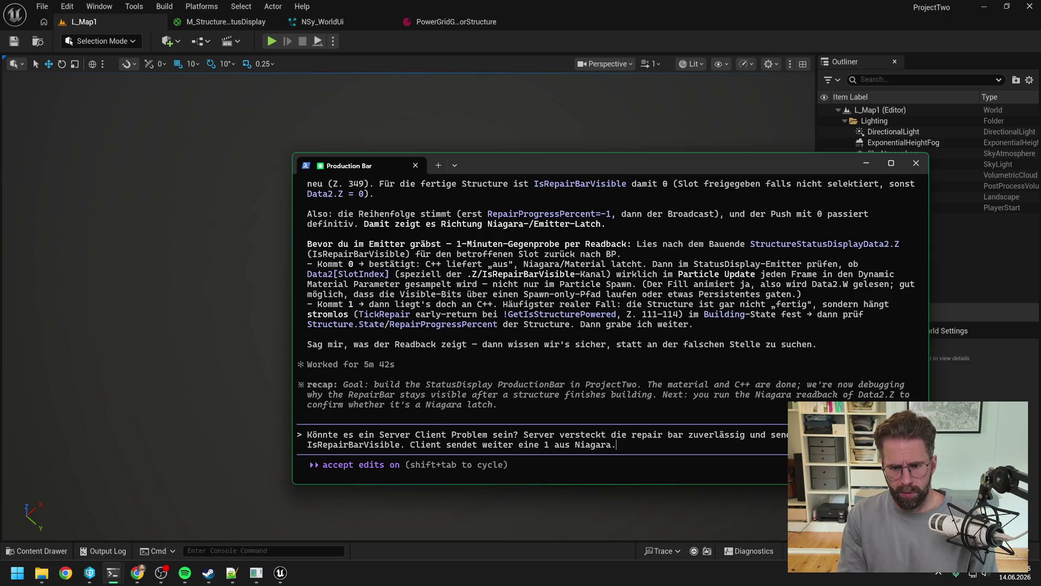
key(Return)
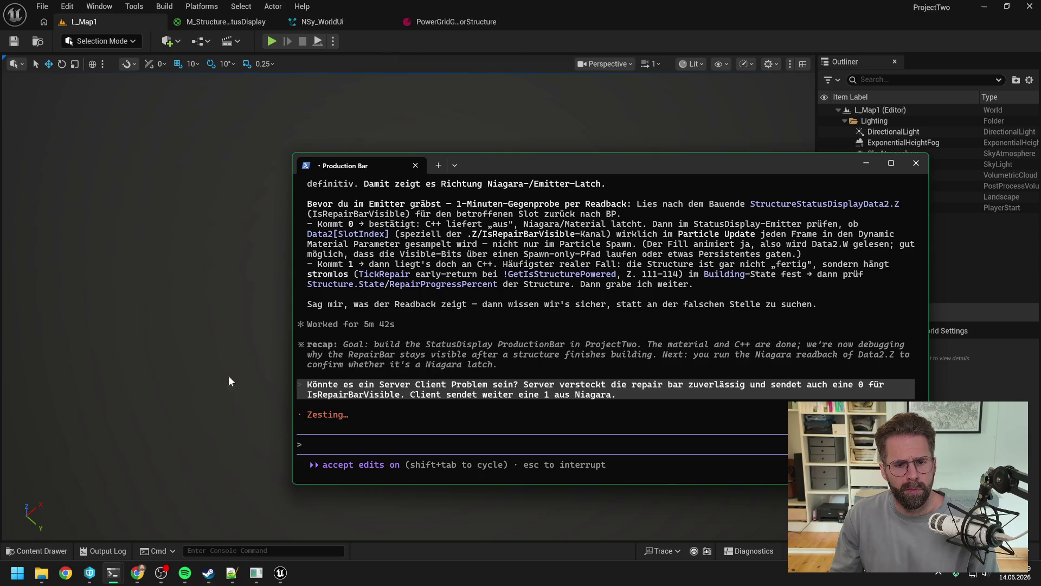
mouse_move(114, 574)
click(187, 502)
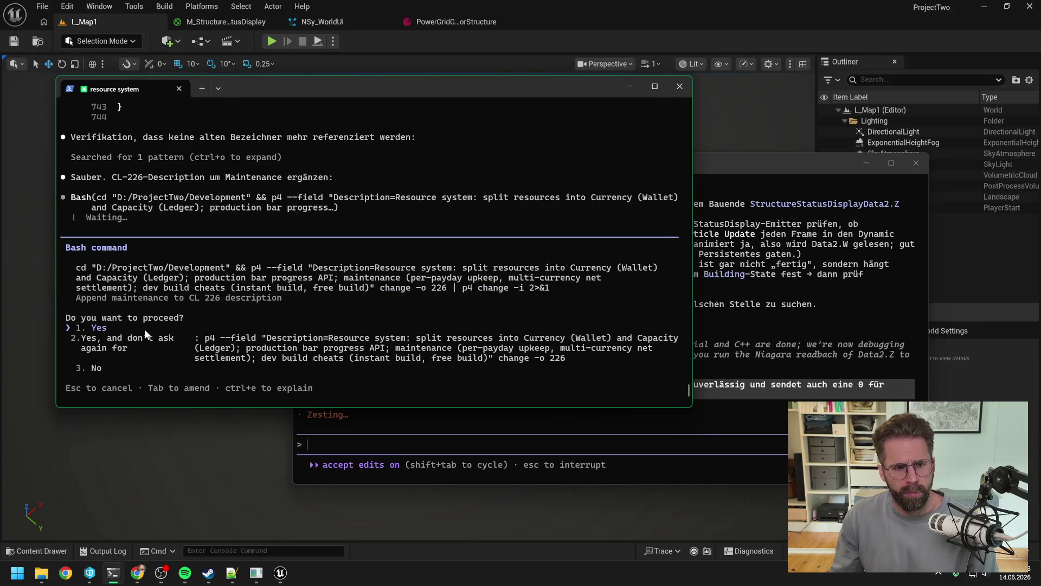
Allow the CL 226 update command and review the resource-system agent's maintenance summary.
key(Down)
key(Return)
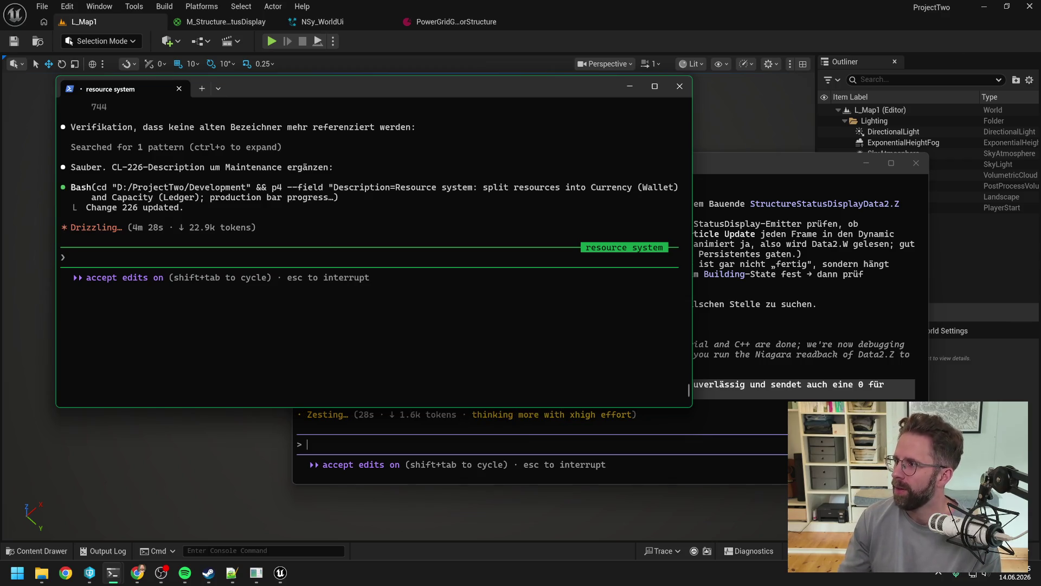
key(alt+Tab)
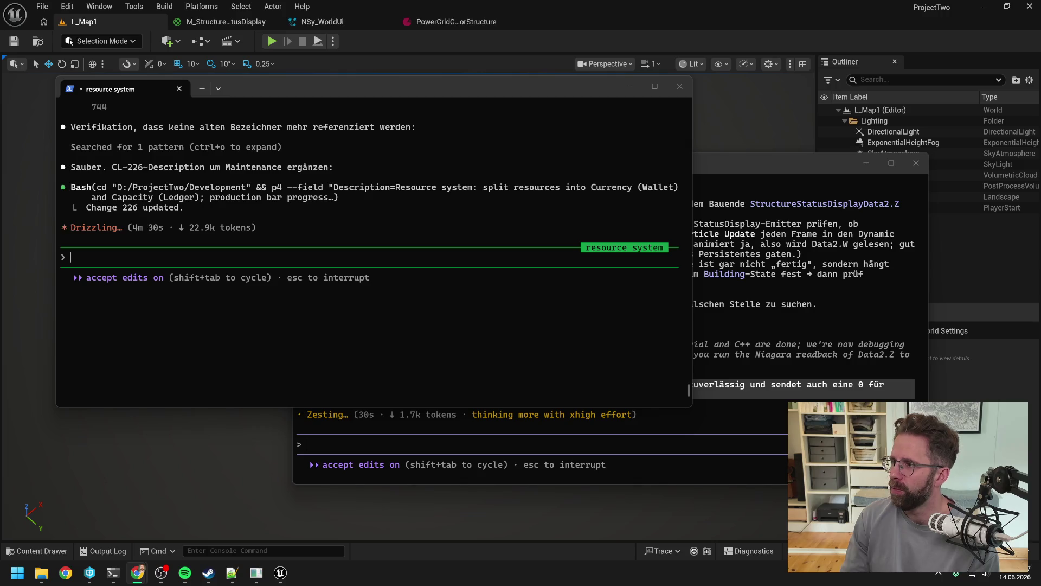
drag(421, 88, 413, 81)
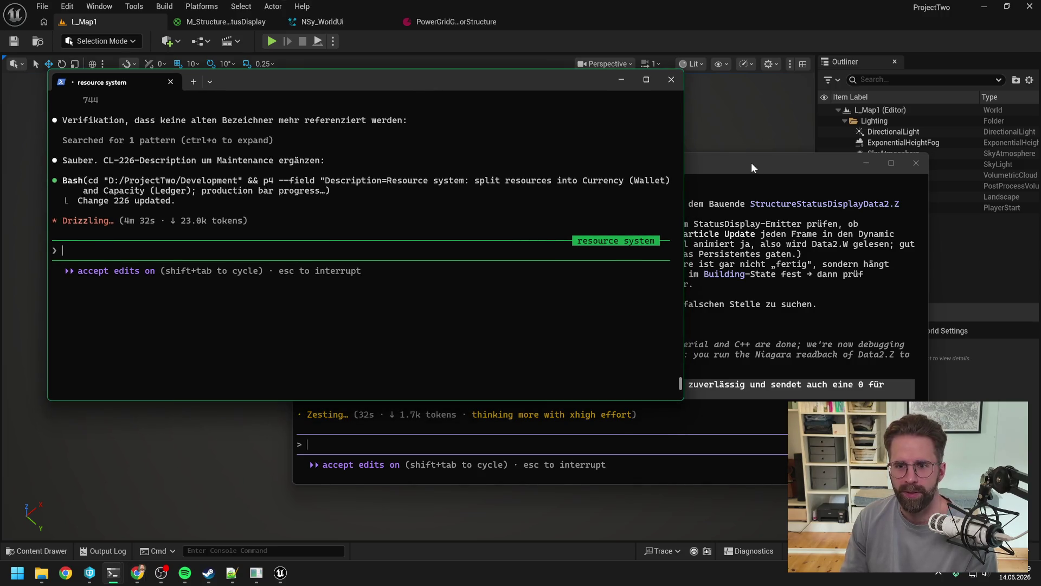
click(749, 165)
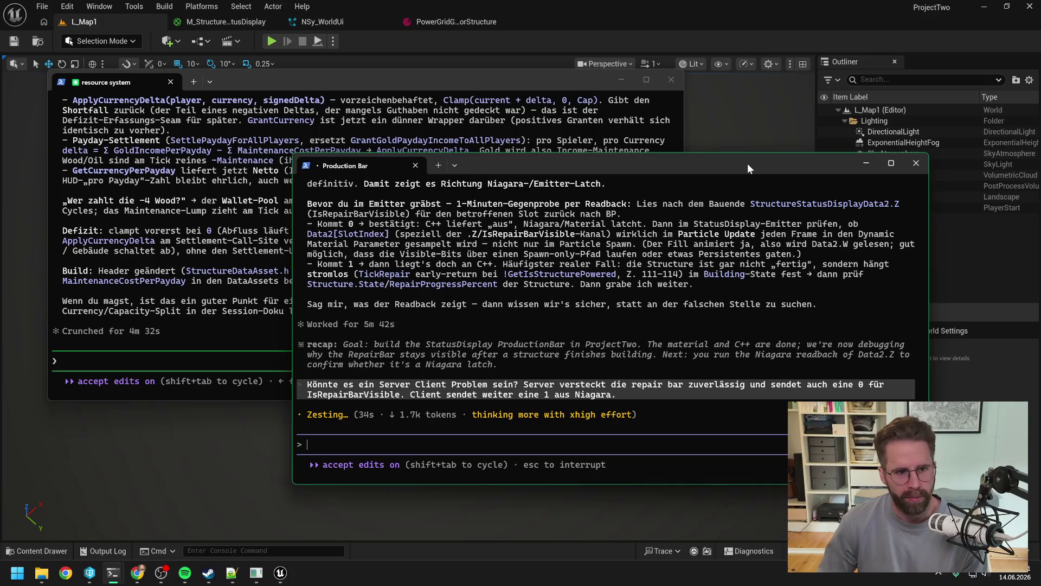
click(574, 125)
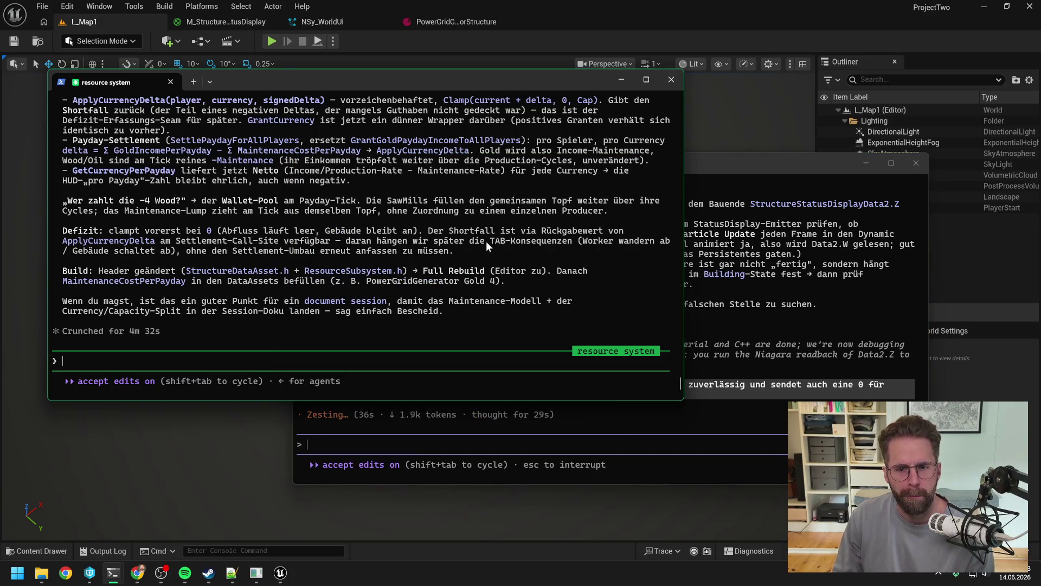
scroll(456, 246, up, 5)
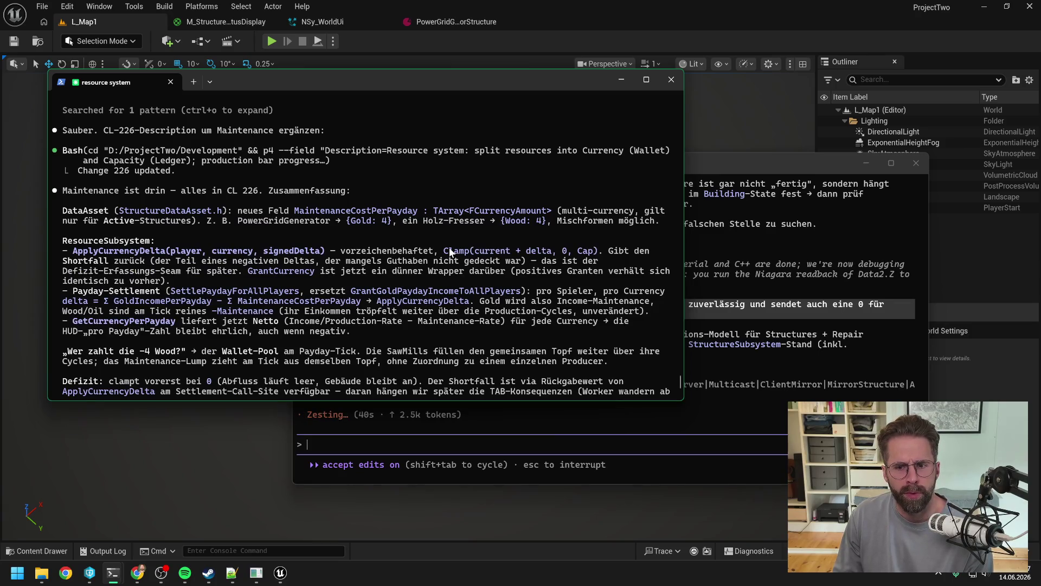
scroll(450, 251, down, 5)
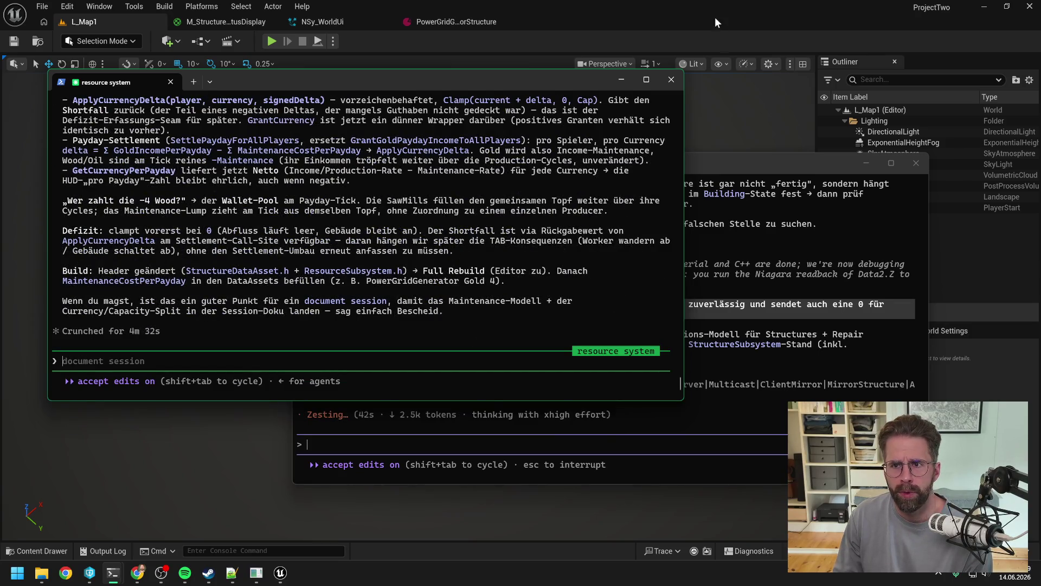
Close the Unreal Editor and open the project's Development folder.
click(715, 18)
click(1030, 7)
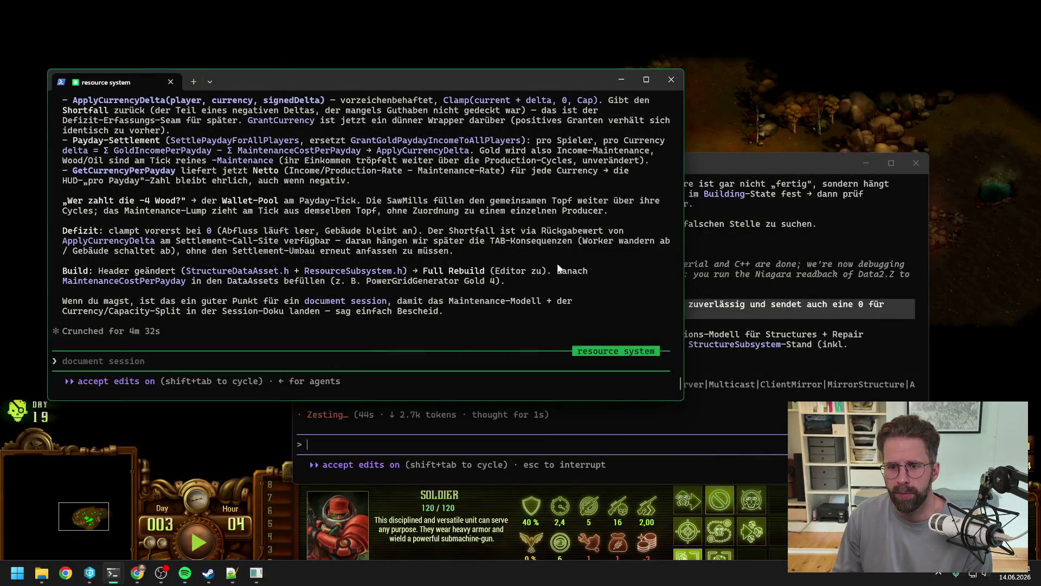
click(42, 574)
Open ProjectTwo.sln and rebuild the ProjectTwo project until it succeeds.
double_click(323, 414)
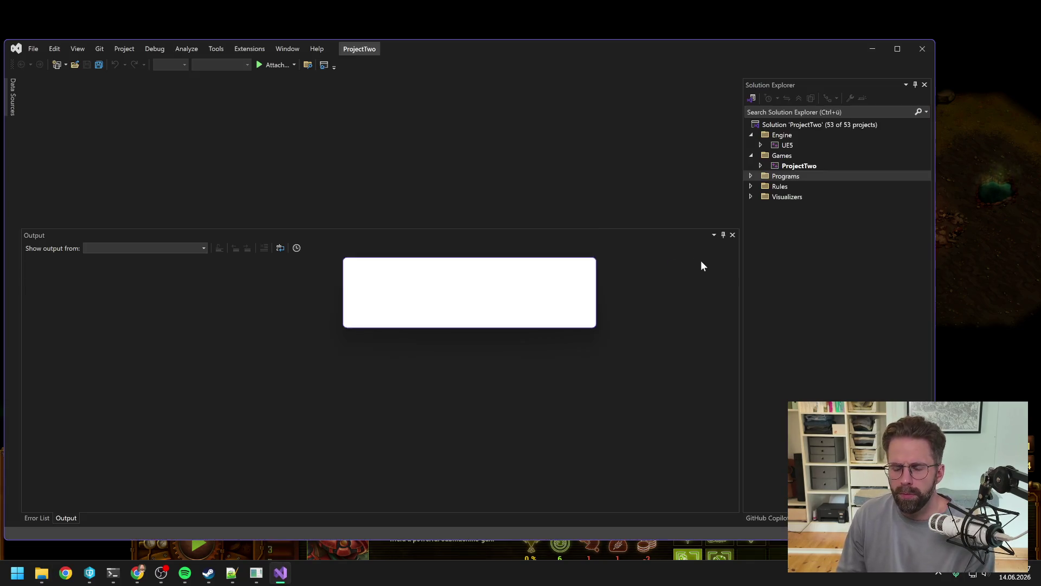
right_click(805, 166)
click(833, 140)
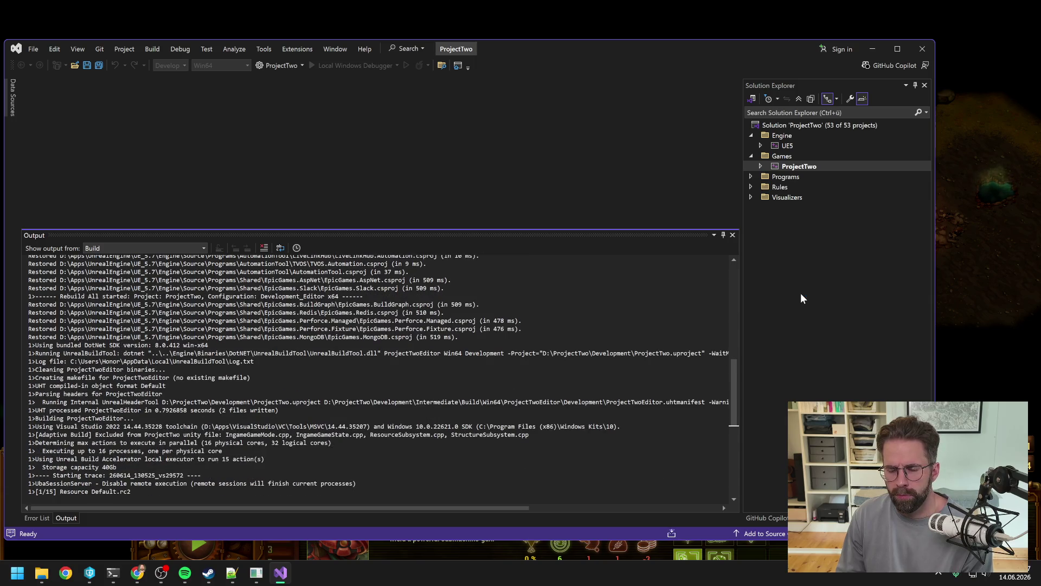
scroll(723, 505, down, 8)
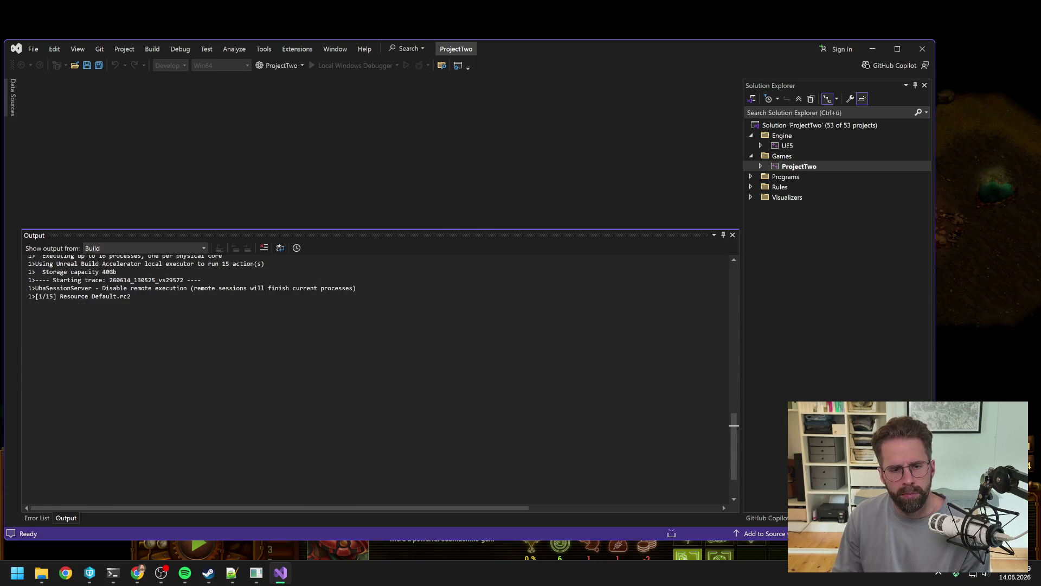
scroll(722, 504, up, 1)
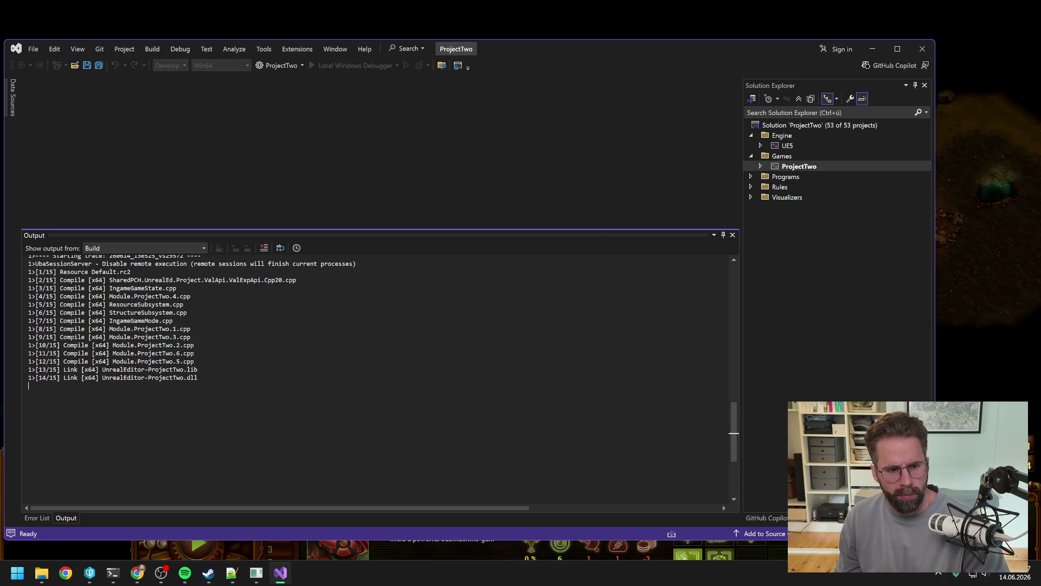
Close Visual Studio and bring Perforce P4V to the front.
click(922, 48)
mouse_move(90, 572)
click(89, 512)
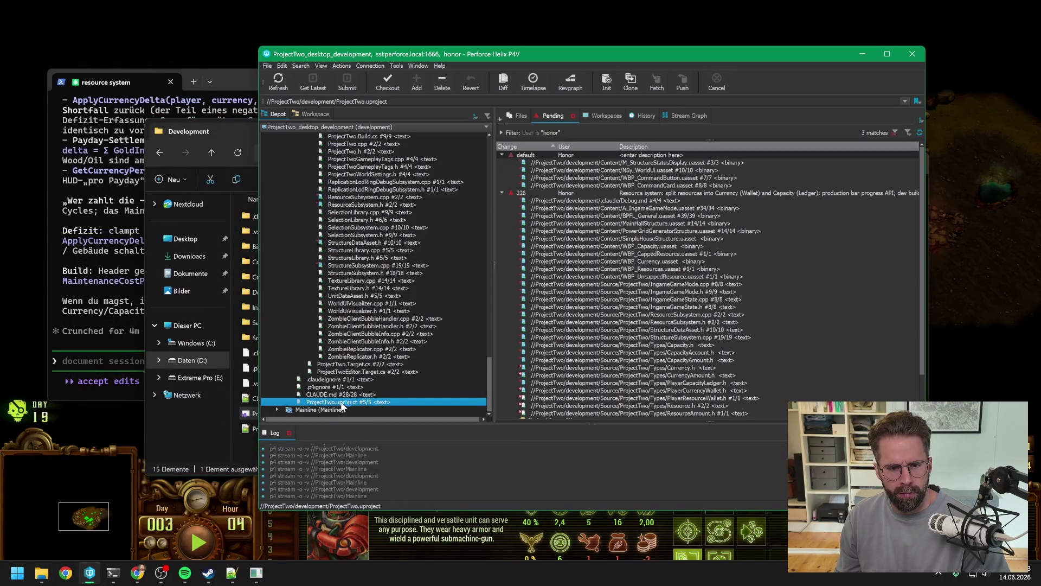
Launch ProjectTwo.uproject from the P4V depot to reopen Unreal with the L_Map1 level.
click(125, 305)
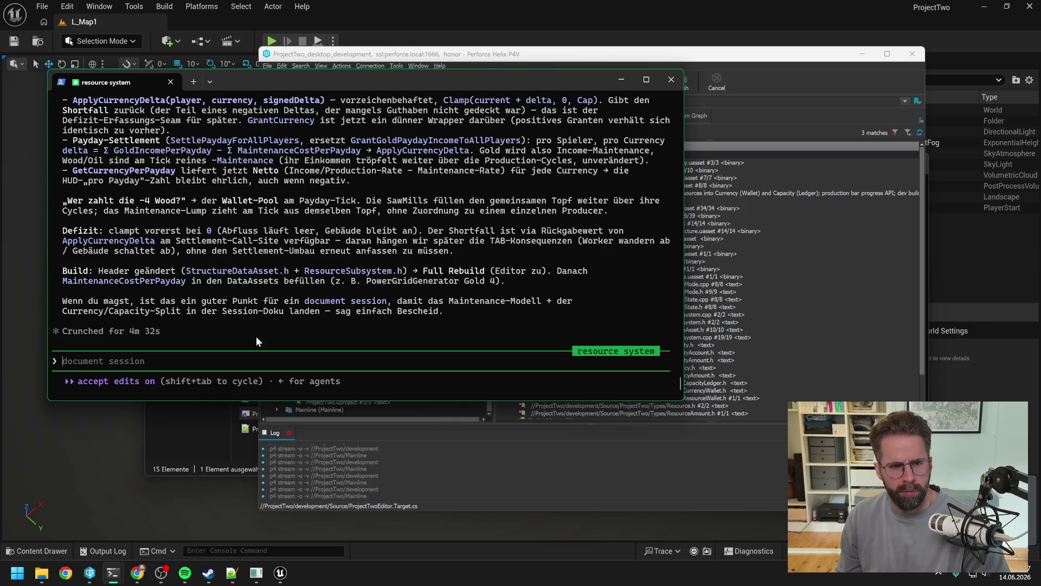
Ask Claude Code in German whether maintenance is deducted from the payday amount before payout.
text(nur u)
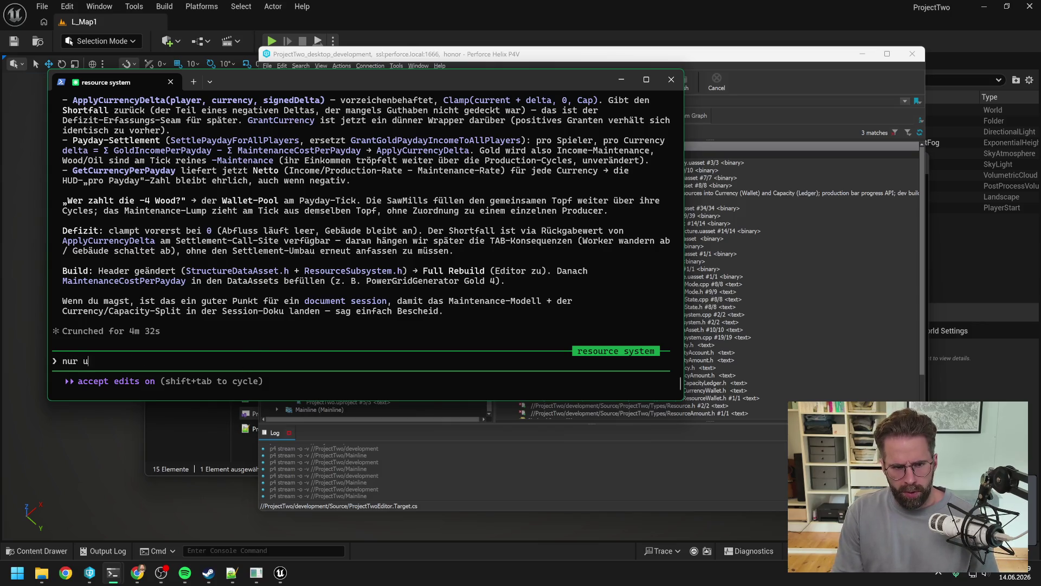
text(m auf nummer )
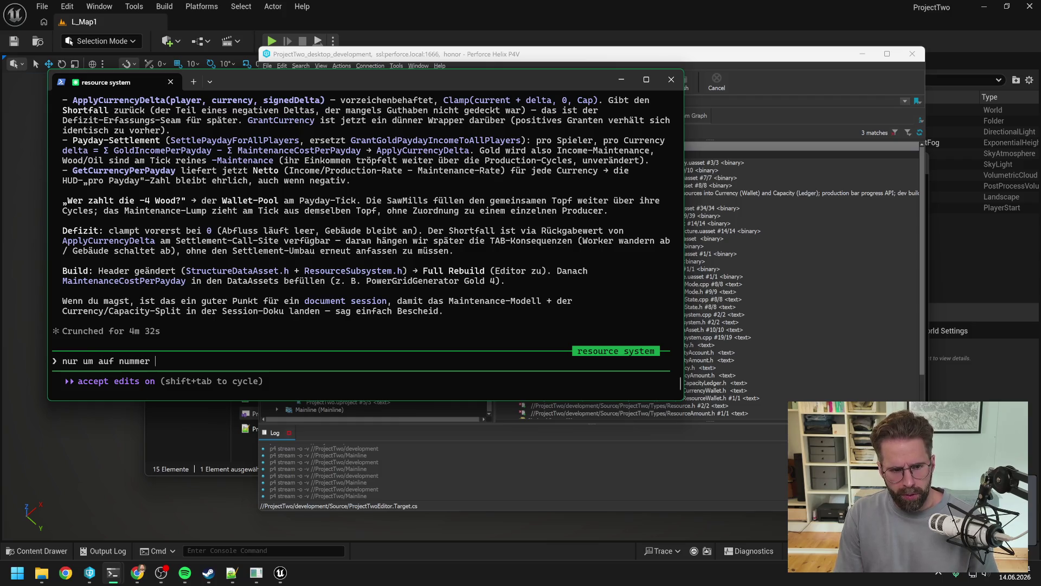
text(sicher zu gehen)
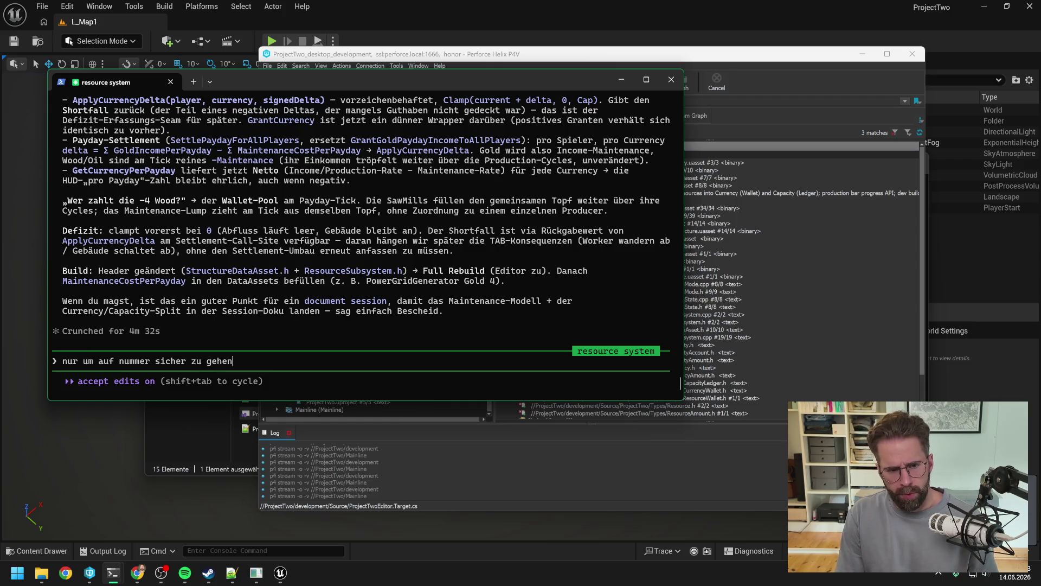
text(, du ziehst die meint)
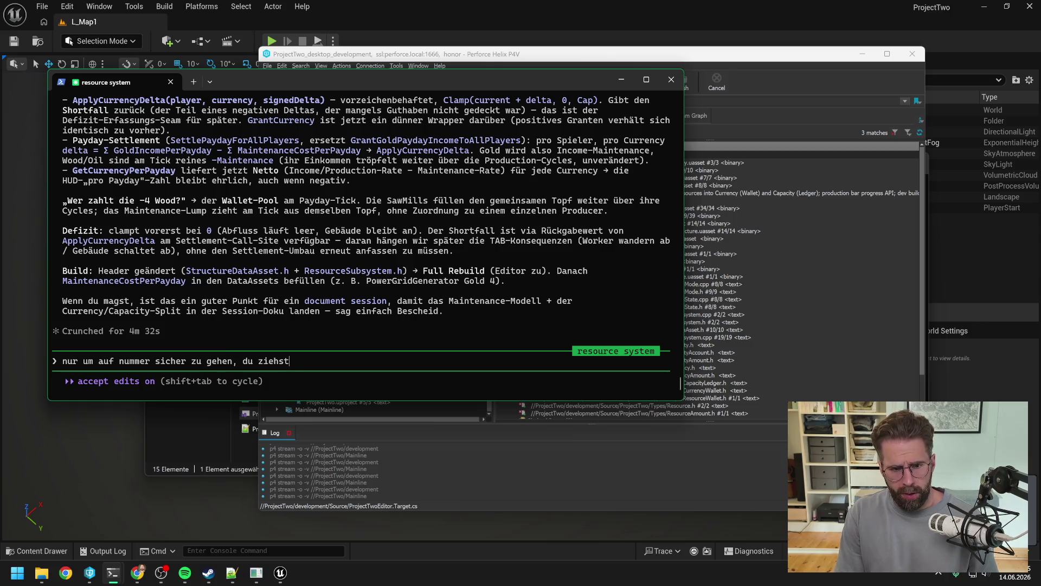
key(BackSpace)
key(BackSpace)
key(BackSpace)
text(aintenance vom payday amount ab und zahlst )
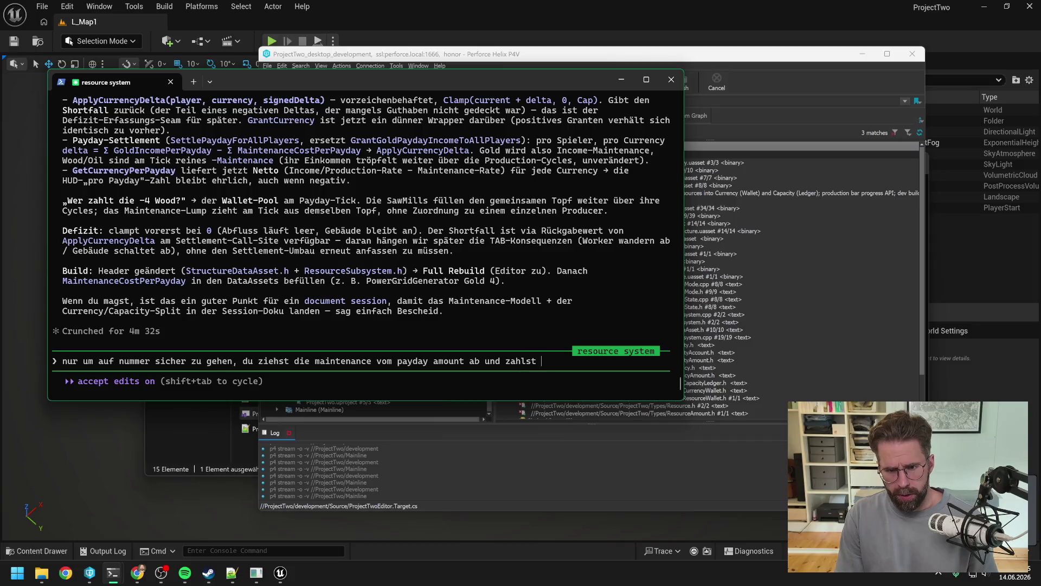
text(dann erst aus oder)
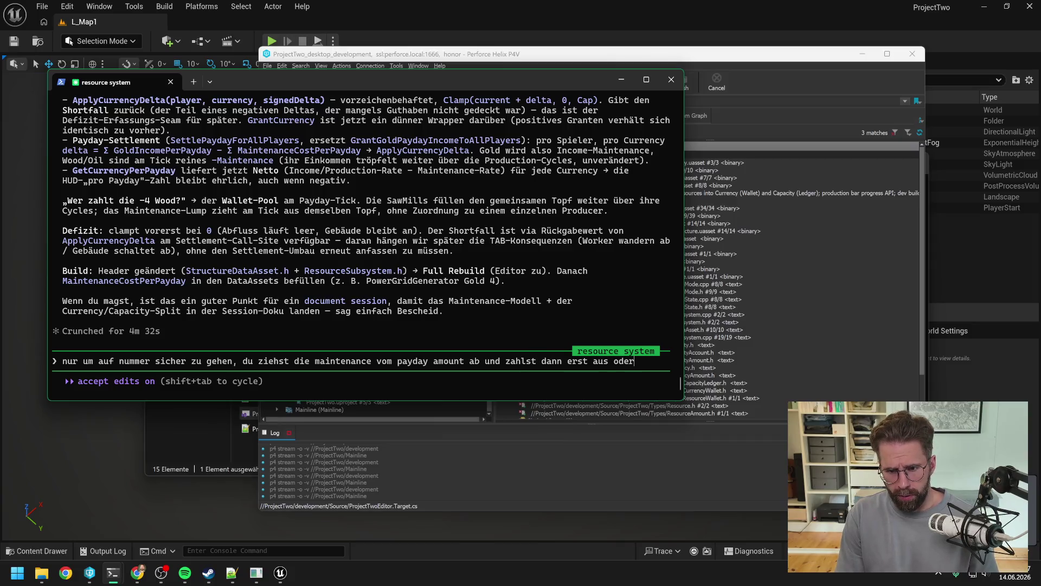
text(? Nicht ausz)
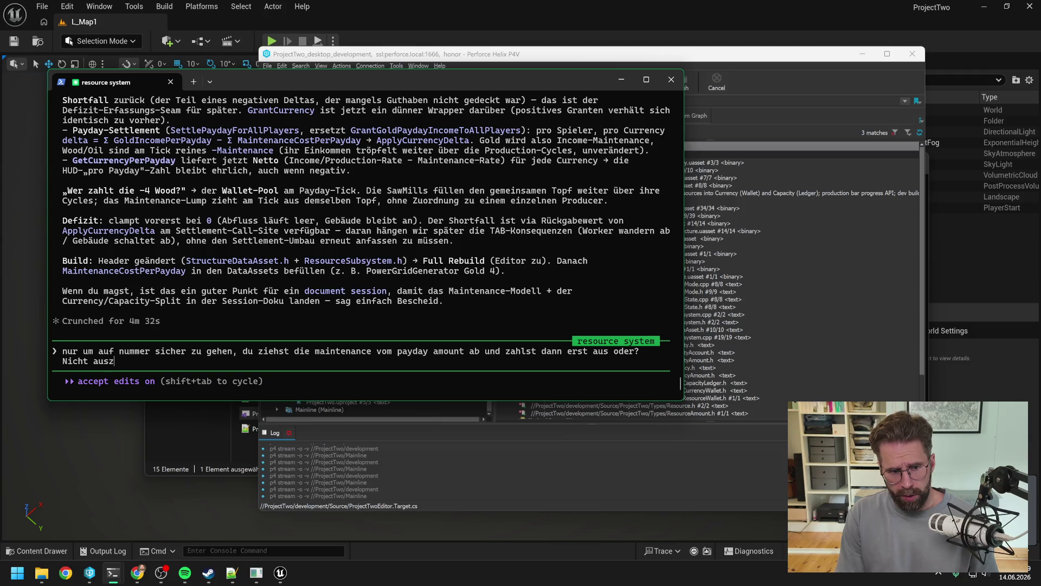
text(ahlen und dann)
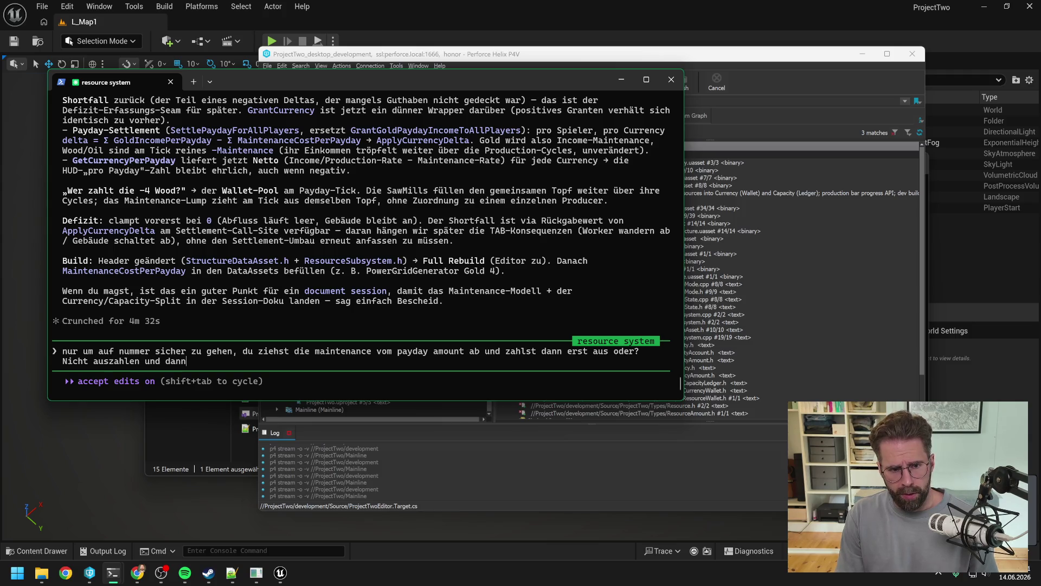
text( maintena)
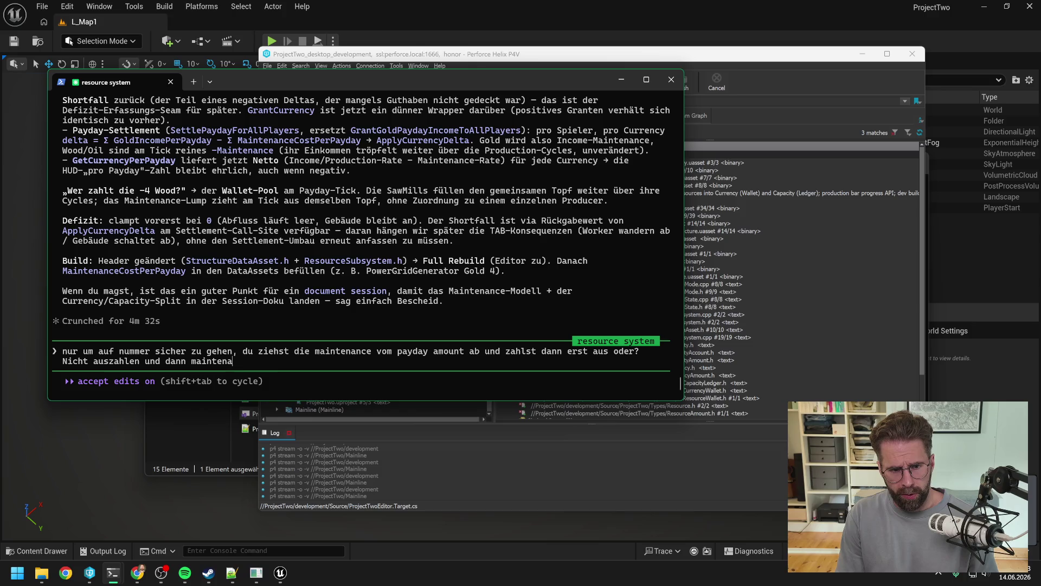
text(nce bezahlen)
key(Return)
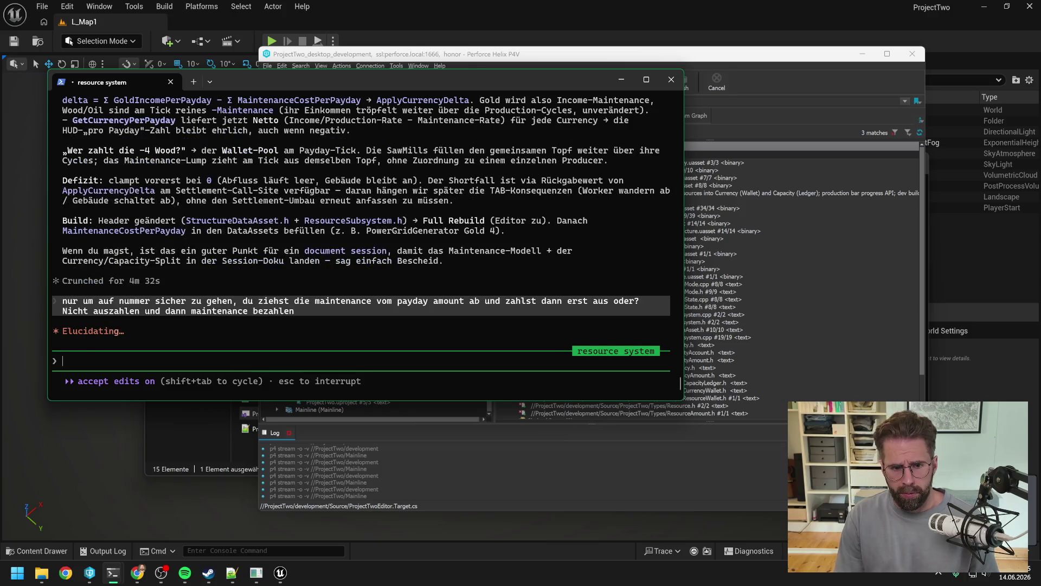
key(alt+Tab)
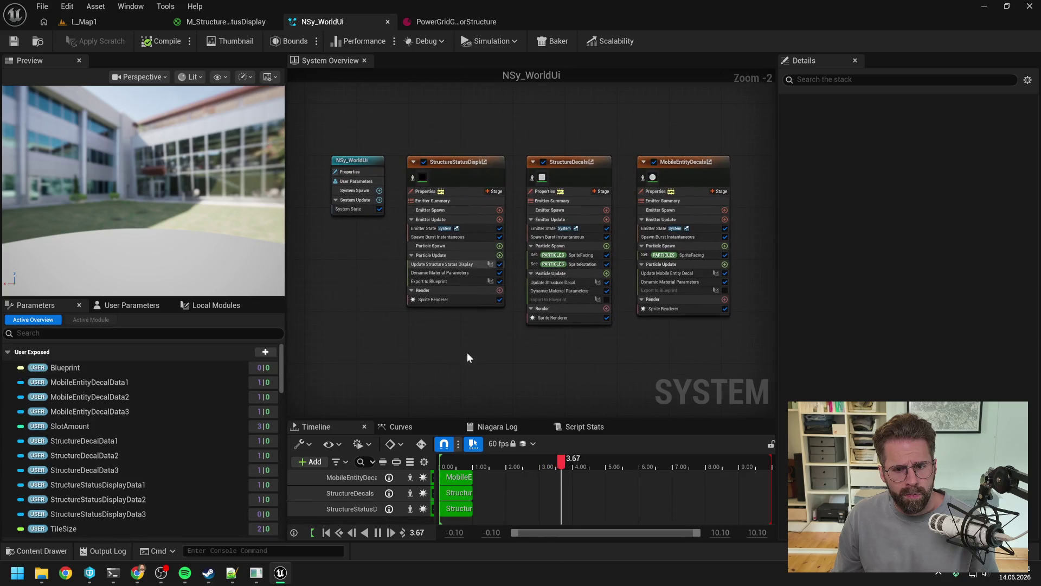
In the Power Grid Generator asset, add a 4 Gold Maintenance Cost Per Payday entry and save.
key(space)
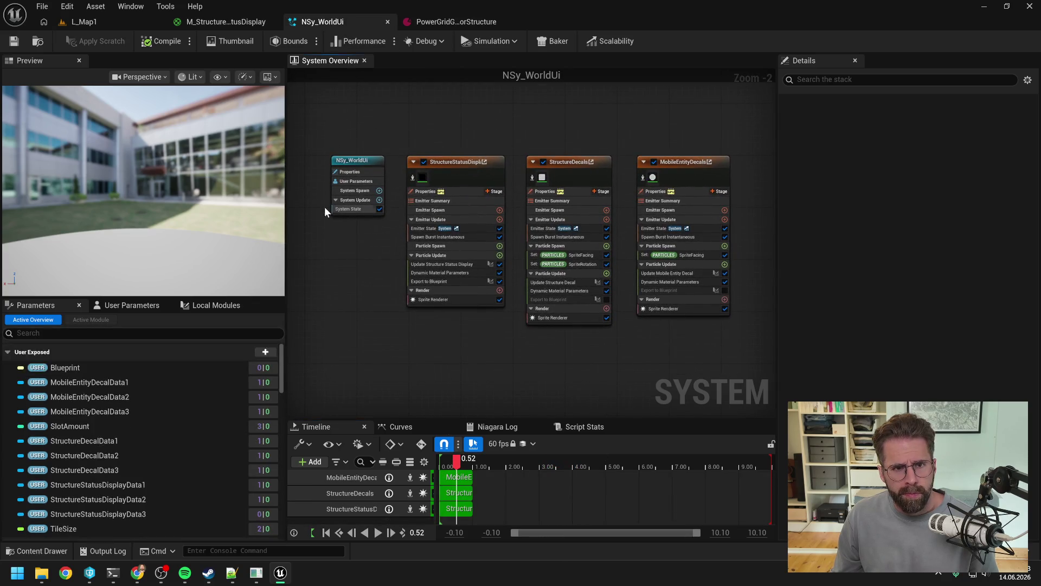
click(442, 21)
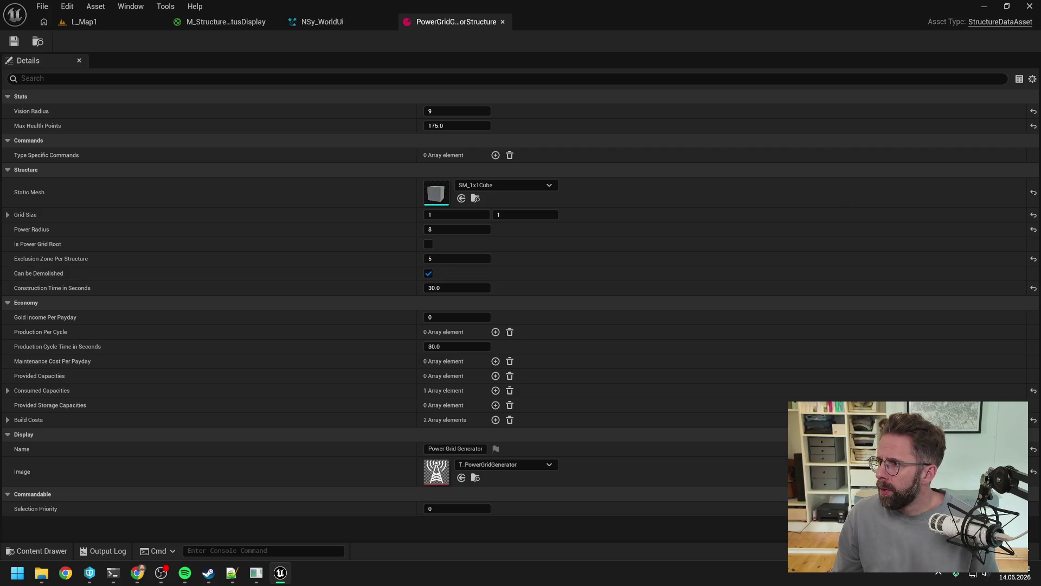
key(alt+Tab)
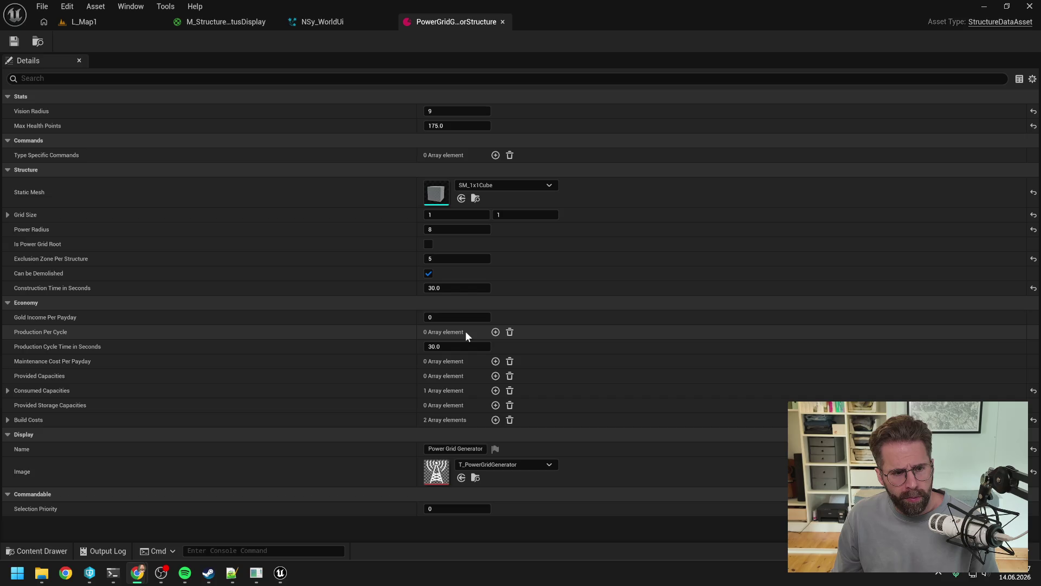
click(495, 361)
click(463, 391)
click(430, 412)
click(450, 406)
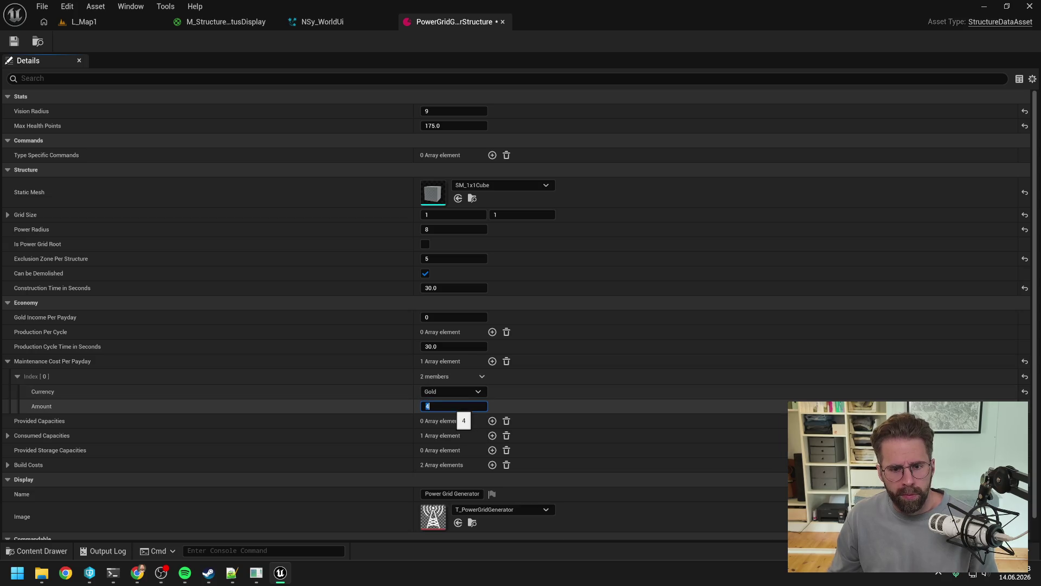
click(10, 364)
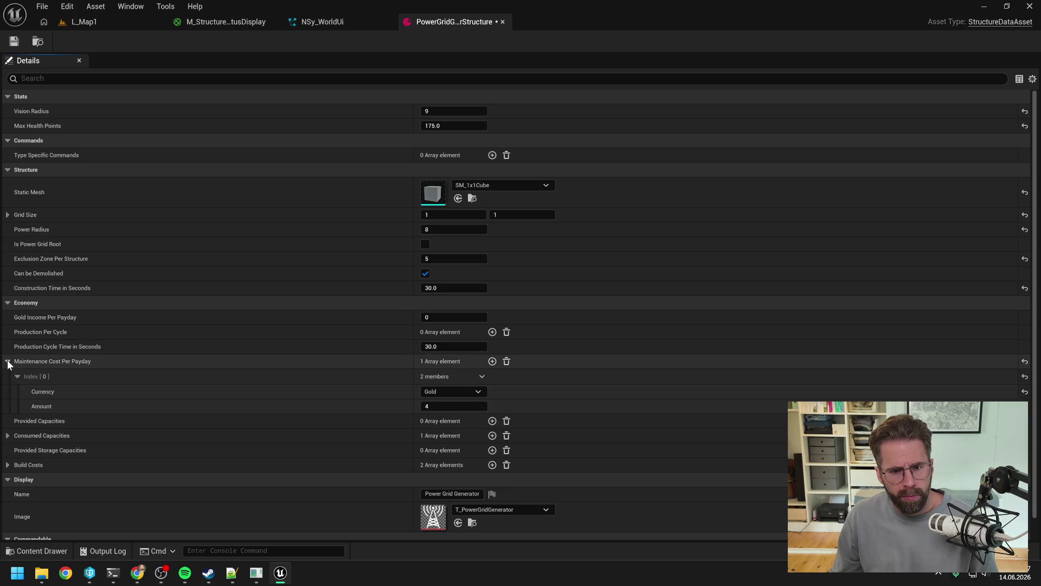
click(8, 361)
key(ctrl+s)
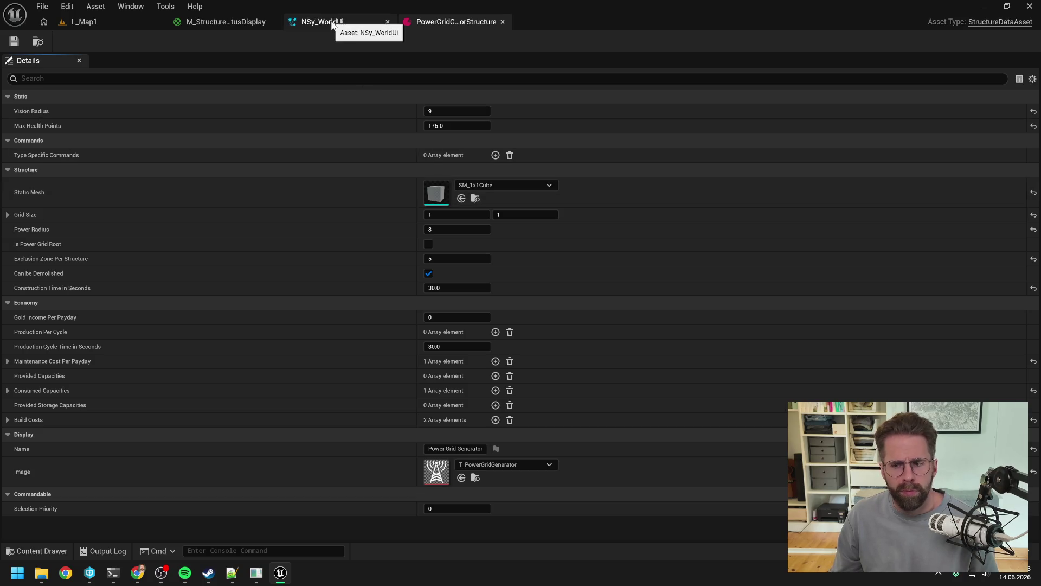
Bring the Unreal editor back into focus and open the NSy_WorldUi Niagara system.
key(alt+Tab)
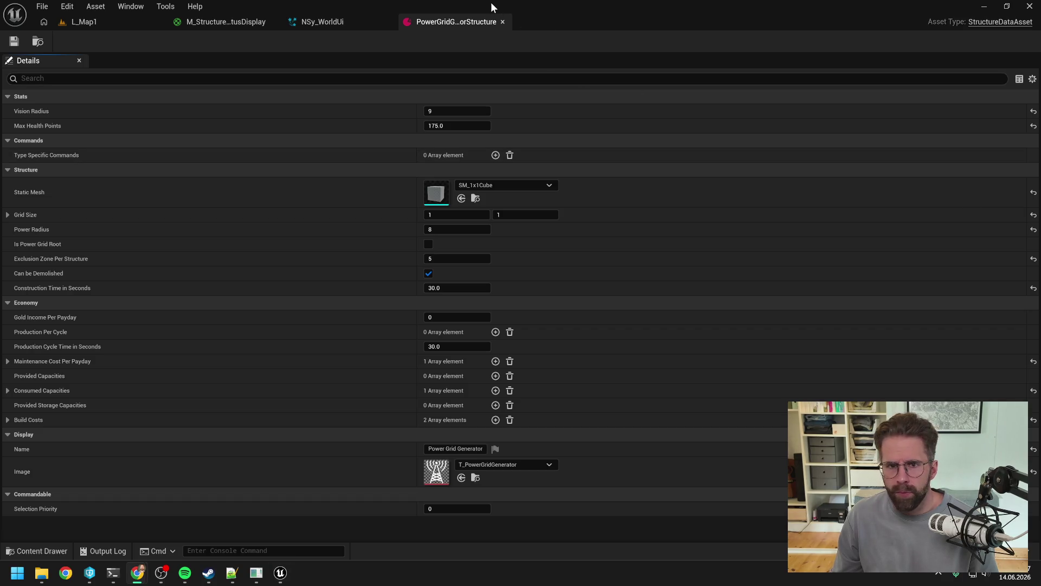
click(565, 17)
click(339, 27)
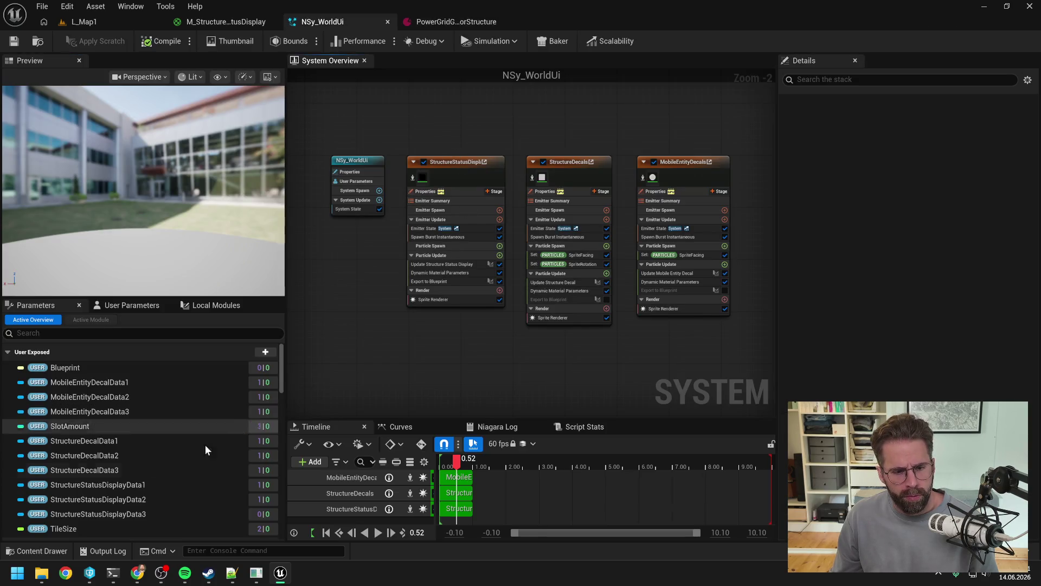
Read Claude's answer on maintenance netting, then start a Play session on L_Map1.
mouse_move(114, 571)
click(184, 512)
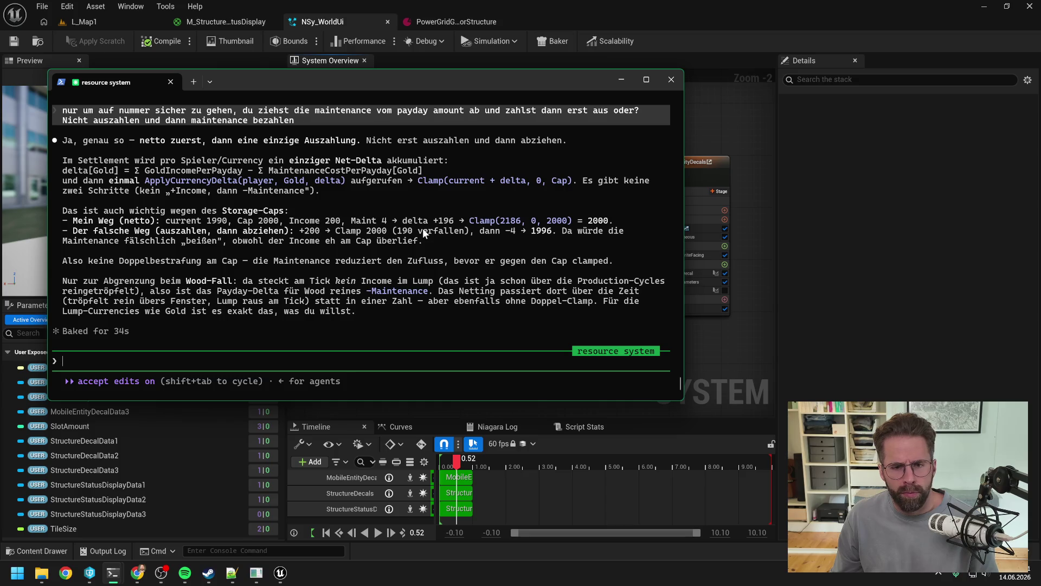
click(722, 127)
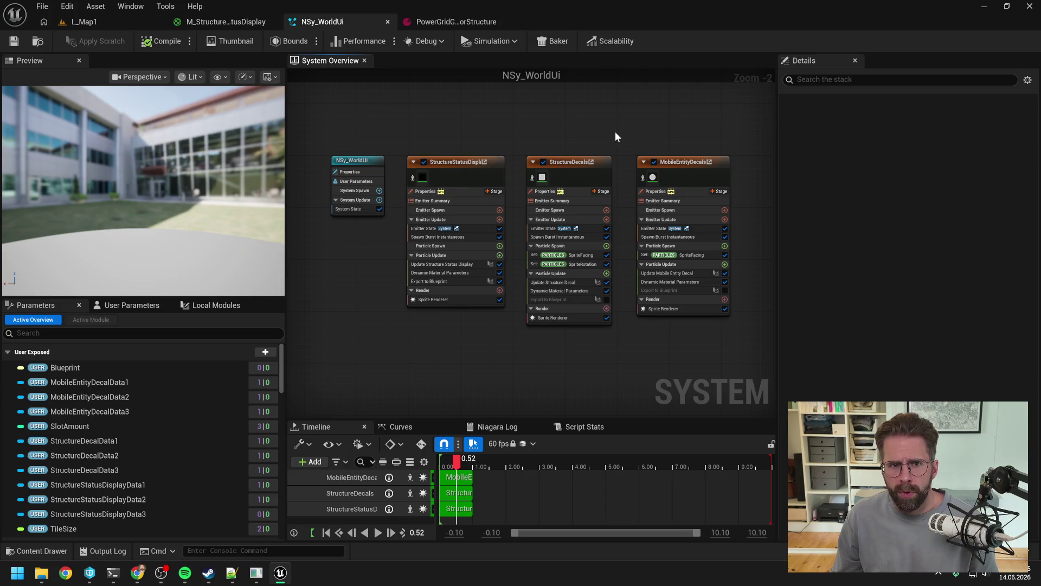
click(81, 20)
key(alt+p)
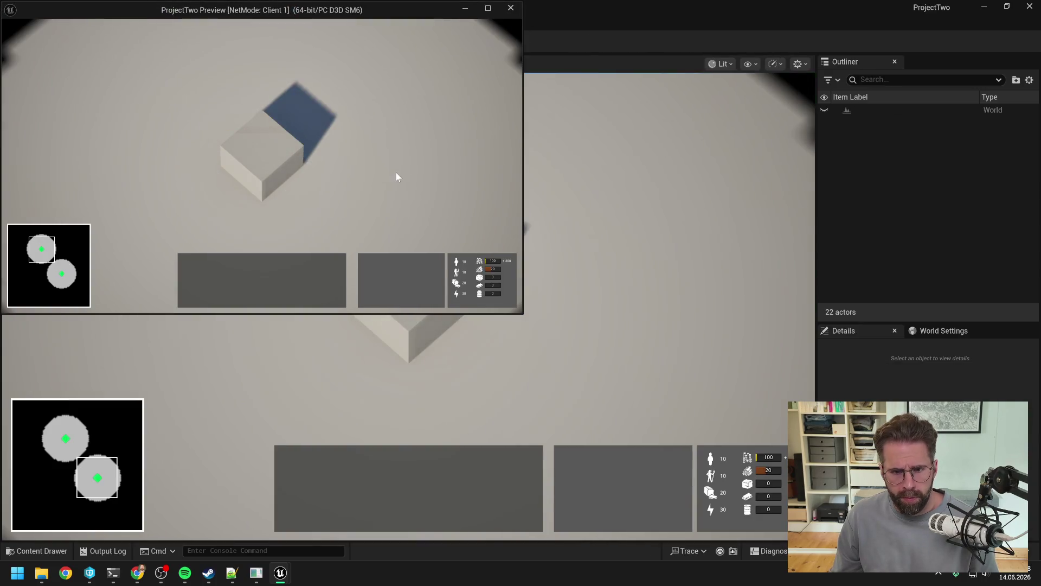
Select the Main Hall in the play session and place a new structure north-east of it.
click(284, 144)
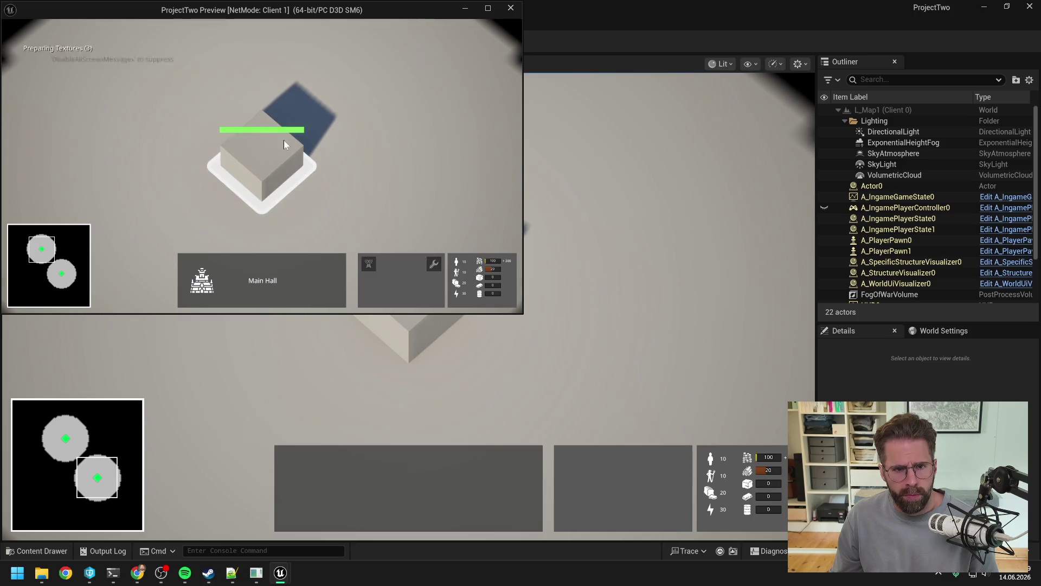
click(408, 190)
key(d)
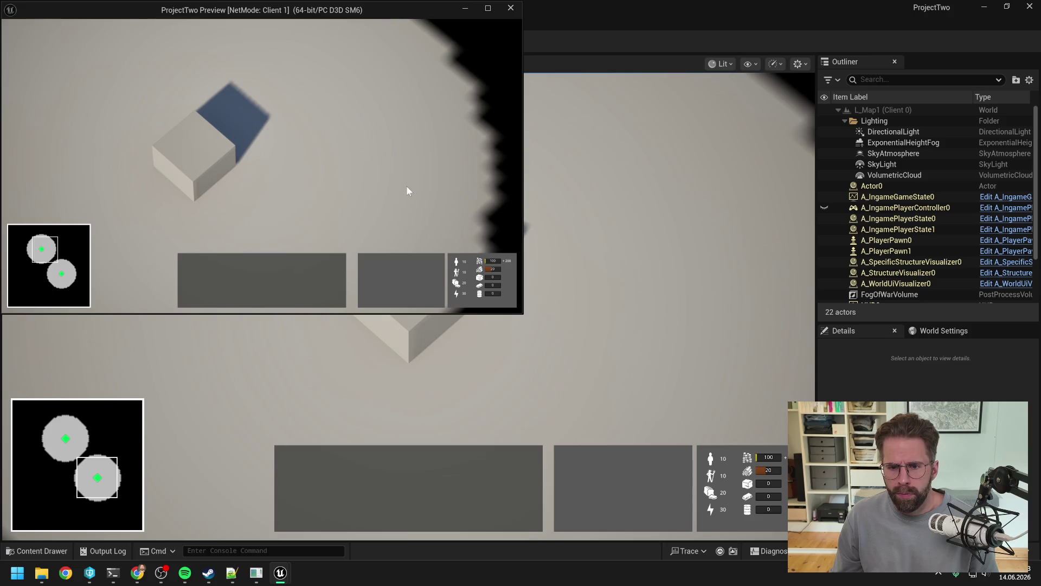
key(a)
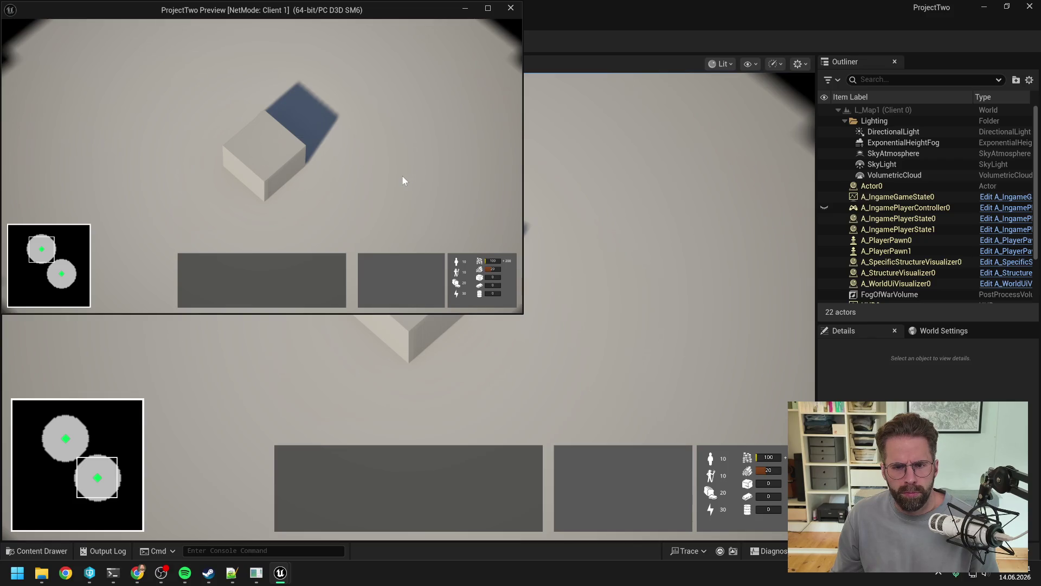
click(252, 158)
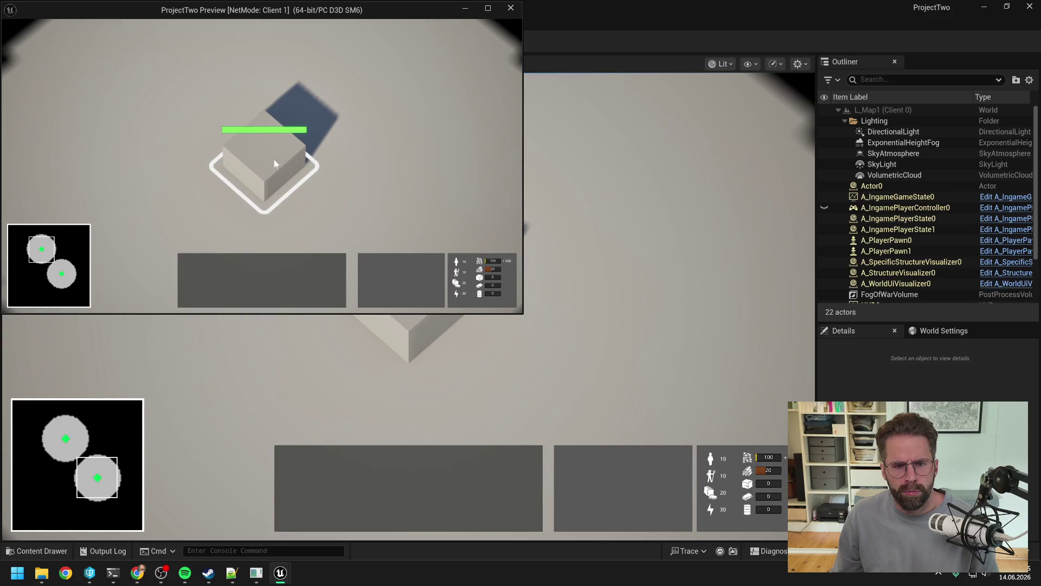
click(442, 154)
click(273, 165)
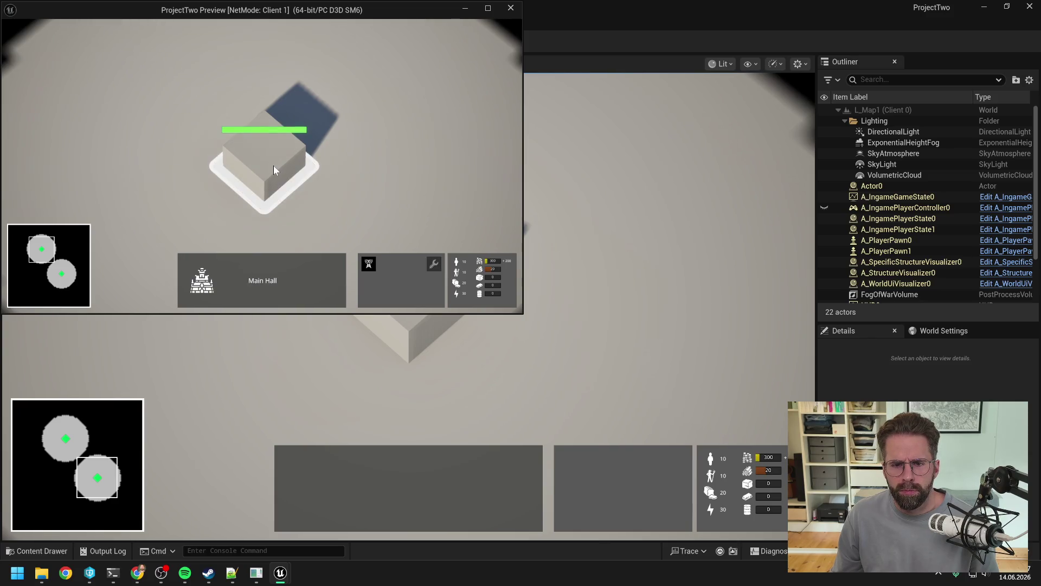
click(369, 265)
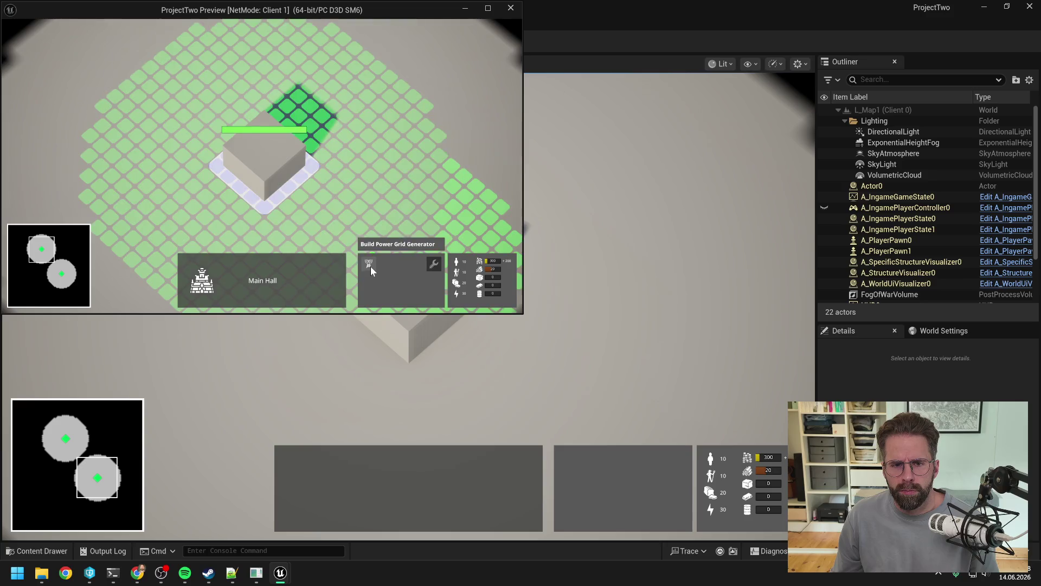
click(434, 138)
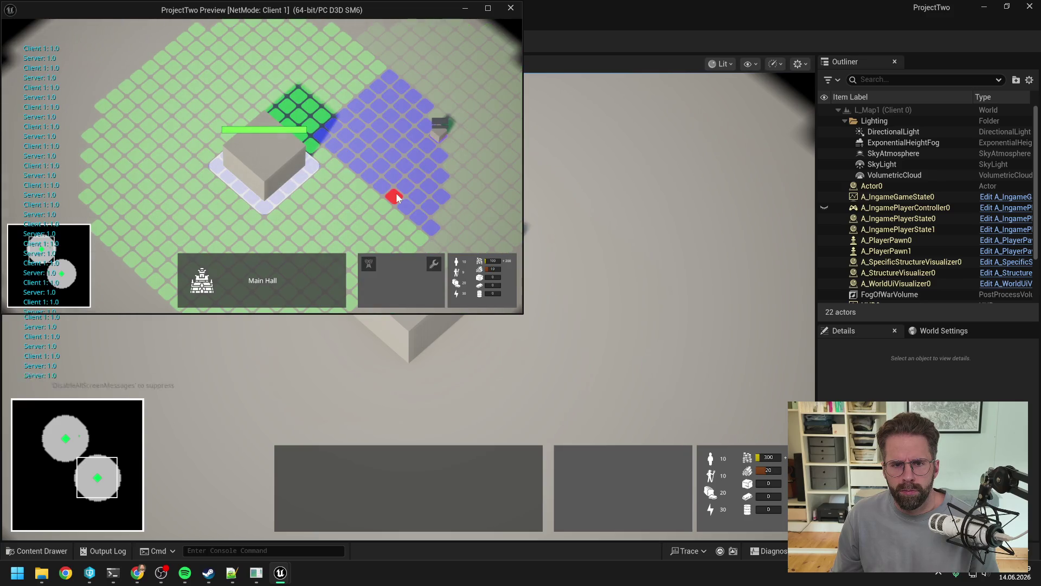
right_click(347, 211)
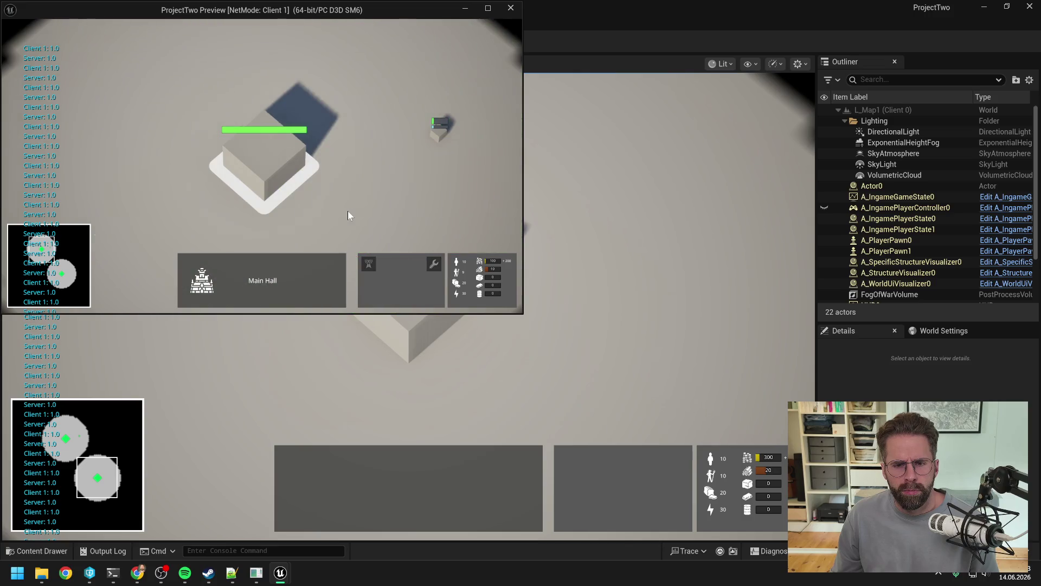
key(d)
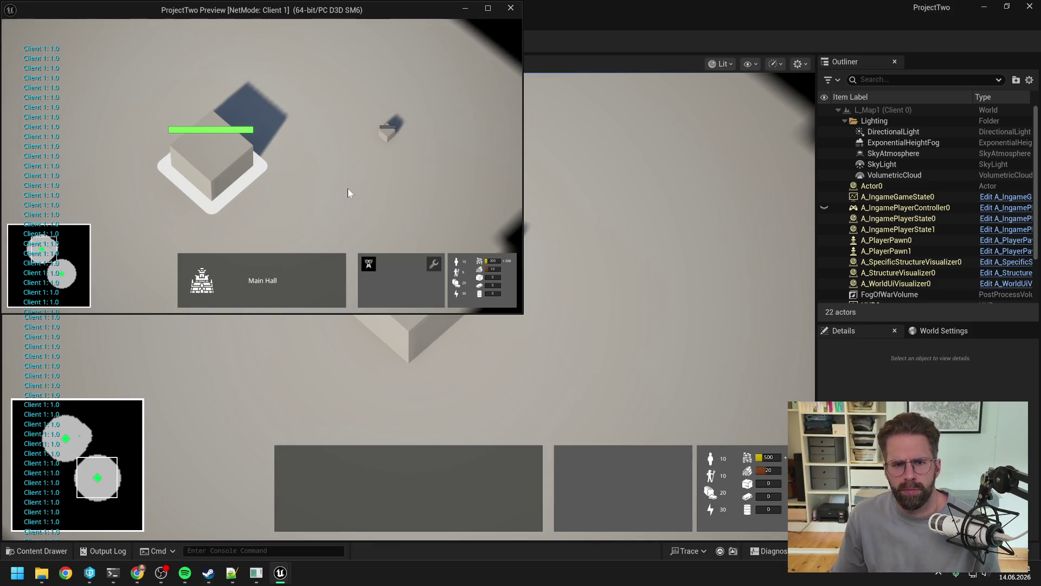
Place a Power Grid Generator from the Main Hall, stop playing, and open its structure asset.
click(347, 190)
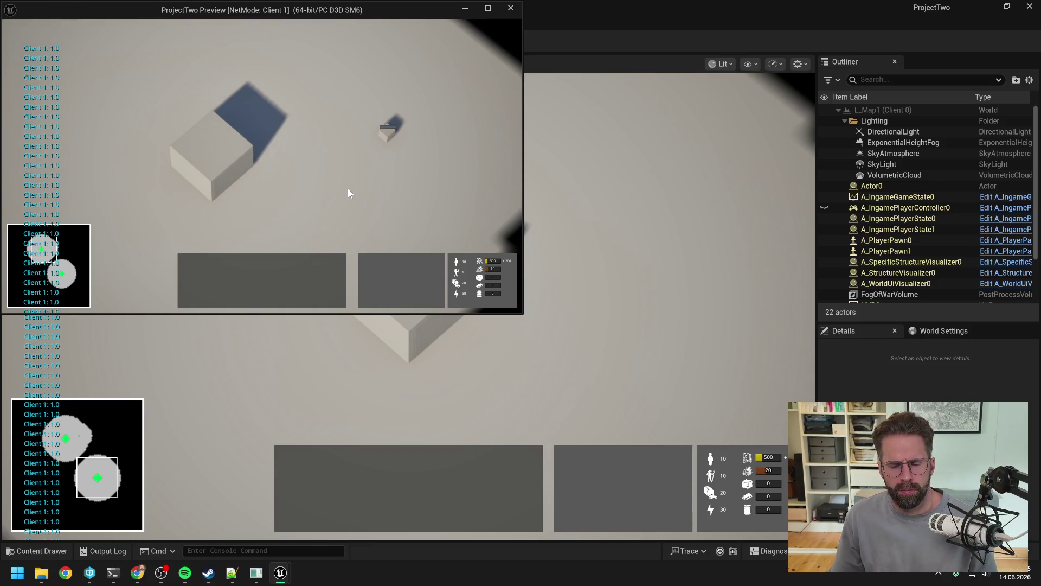
click(203, 155)
click(368, 263)
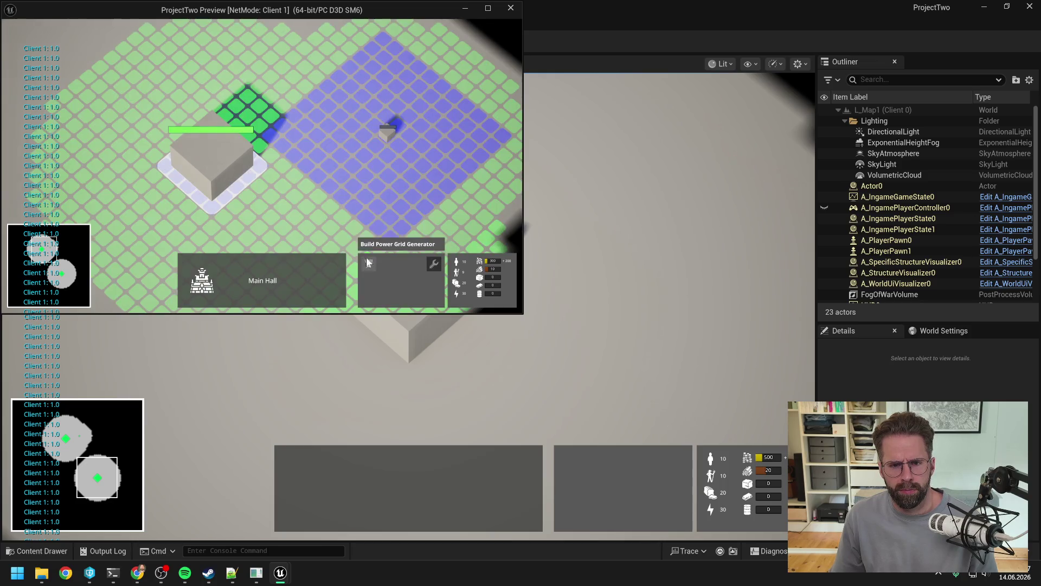
click(472, 225)
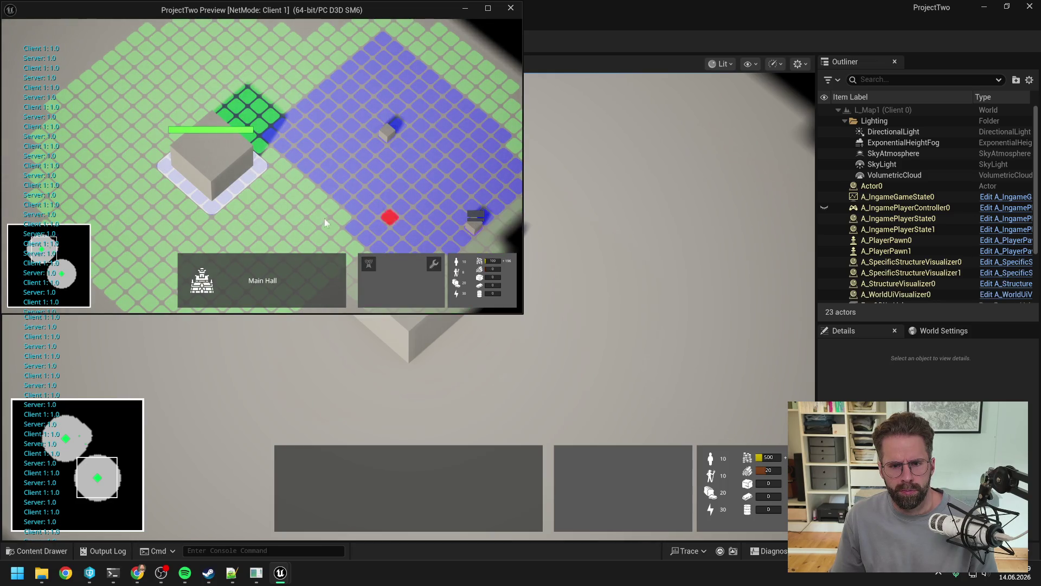
right_click(280, 215)
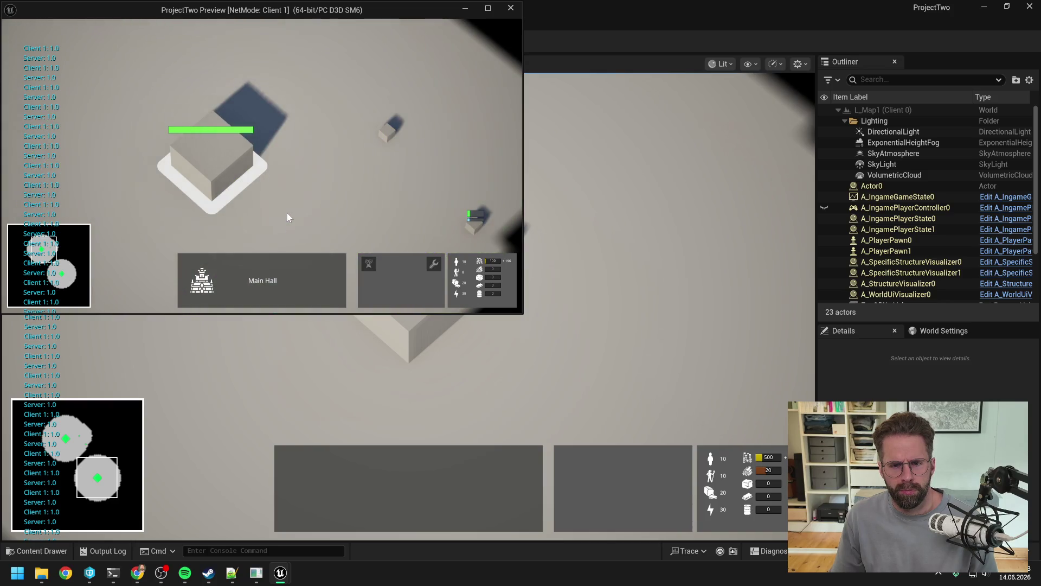
click(287, 214)
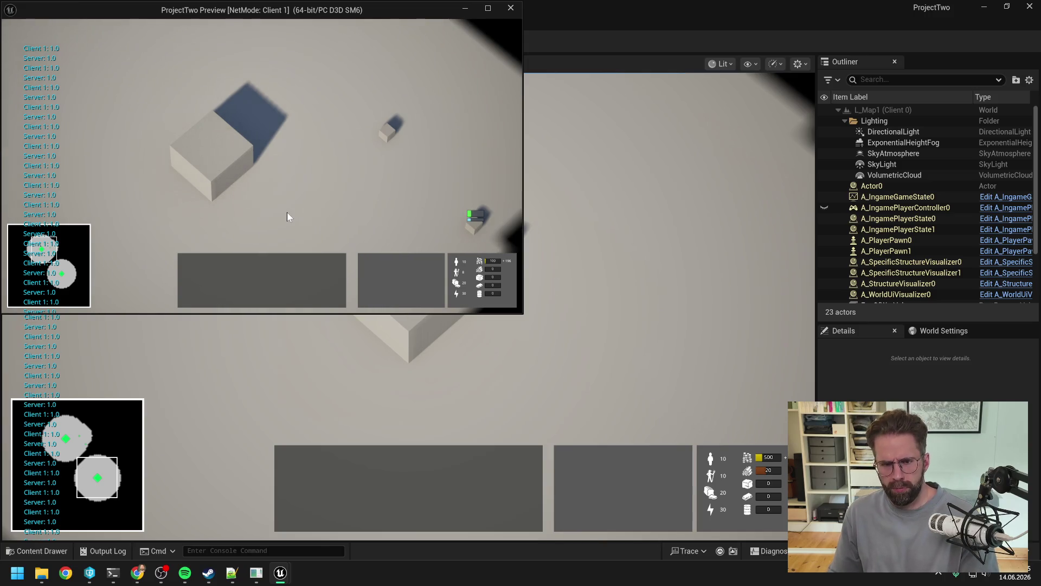
key(Escape)
click(452, 21)
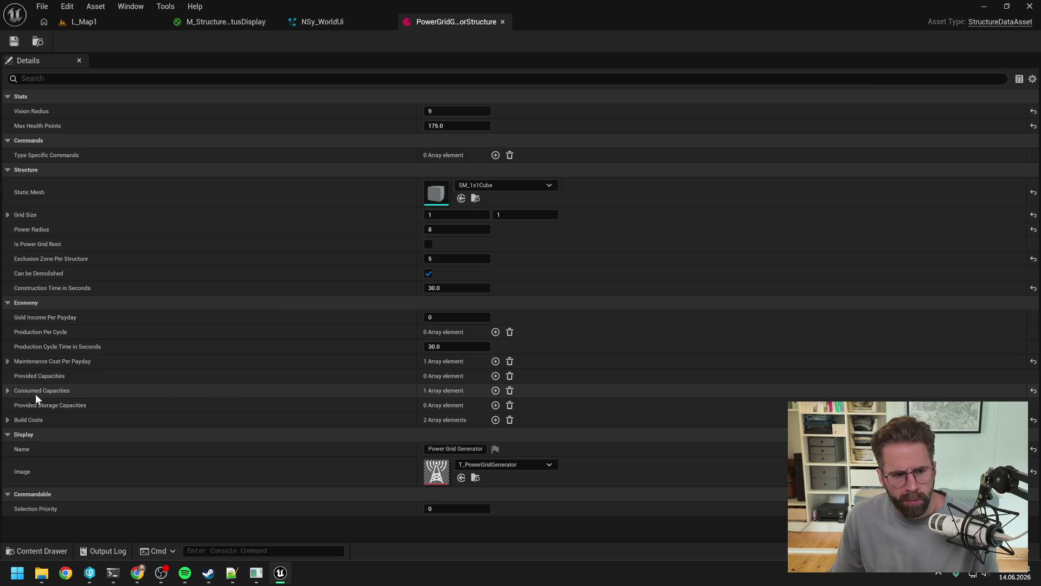
Expand Consumed Capacities and add a second, empty entry below the existing Worker 1 entry.
click(8, 390)
click(17, 405)
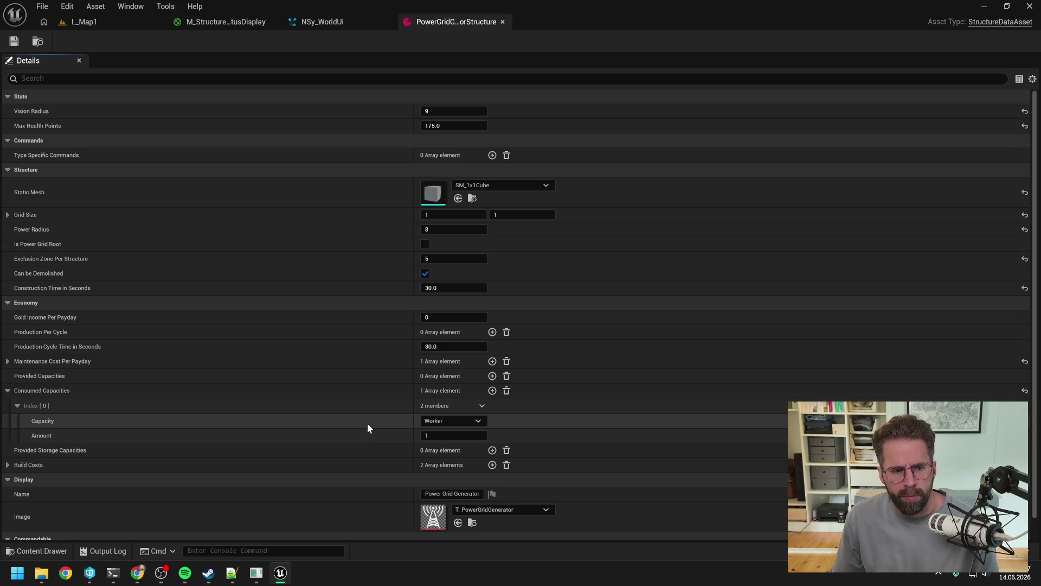
click(492, 391)
scroll(450, 401, down, 2)
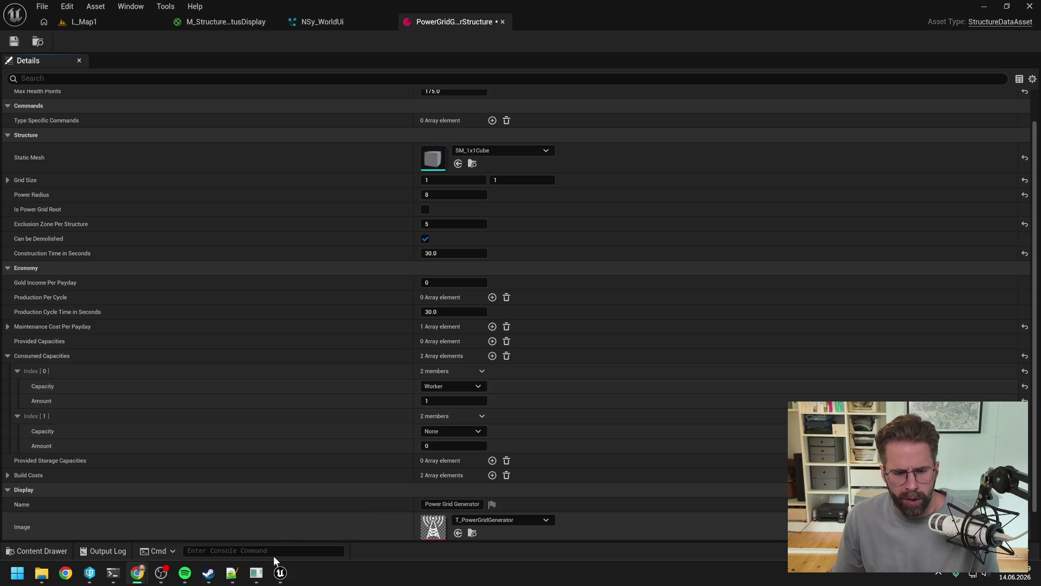
click(256, 573)
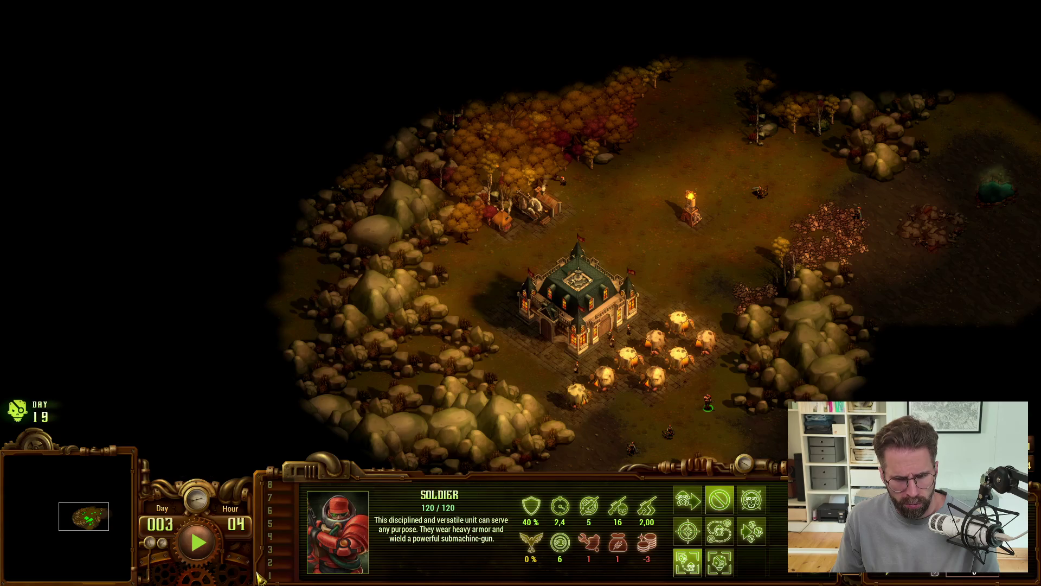
Demolish the Tesla Tower beside the Command Center and build a new one further north-east.
click(646, 263)
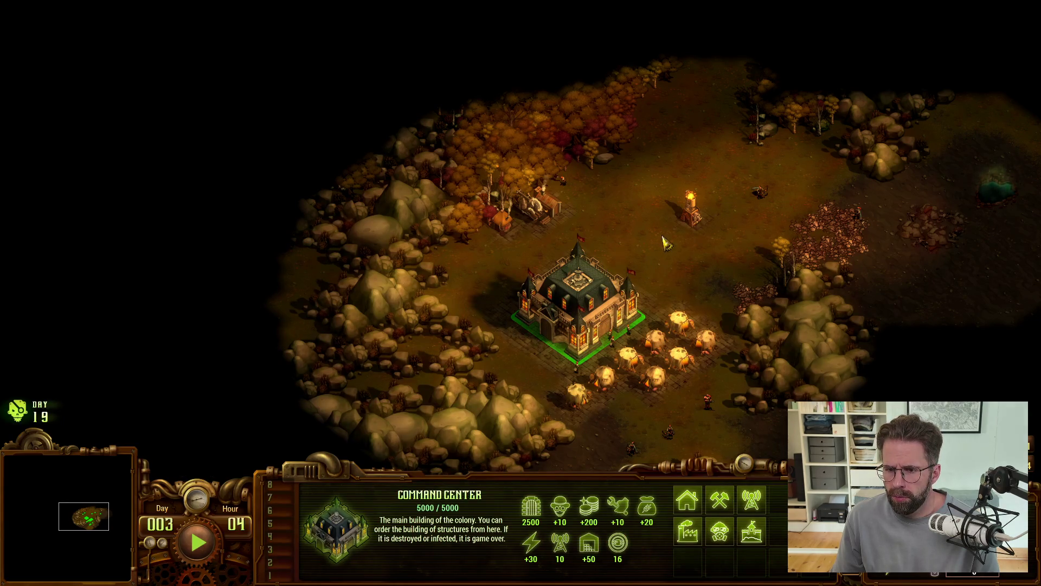
click(691, 217)
key(Delete)
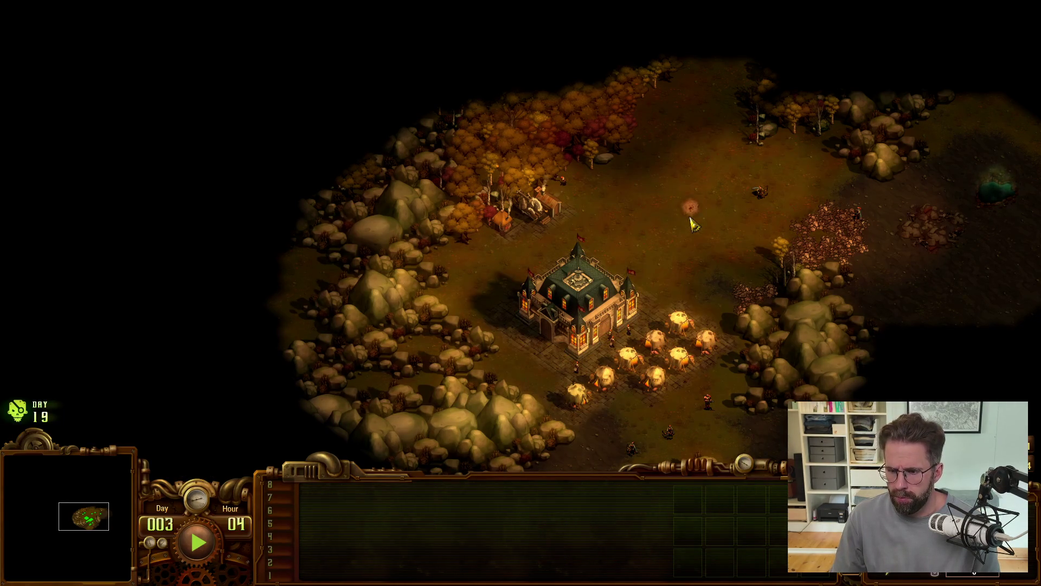
key(h)
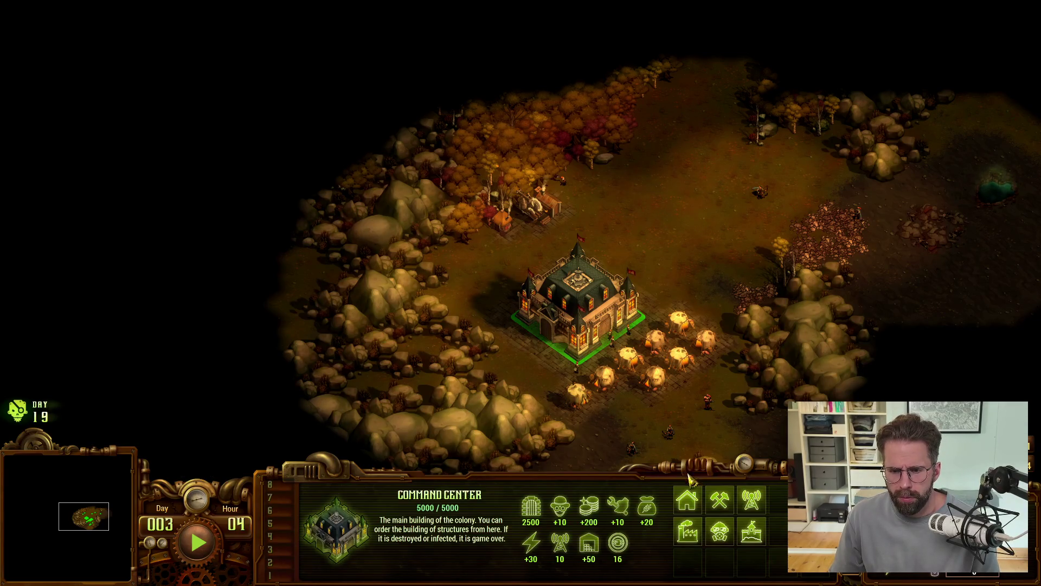
right_click(721, 504)
click(753, 501)
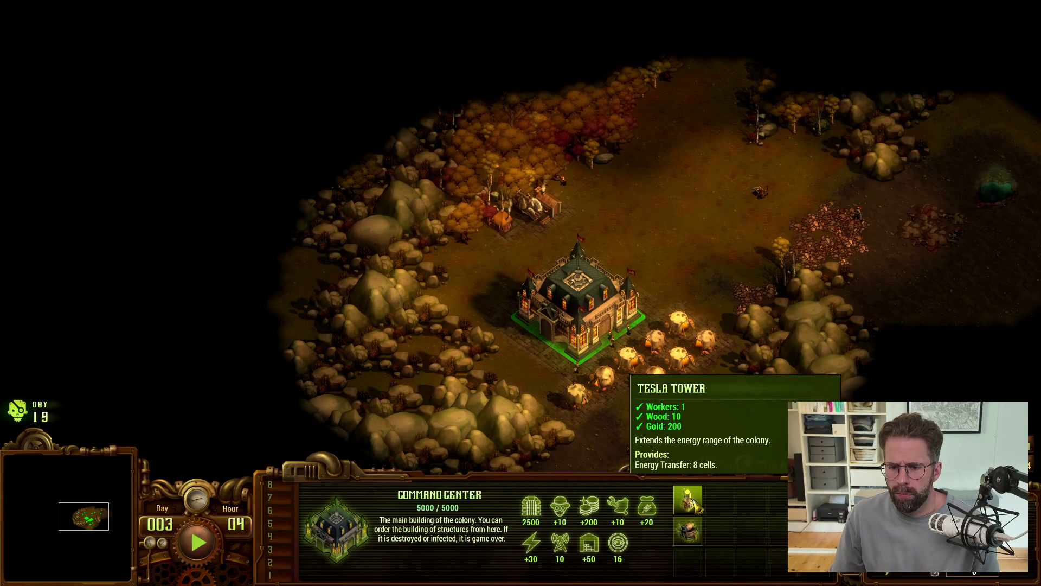
click(688, 502)
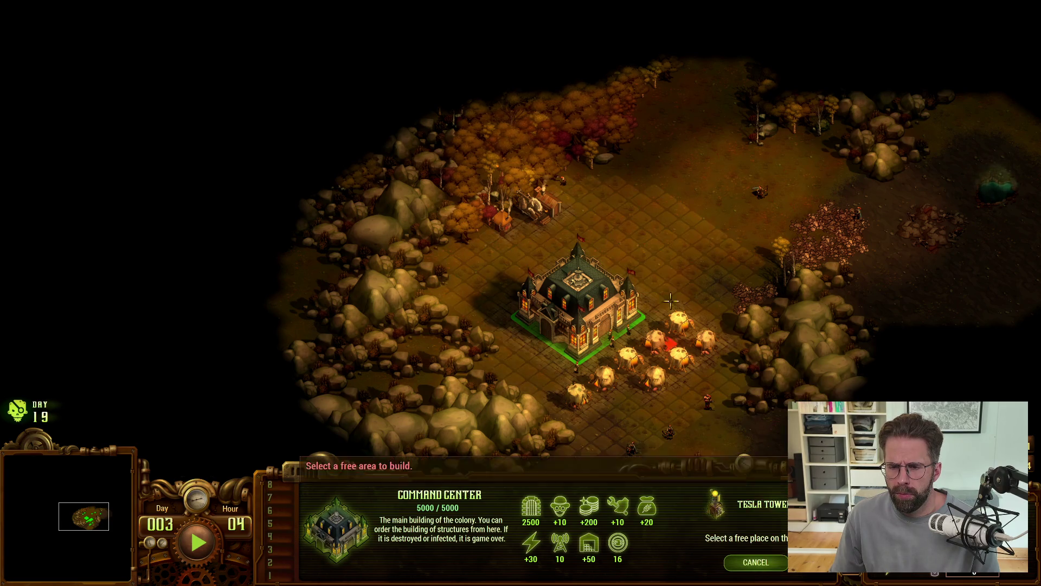
click(699, 229)
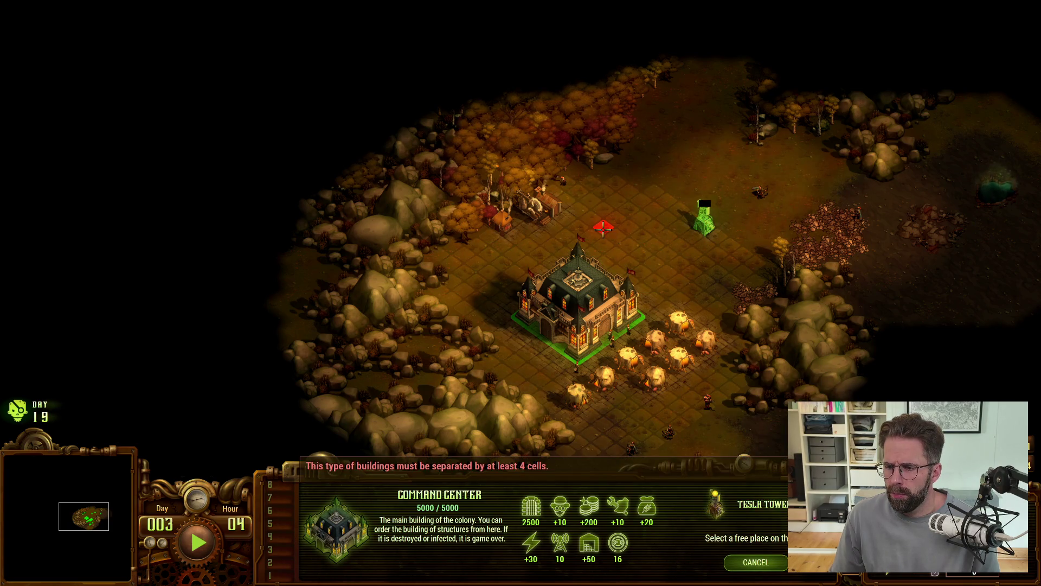
right_click(605, 232)
Inspect the Sawmill's stats, including its 4 power use, then switch back to Unreal.
key(alt)
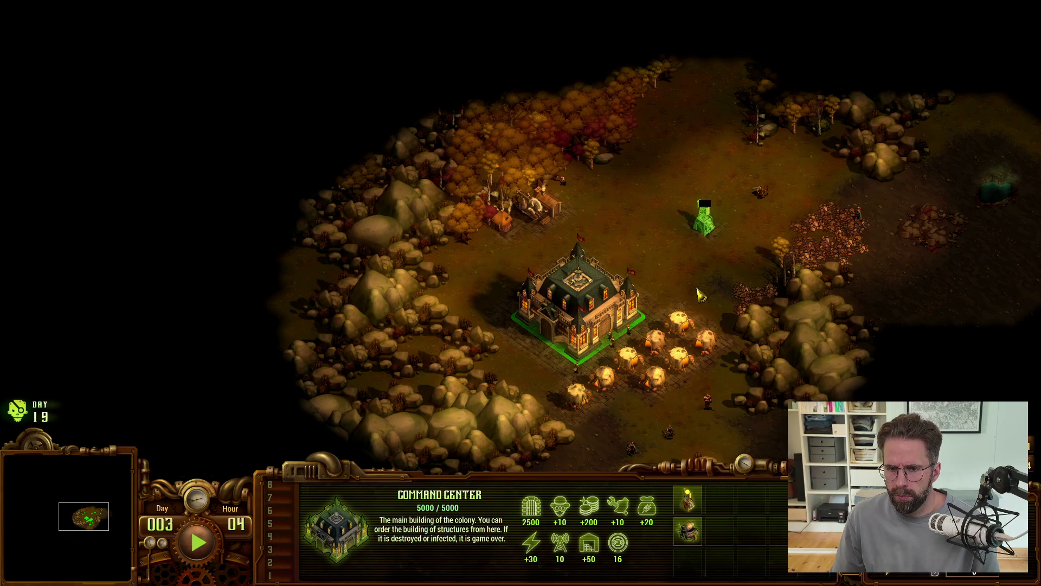
click(539, 216)
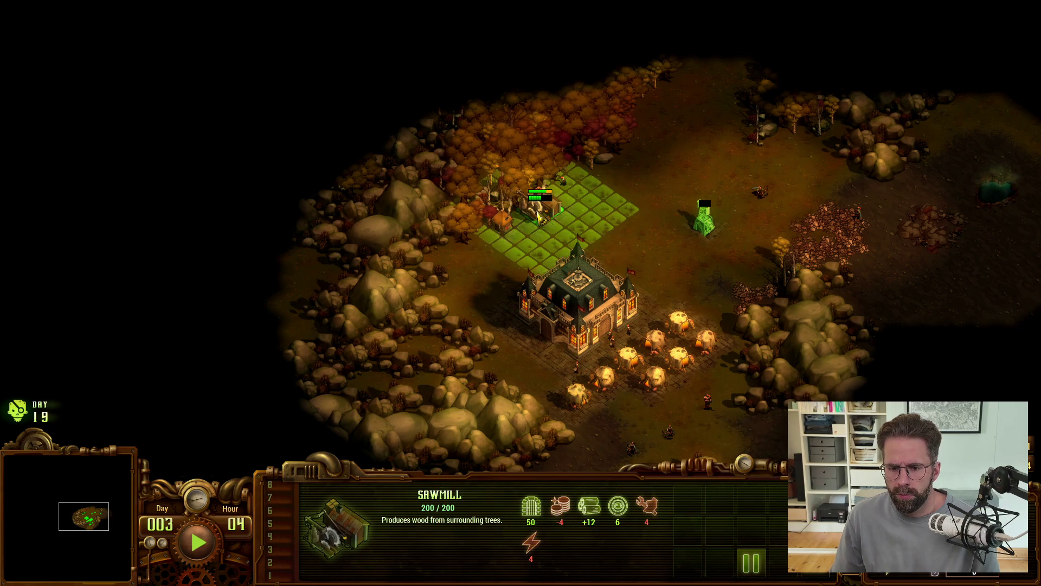
mouse_move(564, 513)
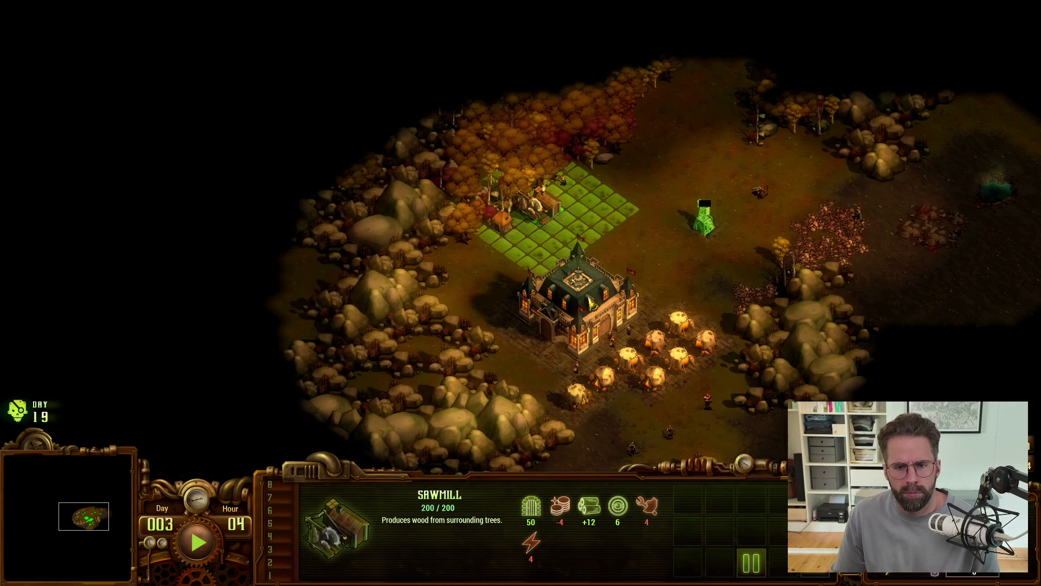
key(alt+Tab)
key(alt+Tab)
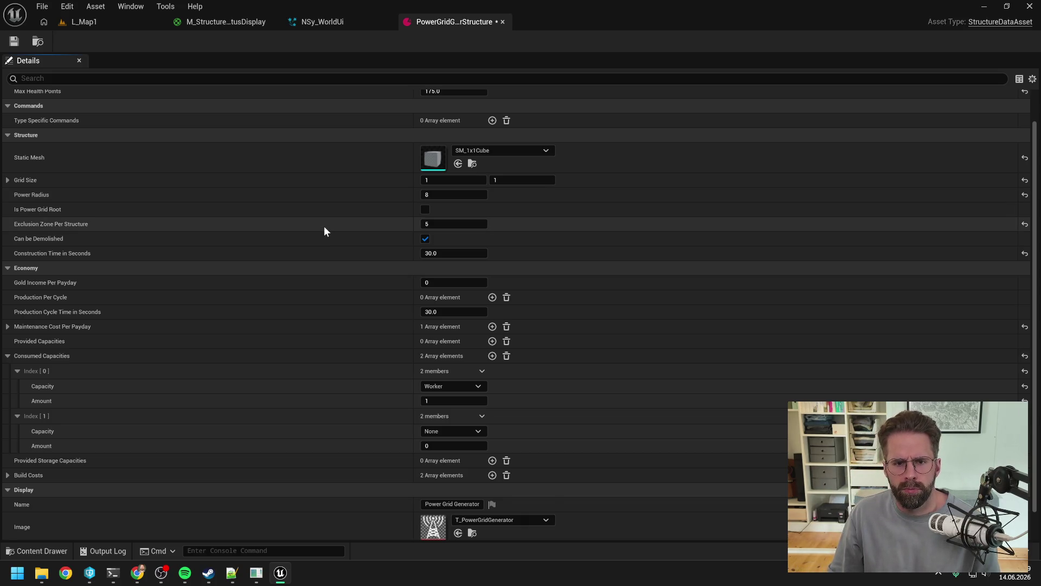
Delete the empty Consumed Capacities Index [1] entry and save the Power Grid Generator asset.
scroll(324, 226, down, 1)
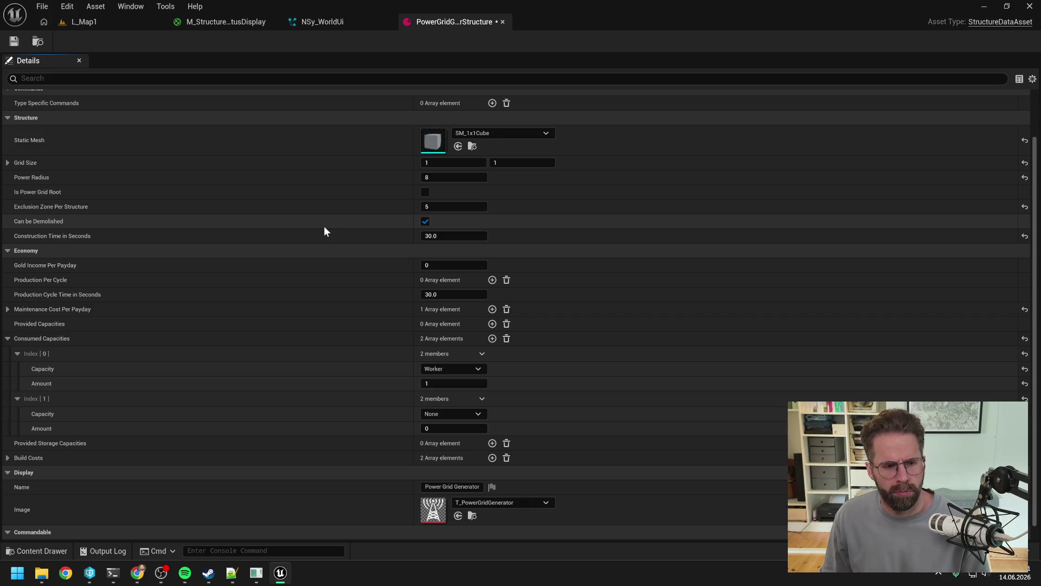
click(482, 398)
click(490, 429)
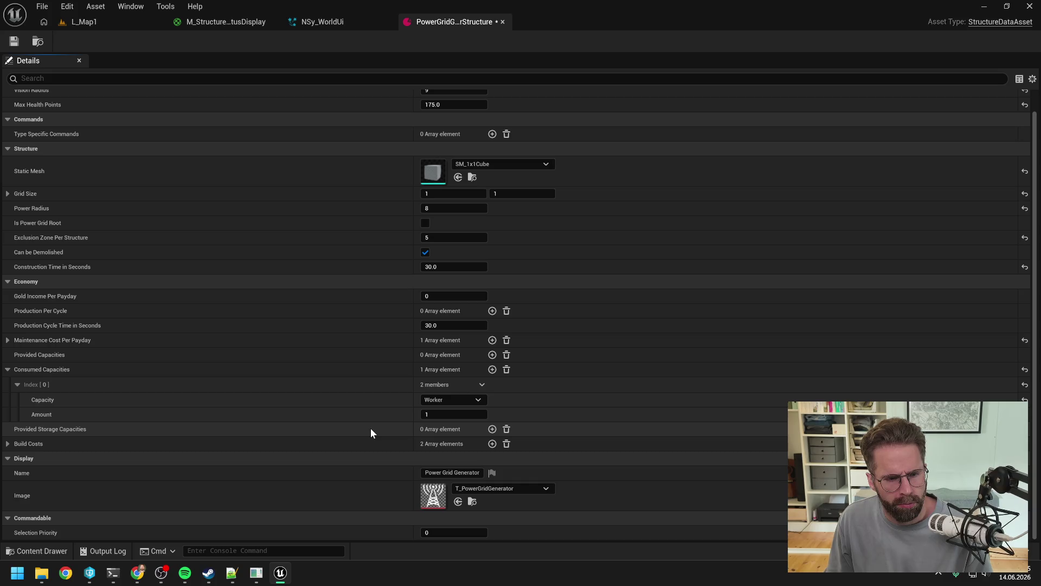
click(8, 443)
click(8, 444)
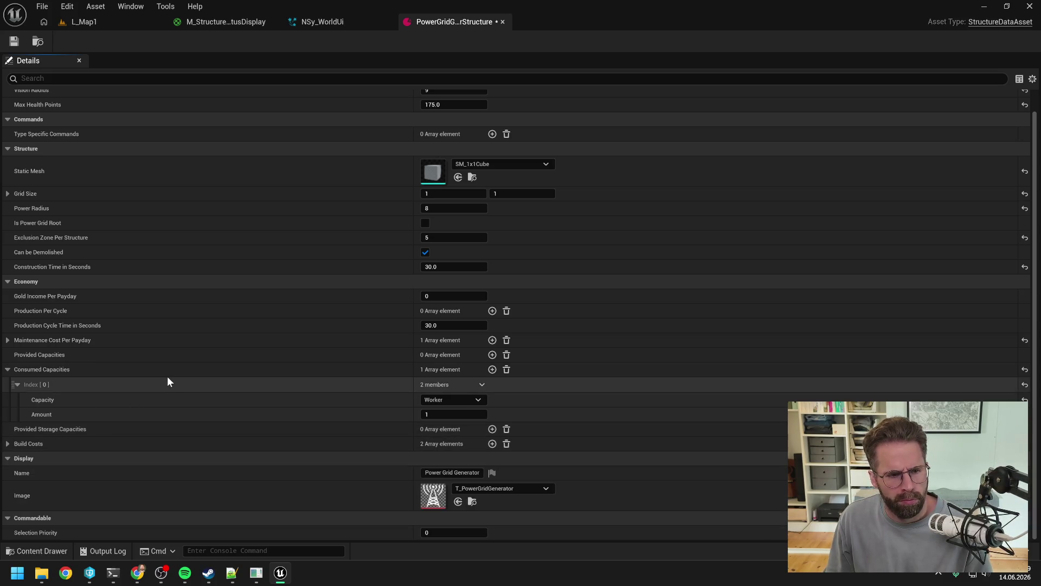
click(14, 44)
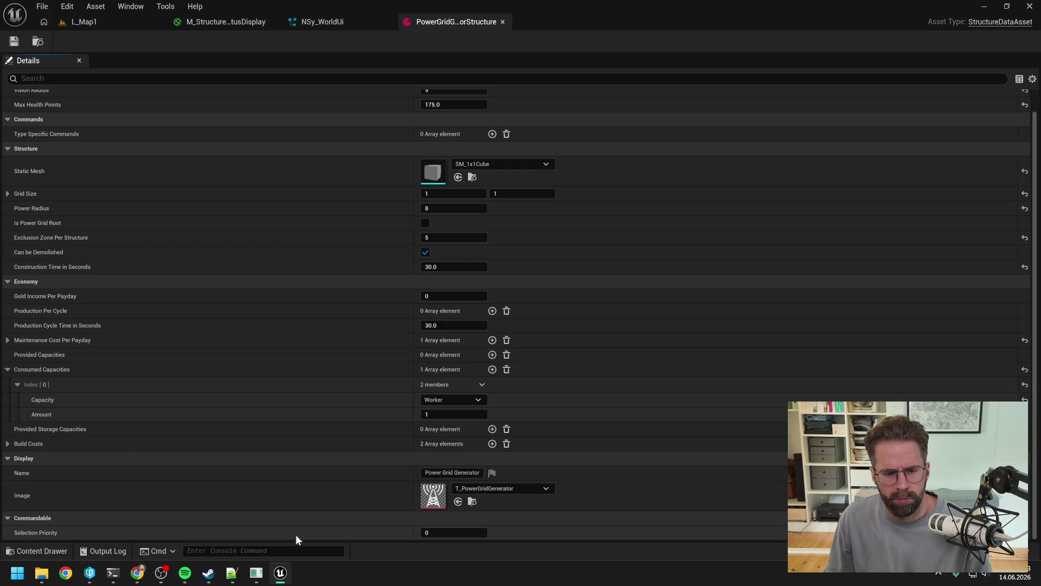
click(255, 573)
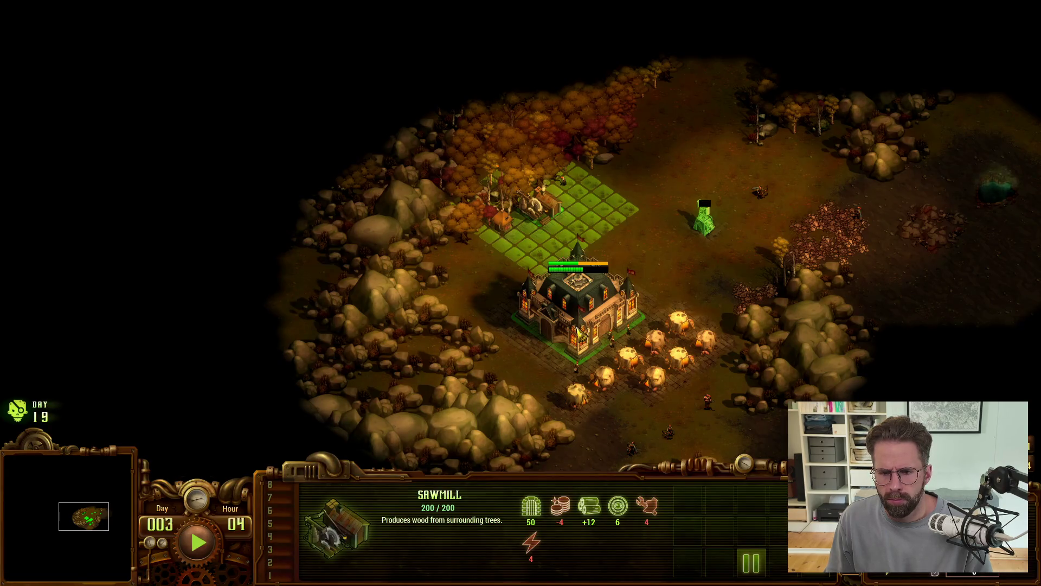
Place a Tesla Tower near the Command Center, then delete the misplaced blueprint.
click(705, 233)
click(577, 303)
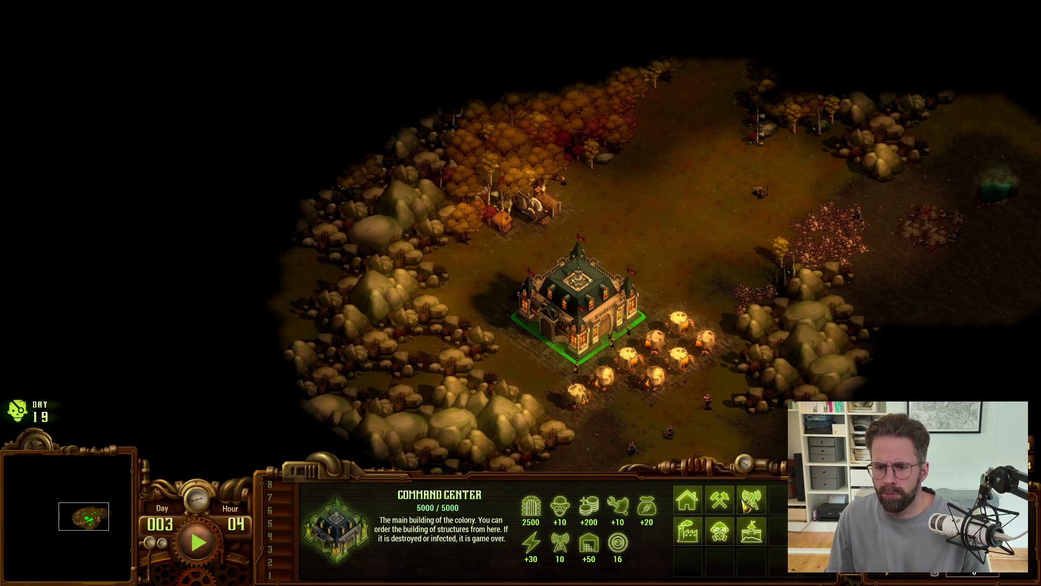
click(711, 504)
click(705, 230)
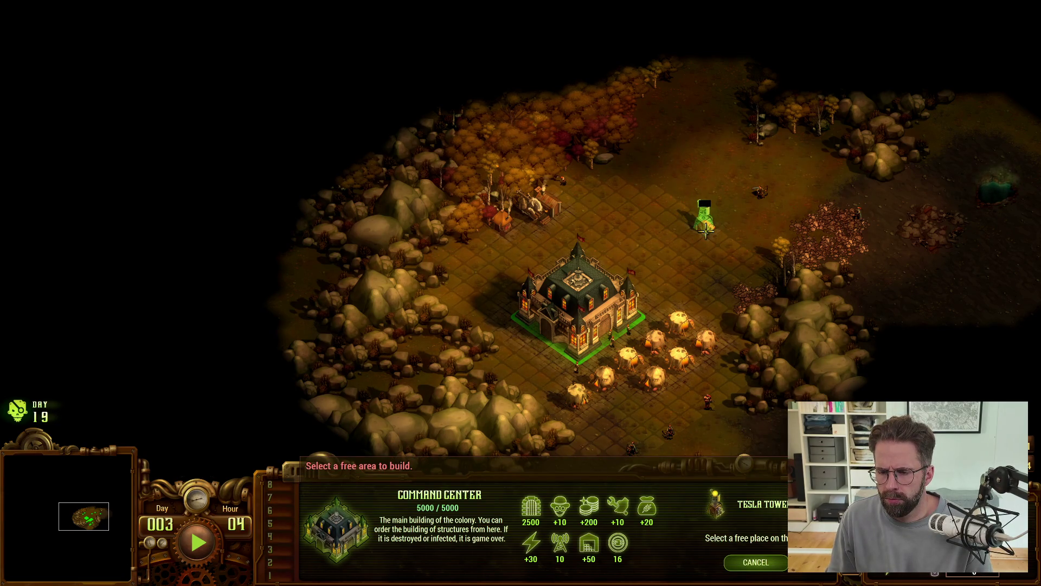
right_click(705, 230)
click(708, 222)
key(Delete)
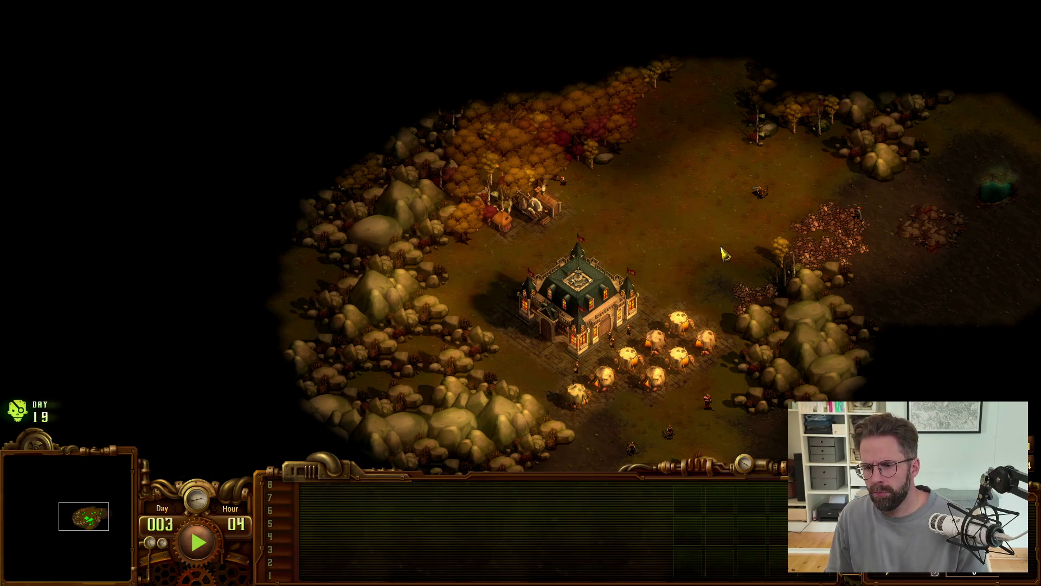
Build a Tesla Tower north and a mill west of the Command Center, then unpause.
click(607, 326)
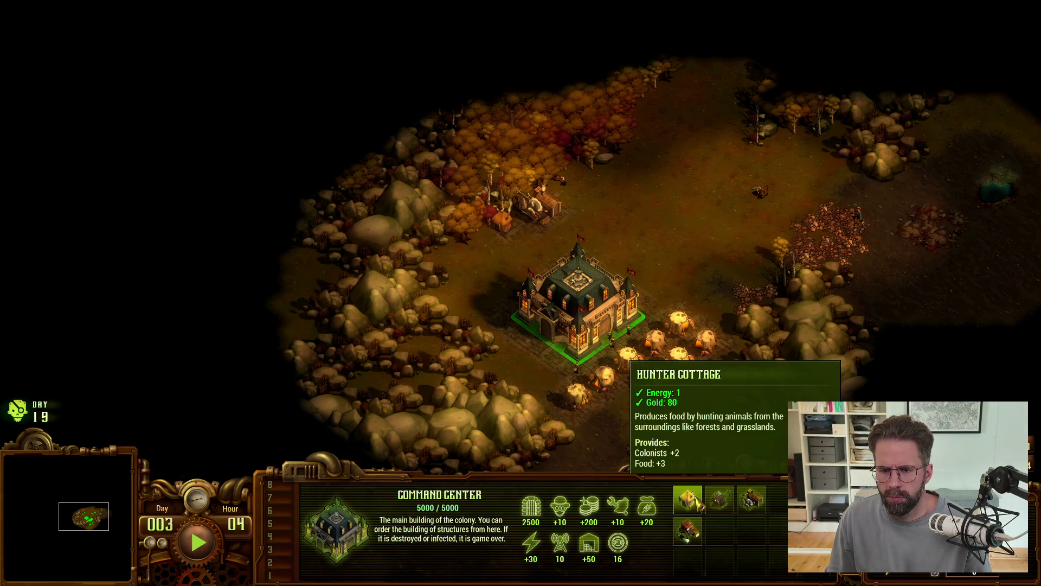
click(688, 500)
right_click(613, 201)
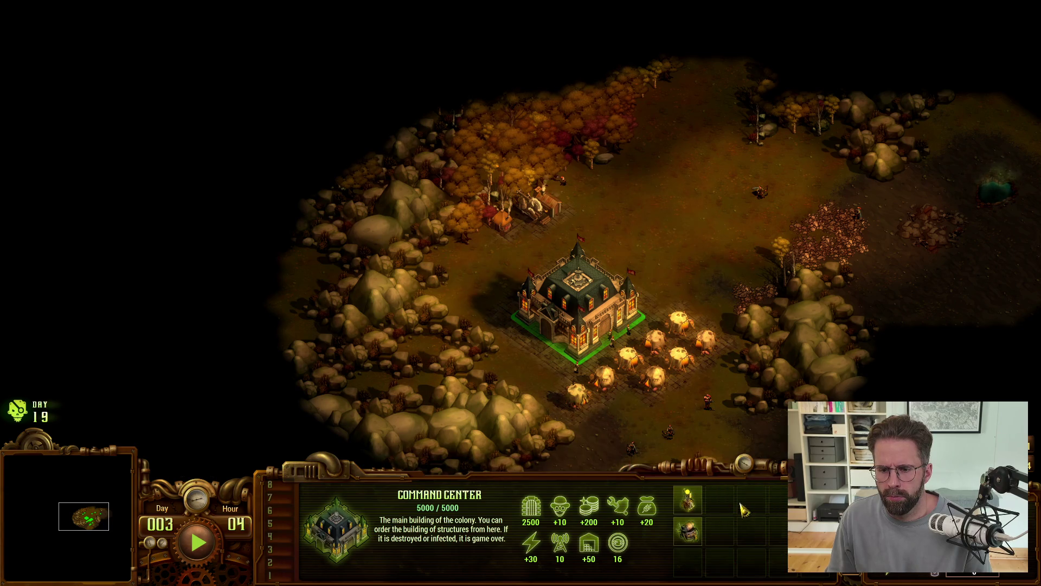
click(688, 500)
click(655, 205)
right_click(713, 233)
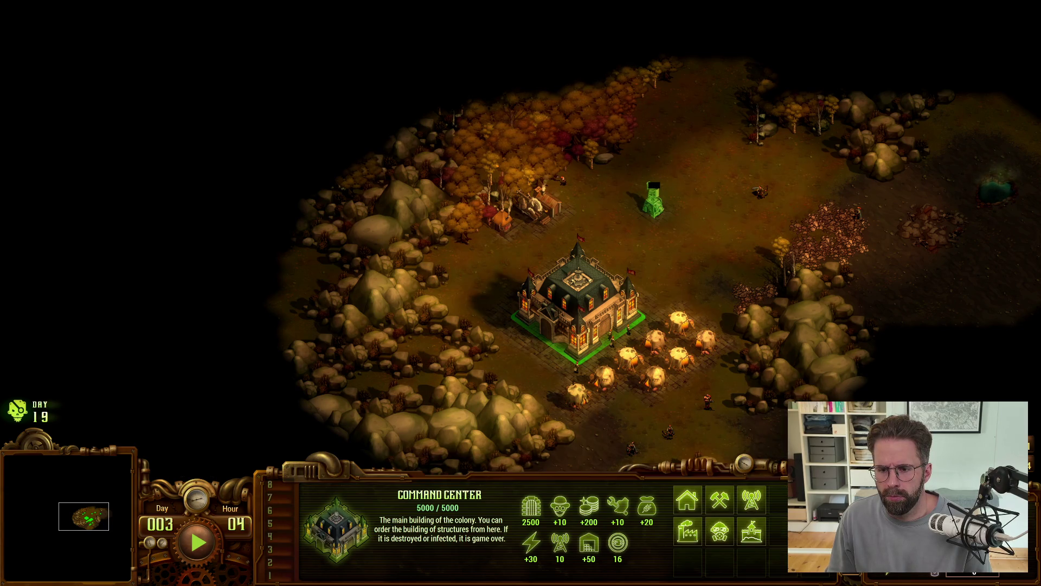
click(688, 530)
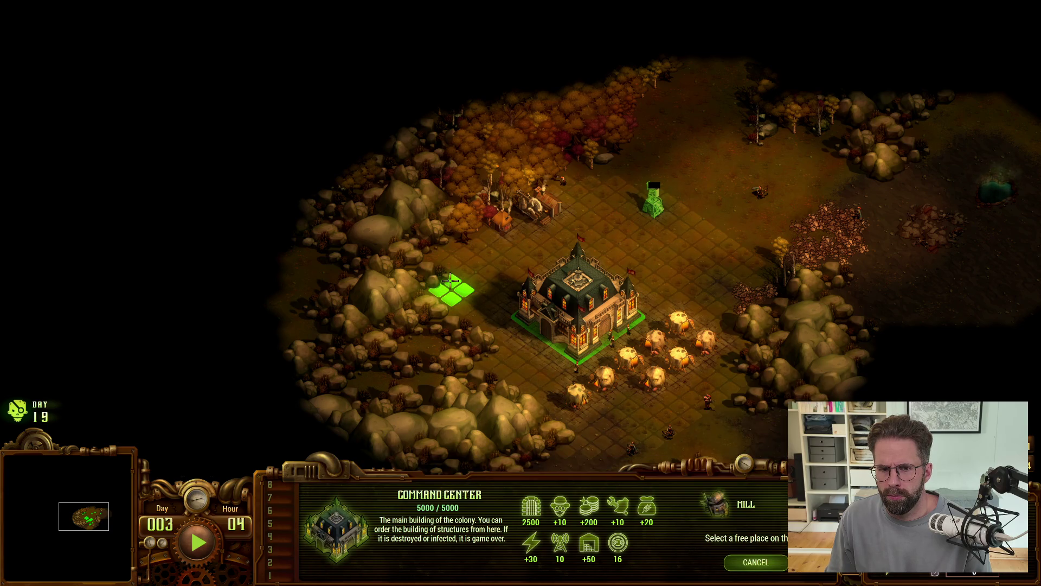
click(449, 250)
right_click(705, 241)
key(space)
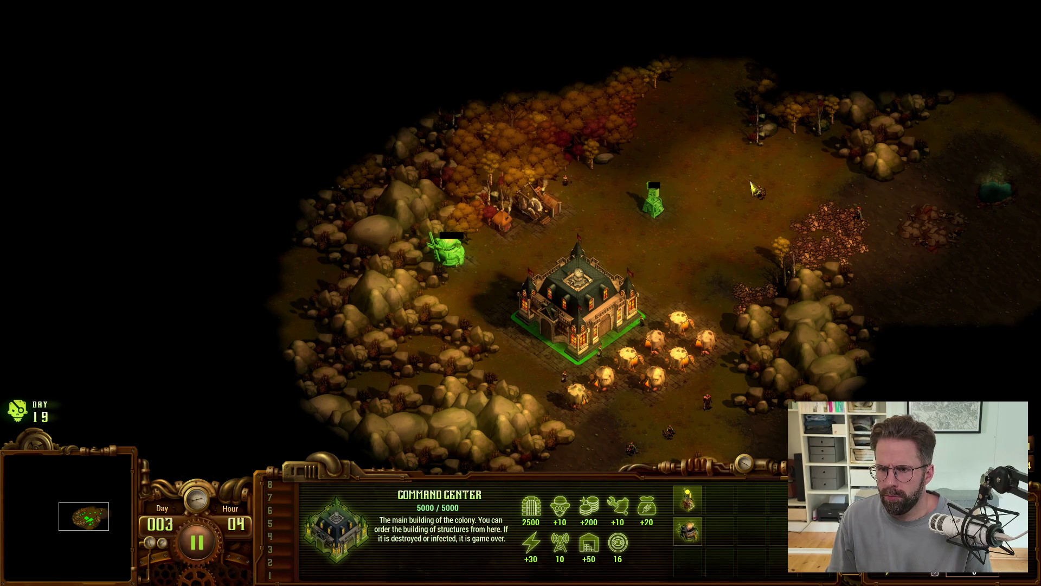
Send the ranger north to scout, then recentre the view on the Command Center.
click(752, 182)
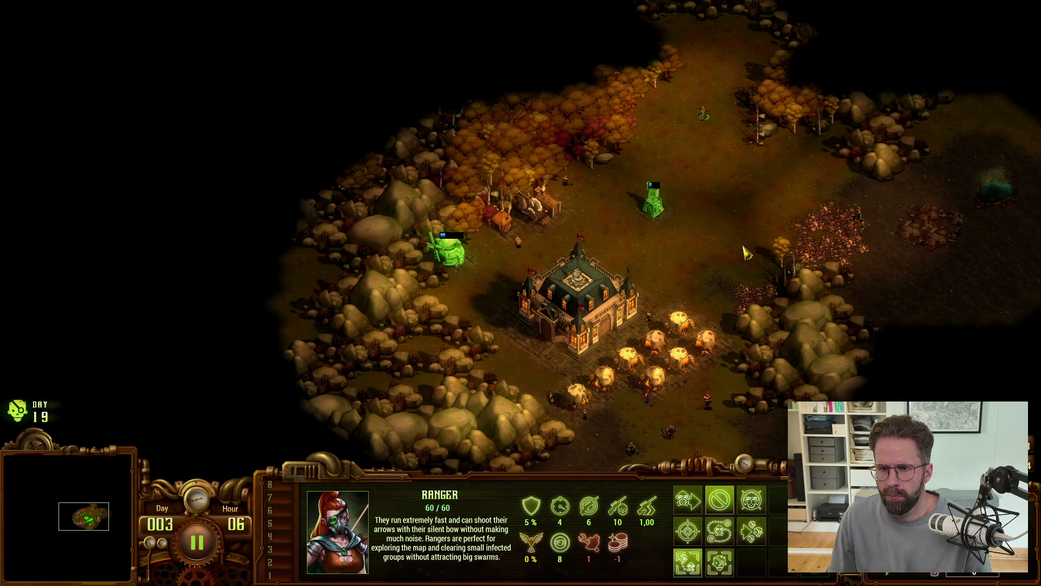
right_click(703, 72)
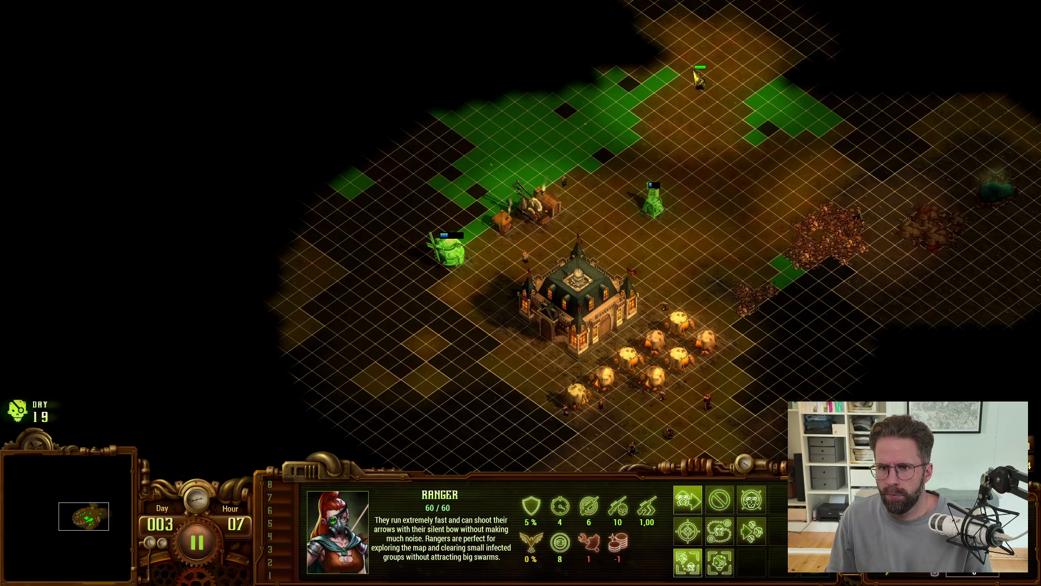
key(Up)
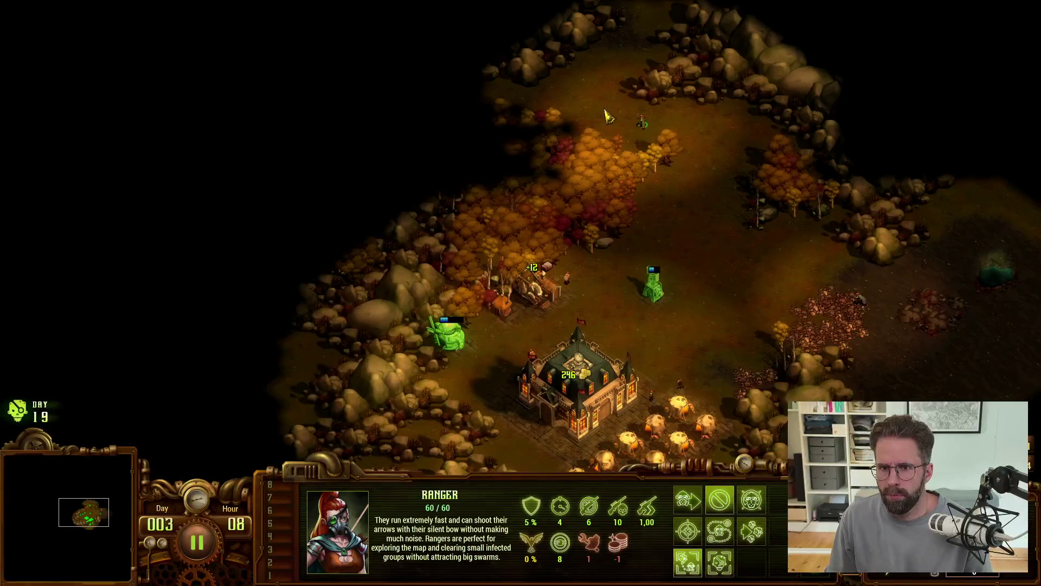
right_click(880, 321)
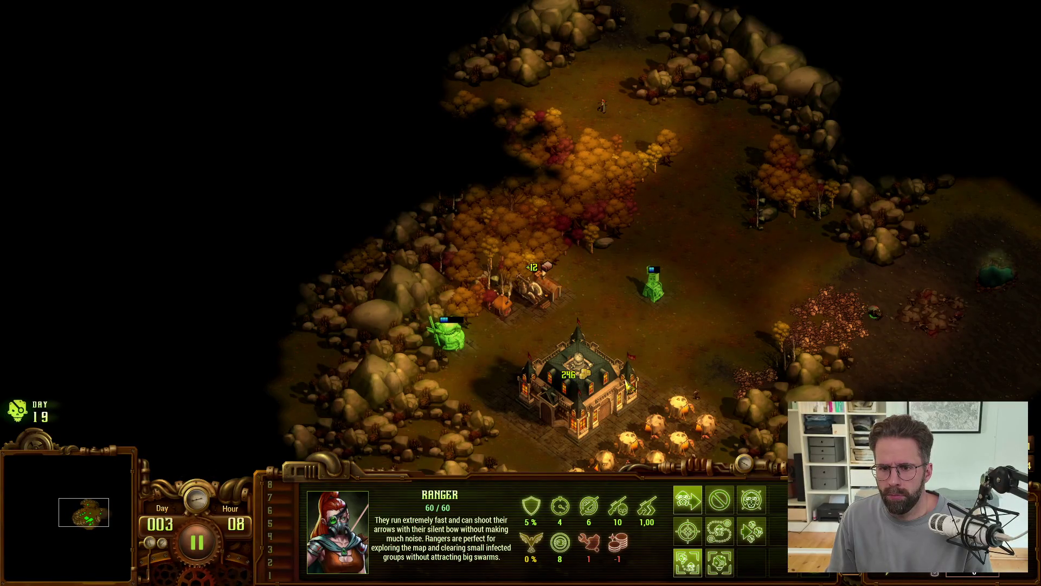
key(h)
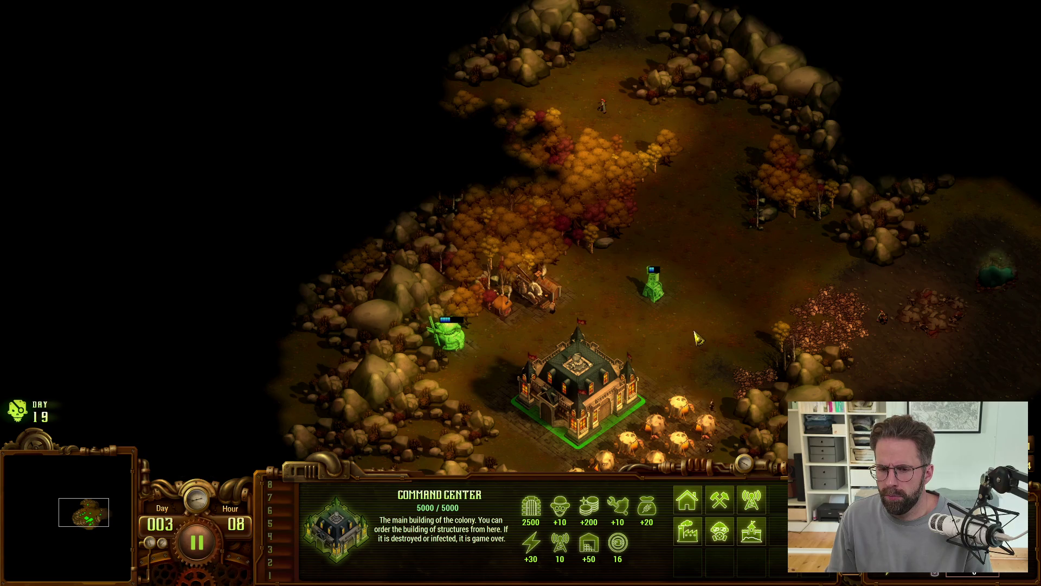
key(h)
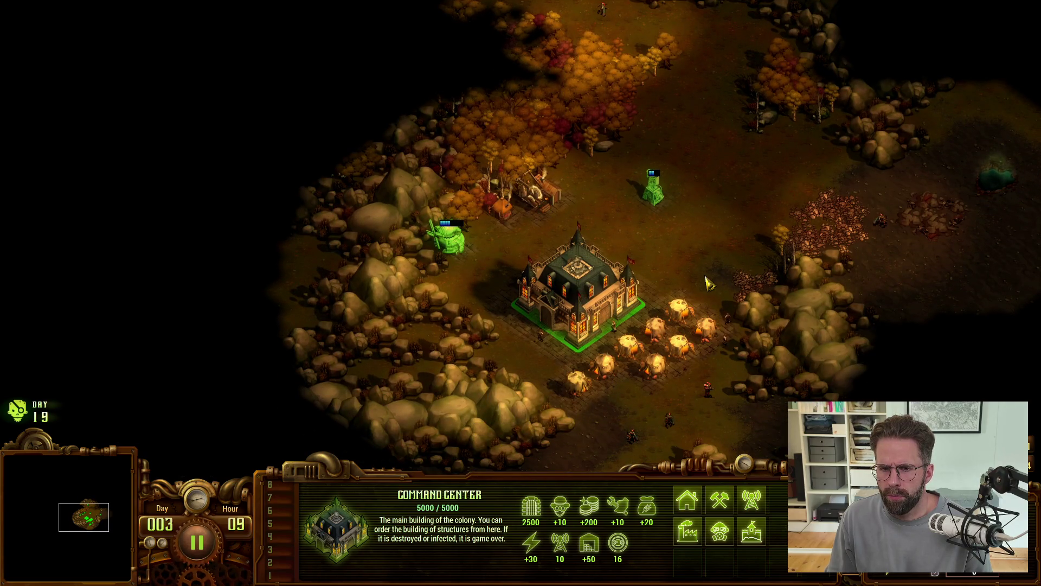
key(Down)
Send the ranger and soldier south, then pick a sawmill to place by the northern forest.
click(632, 254)
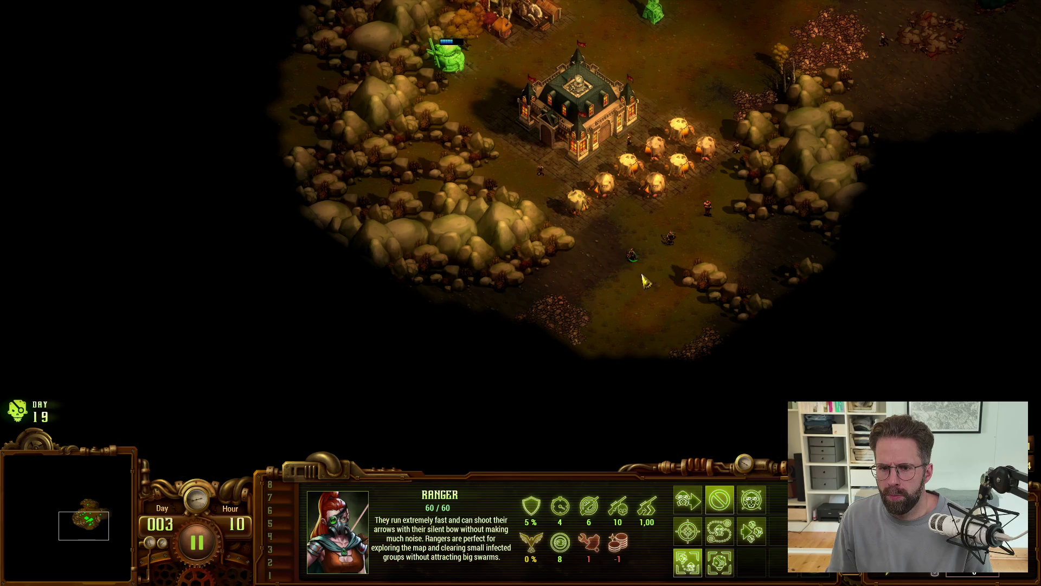
right_click(579, 324)
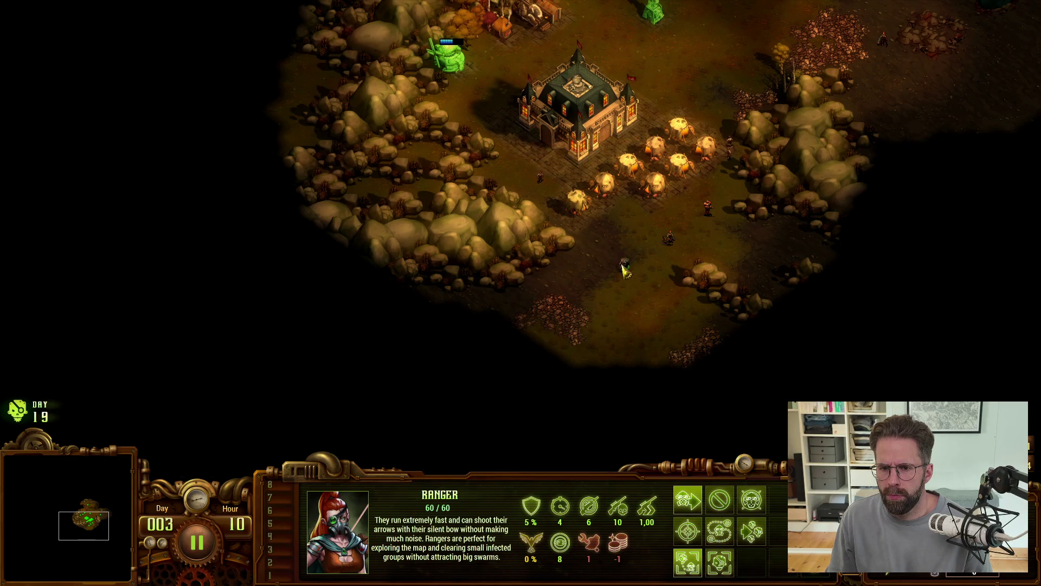
click(707, 208)
right_click(760, 258)
key(Up)
click(594, 219)
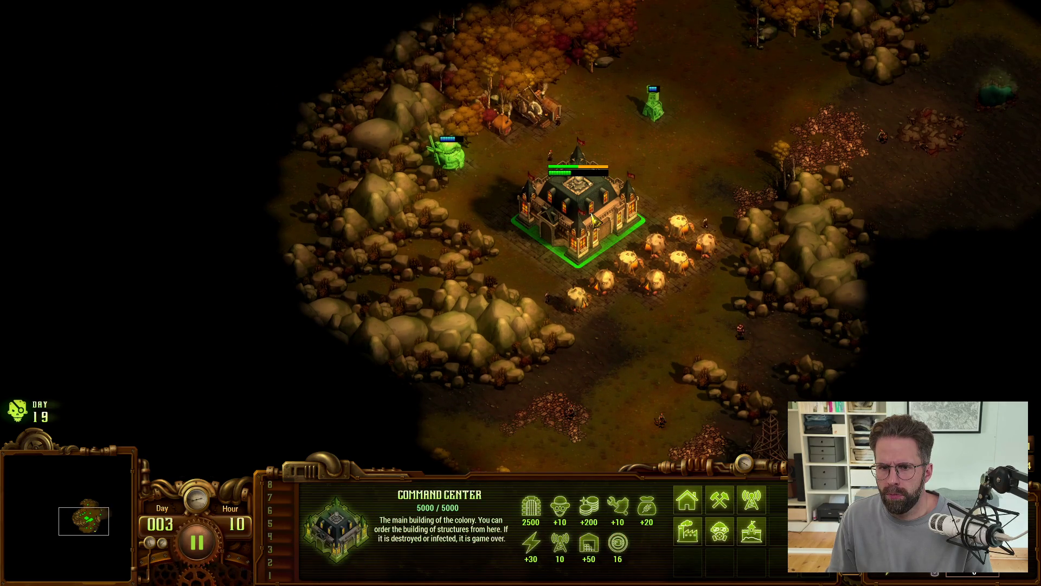
key(Up)
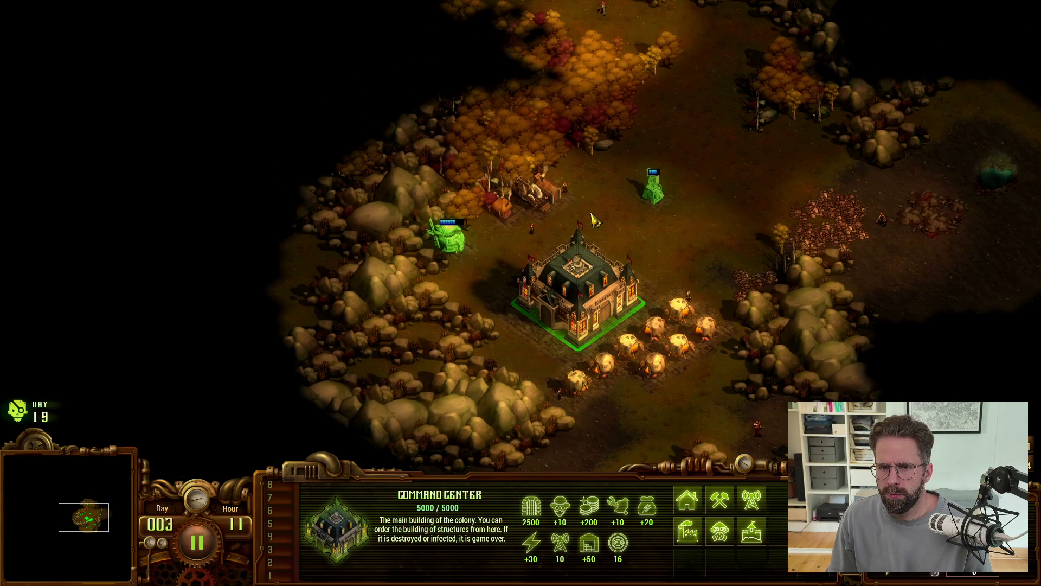
click(722, 491)
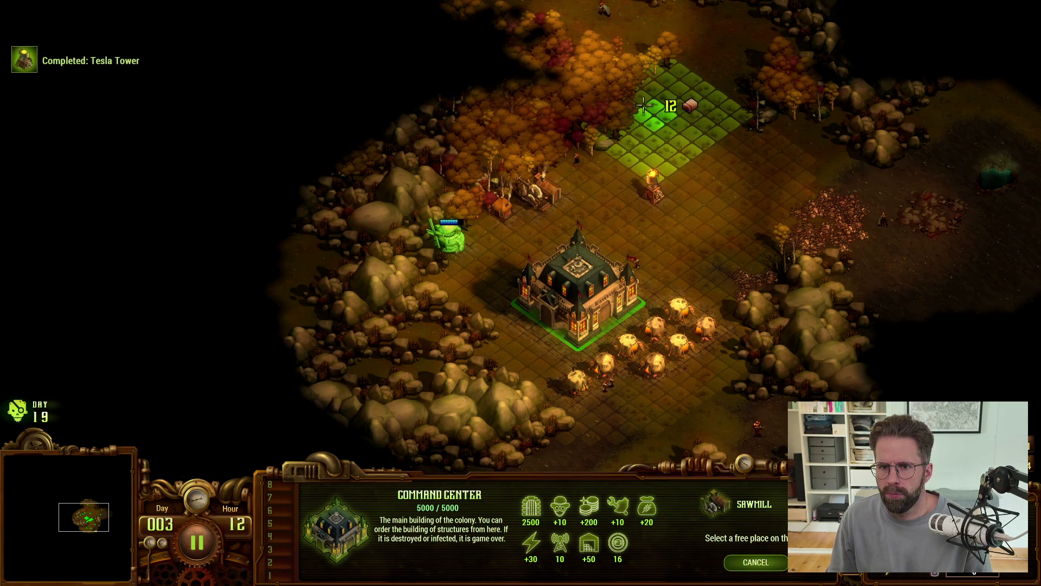
Place the Sawmill by the northern trees, let it finish building, then pause the game.
click(642, 103)
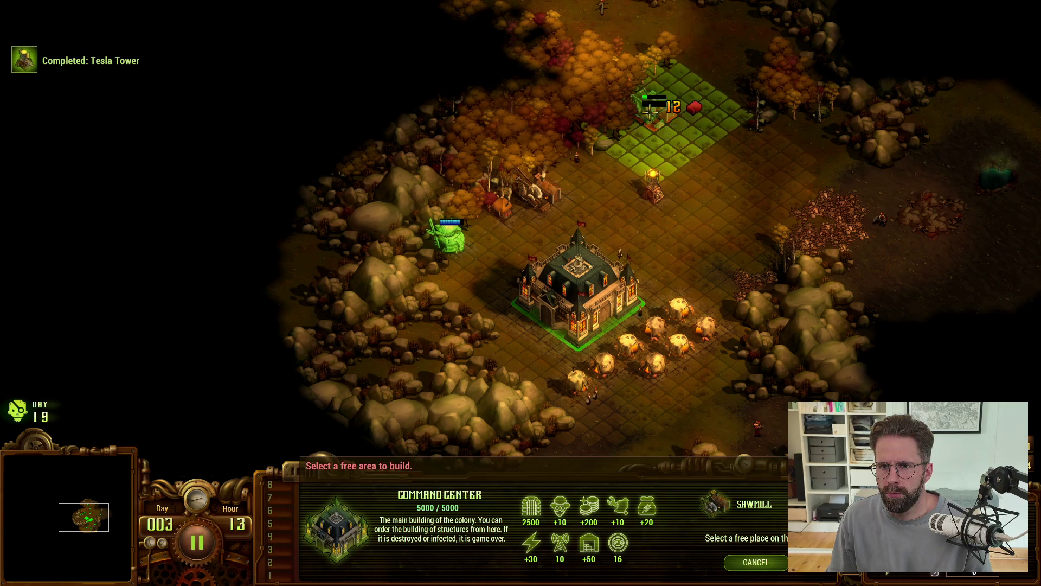
right_click(705, 184)
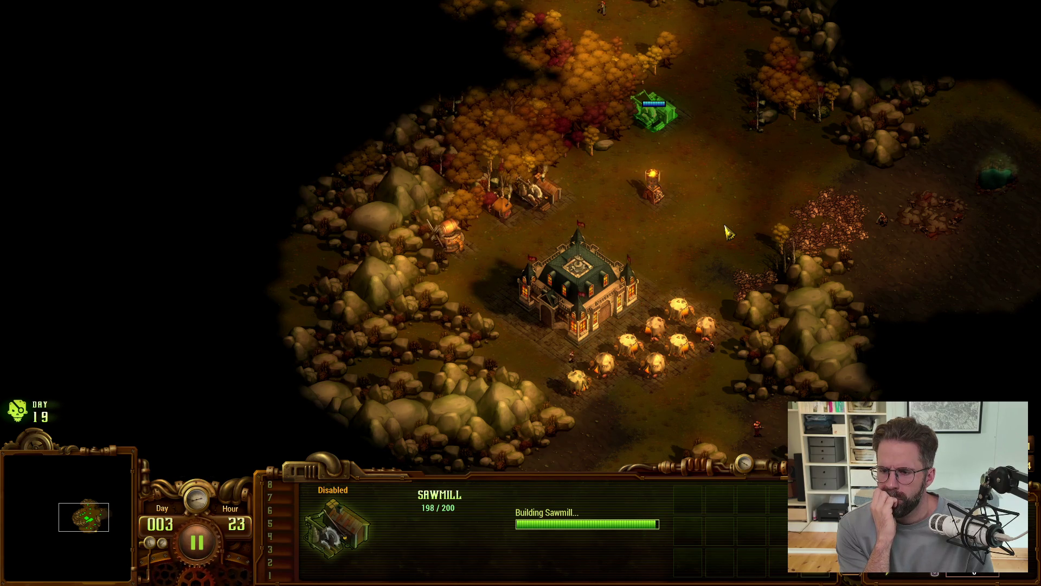
key(space)
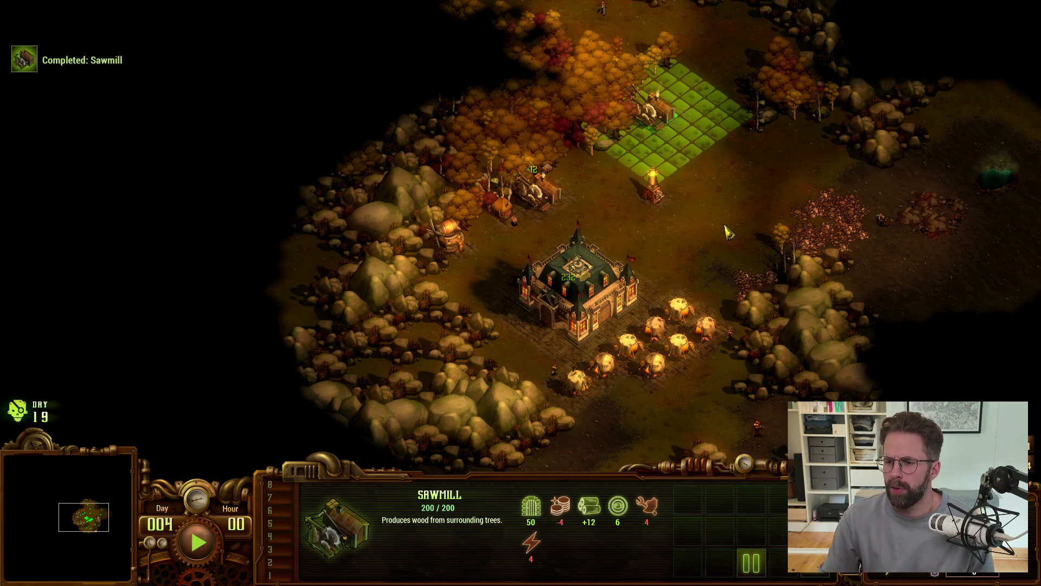
key(alt+Tab)
key(alt+Tab)
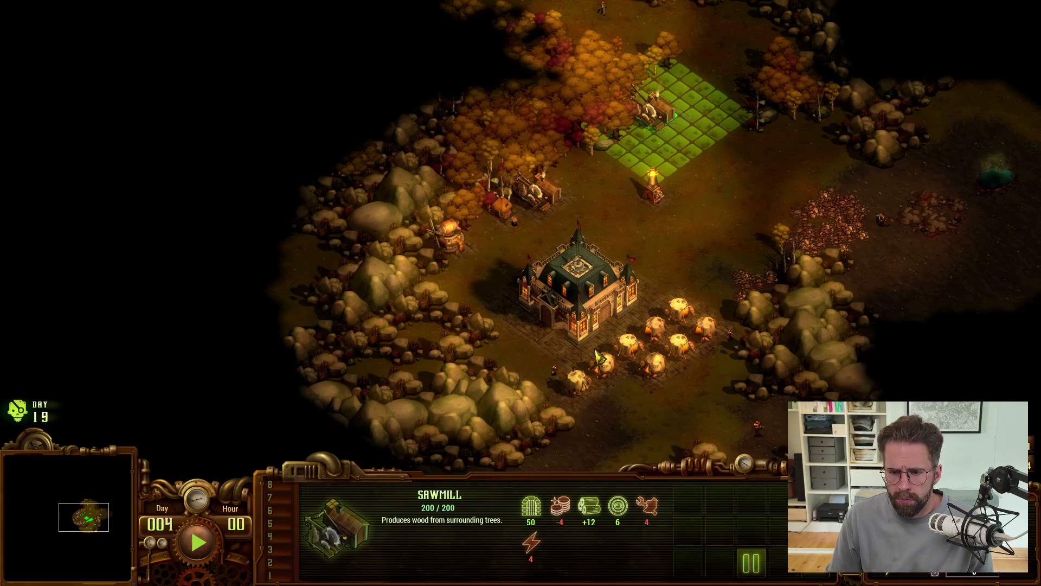
click(595, 353)
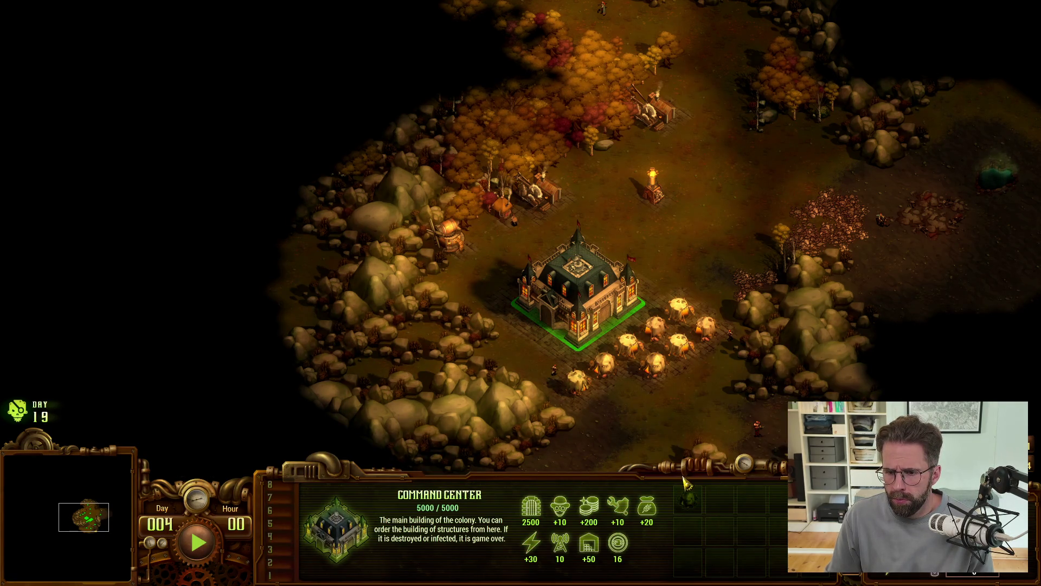
click(720, 500)
Try placing a Hunter Cottage near the forest, then cancel it.
click(720, 531)
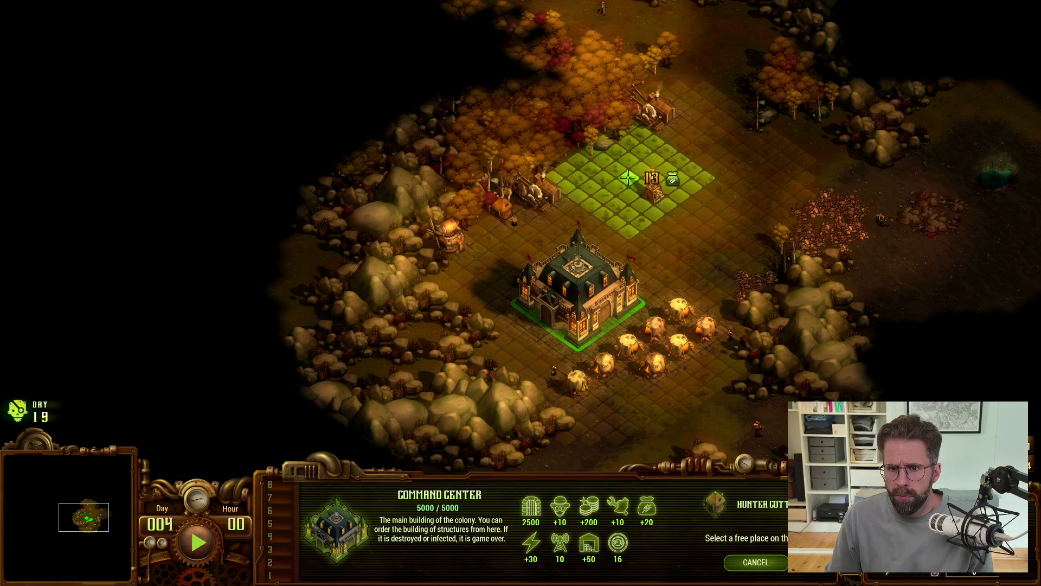
click(579, 156)
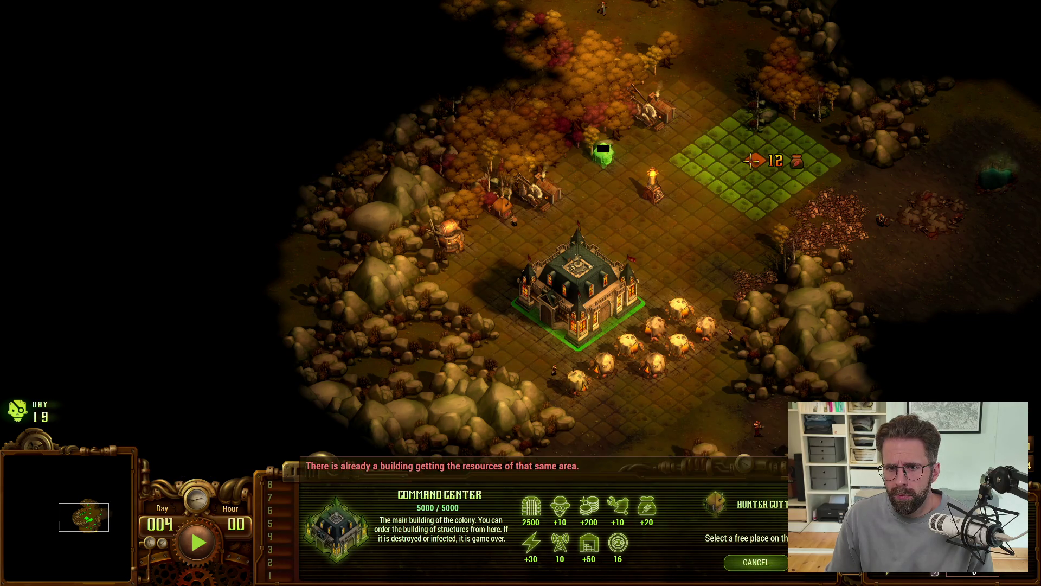
right_click(753, 160)
Build two Tesla Towers on the map and resume the game.
click(756, 499)
click(720, 530)
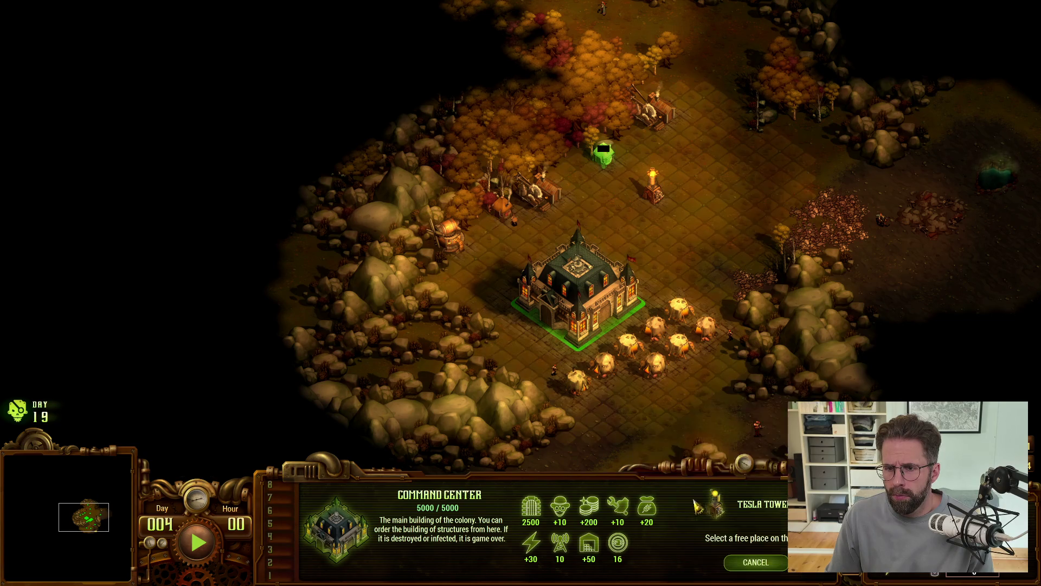
click(808, 156)
click(704, 76)
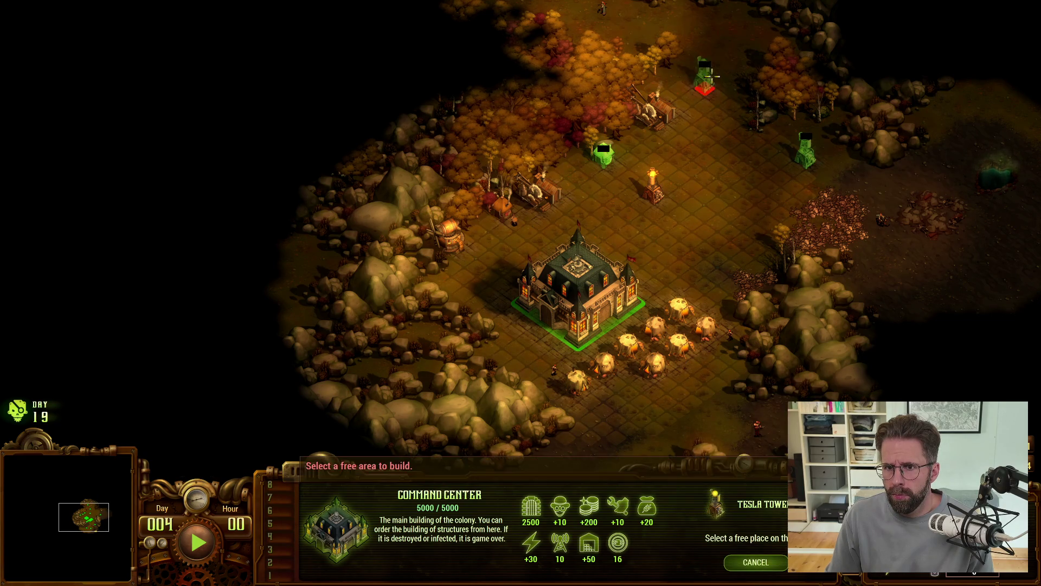
right_click(776, 292)
key(space)
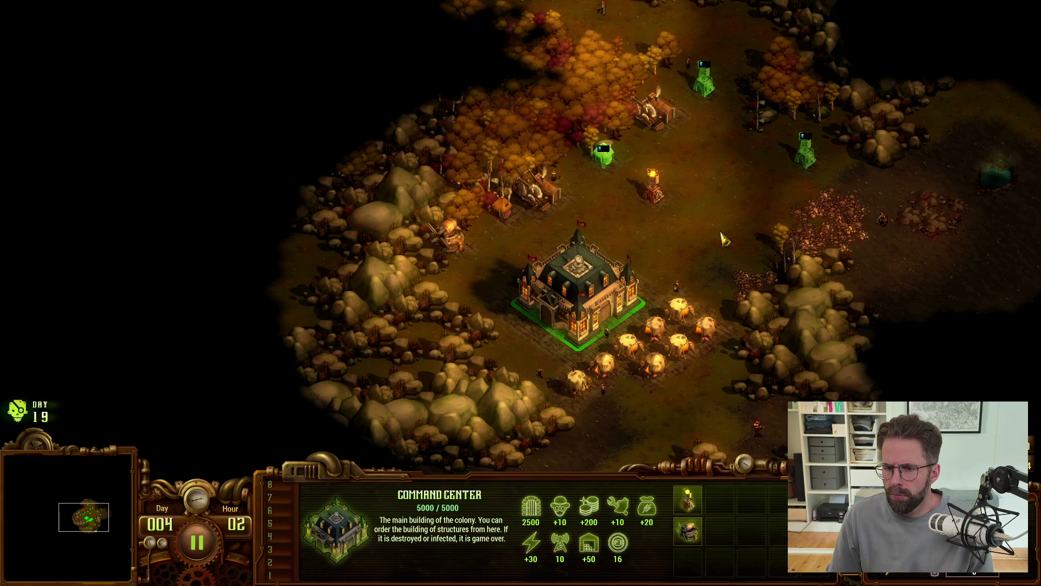
Place a Tent below the Command Center beside the houses.
key(q)
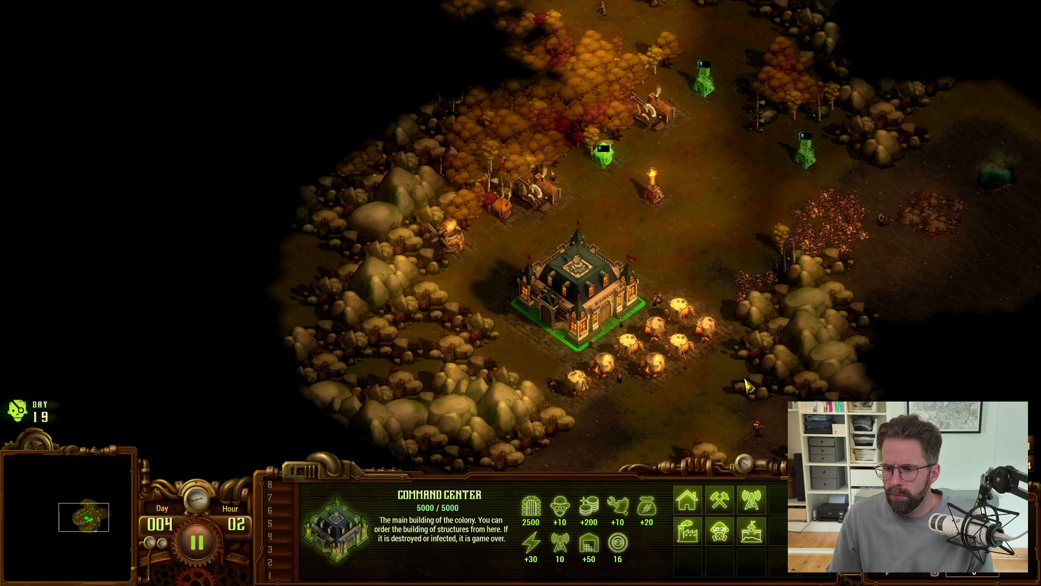
key(Down)
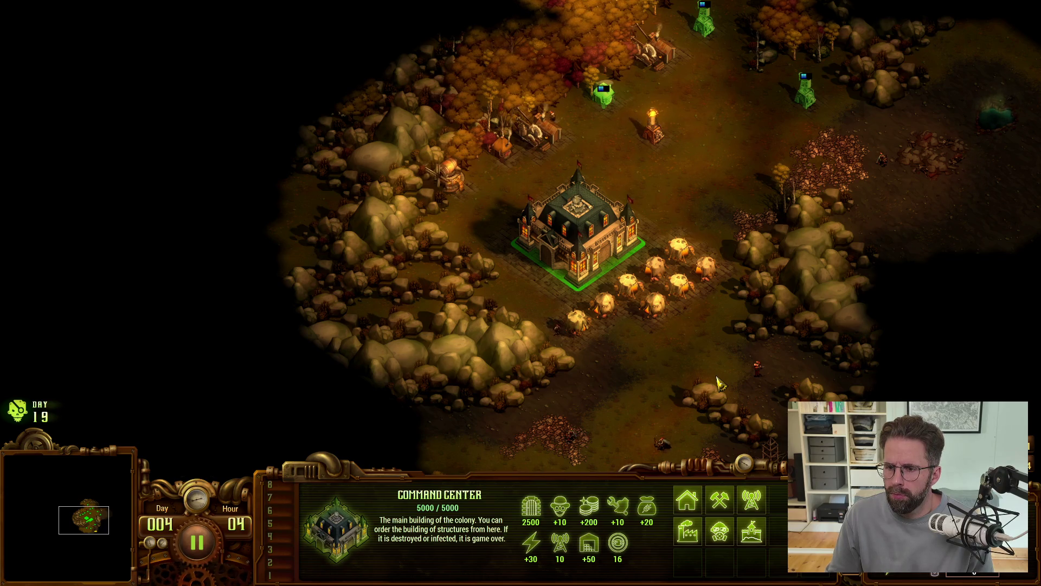
key(Up)
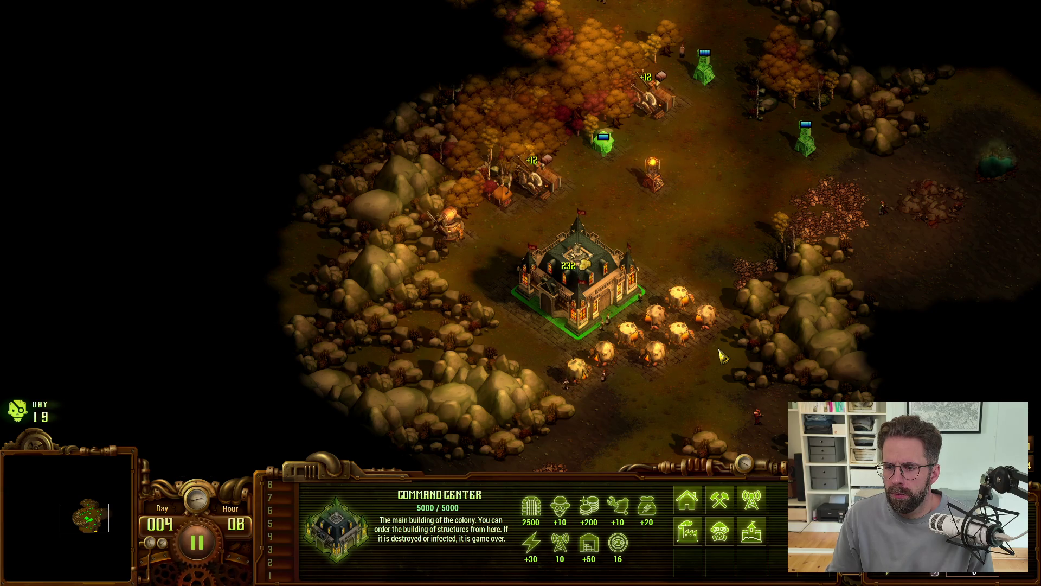
key(space)
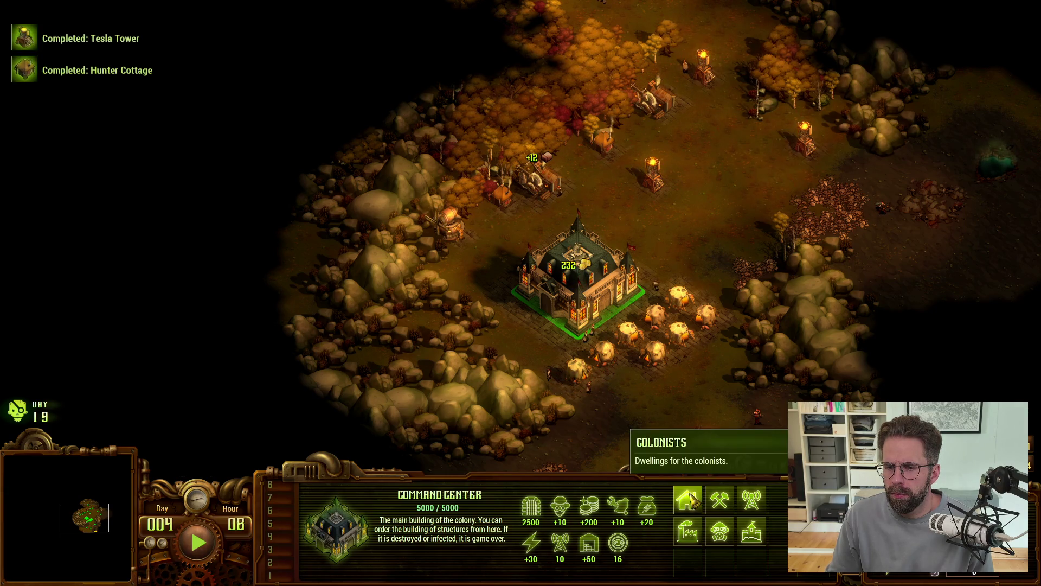
click(687, 498)
click(688, 498)
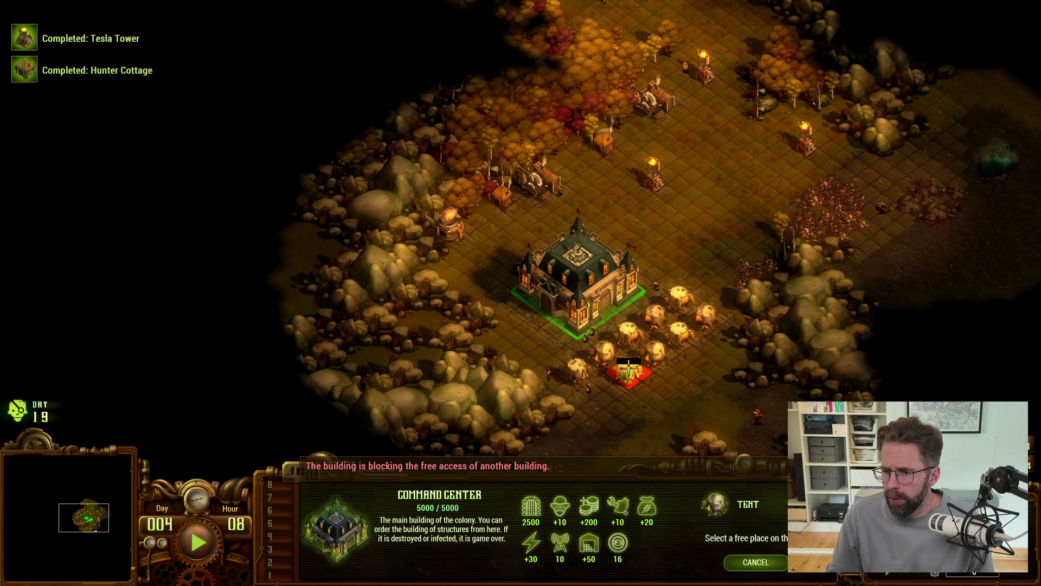
click(628, 369)
right_click(715, 369)
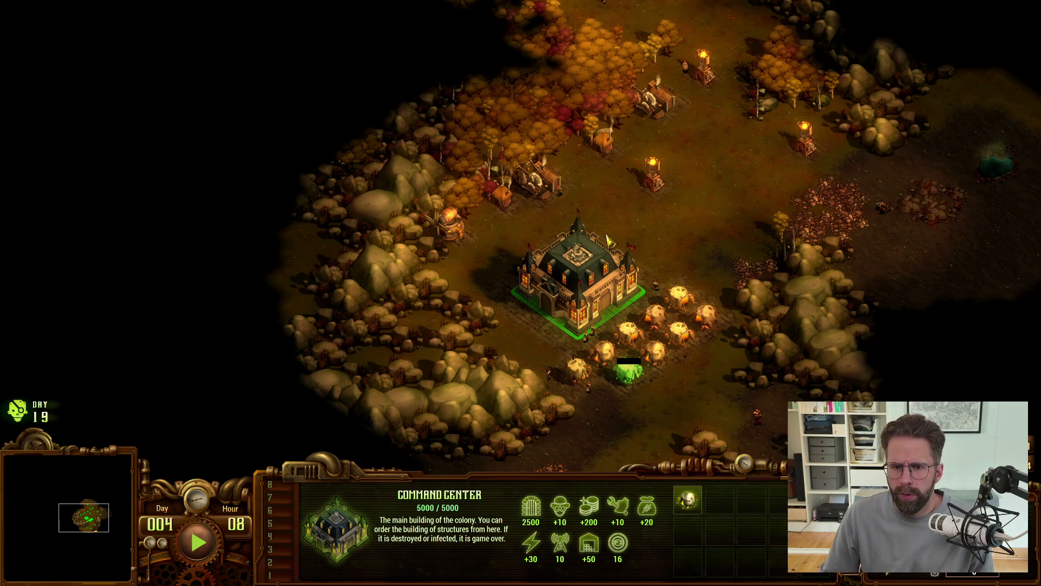
click(541, 184)
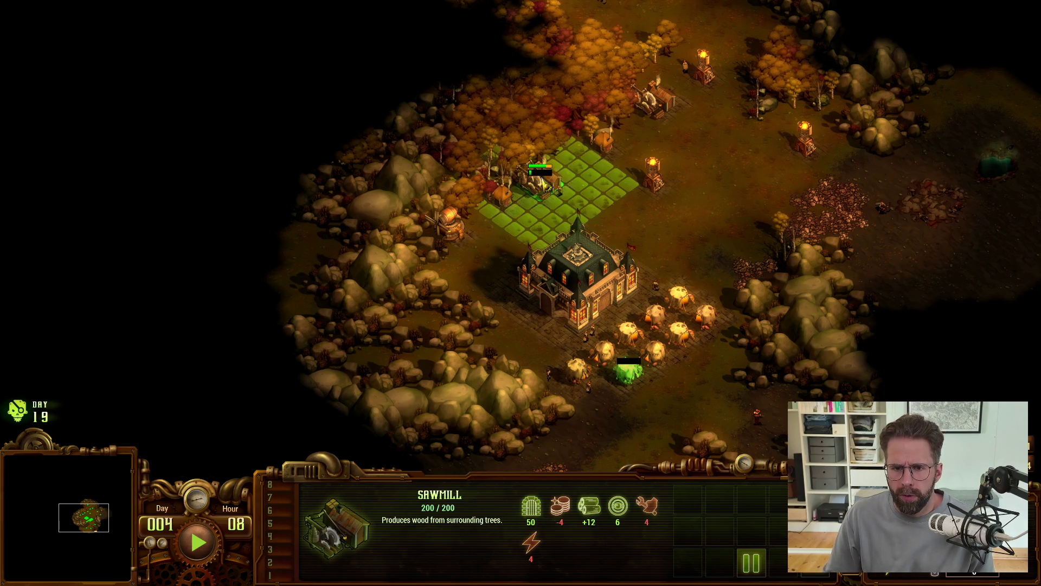
Toggle the Sawmill between suspended and resumed production several times.
click(752, 564)
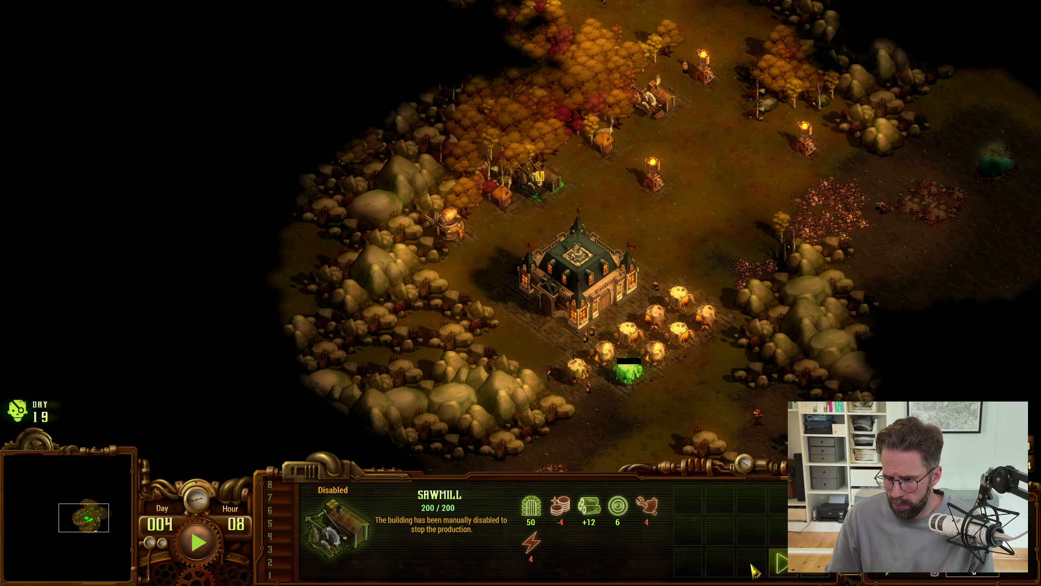
click(783, 564)
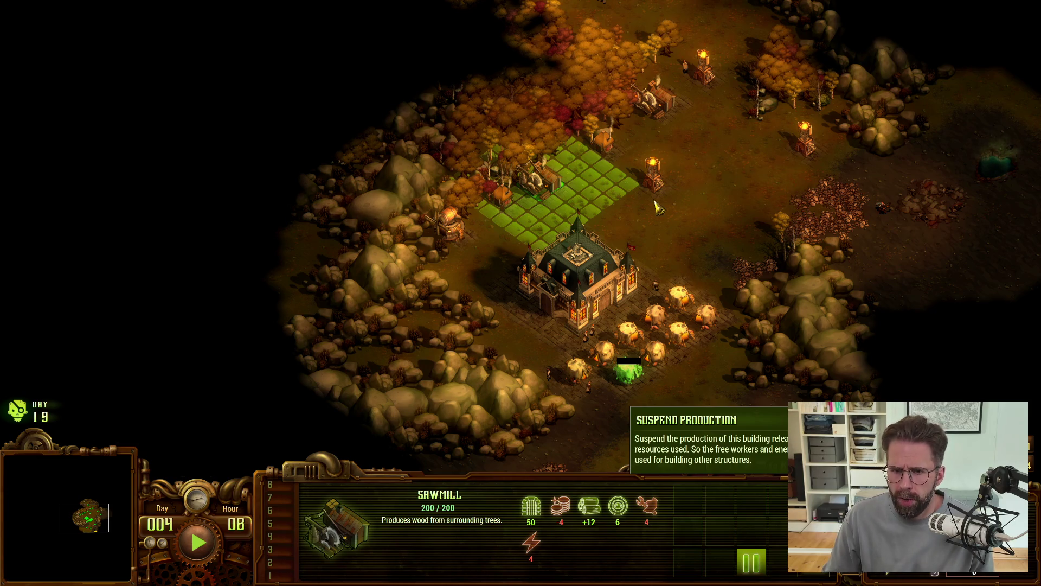
click(752, 562)
click(785, 562)
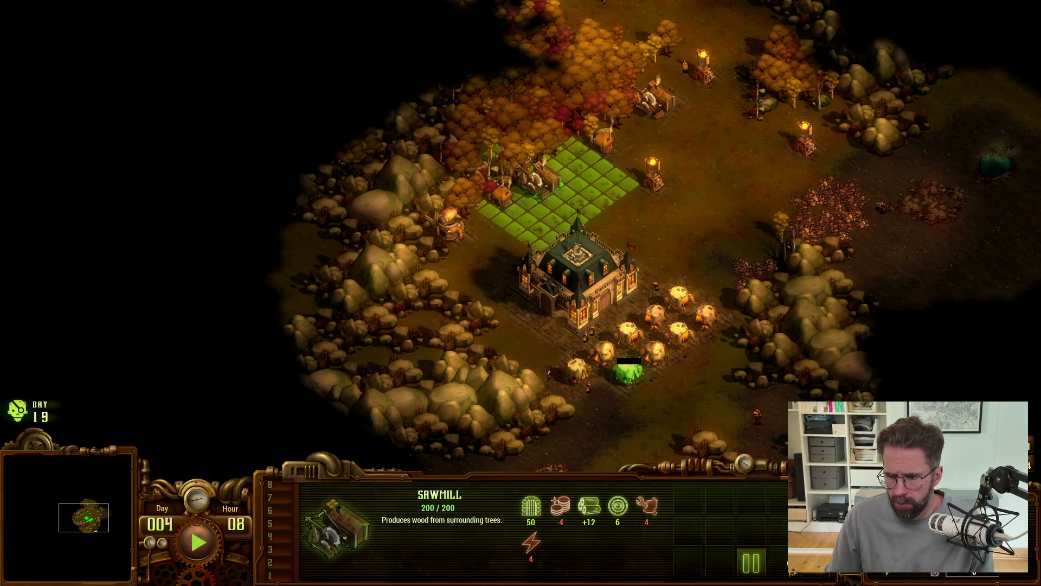
click(751, 564)
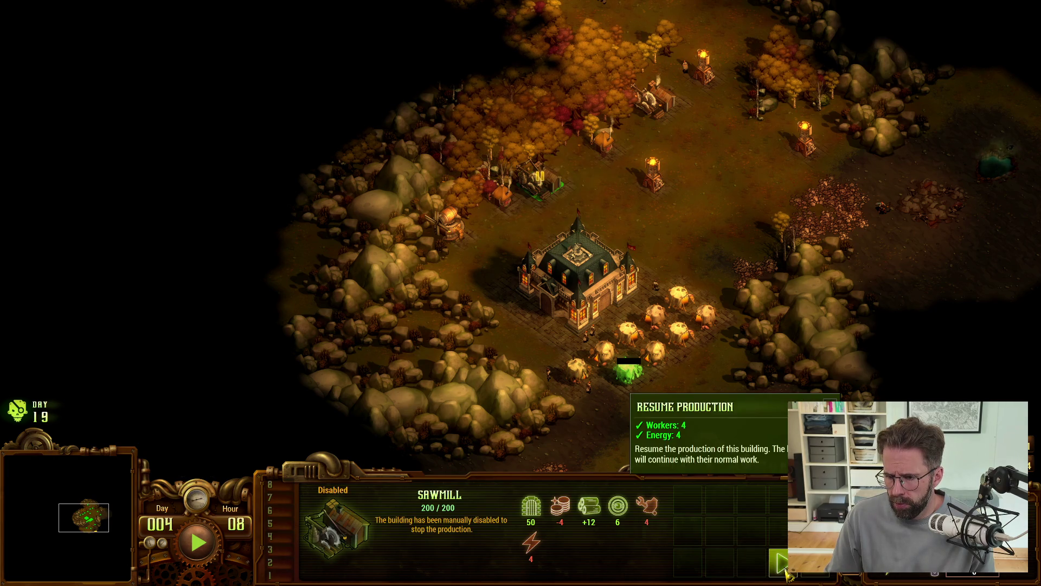
Leave the Sawmill producing, go back to the Unreal Editor, and collapse Consumed Capacities.
key(alt+Tab)
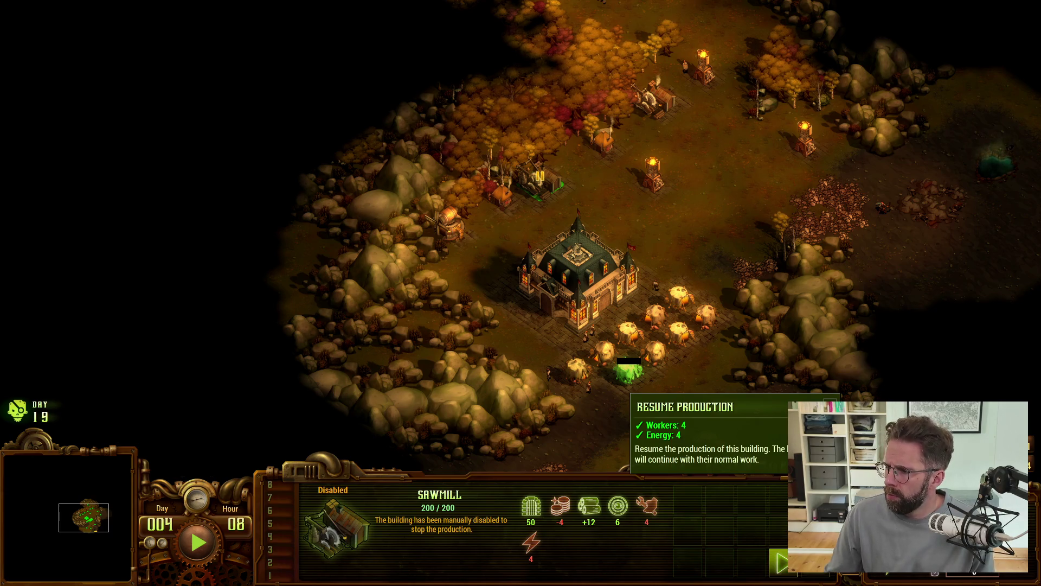
click(781, 562)
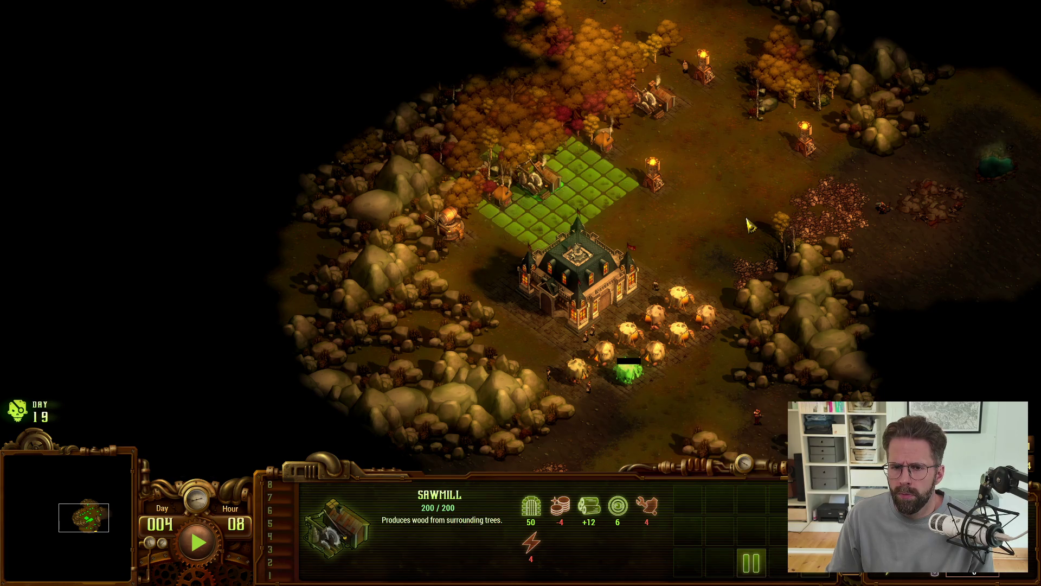
key(alt+Tab)
key(alt+Tab)
key(Tab)
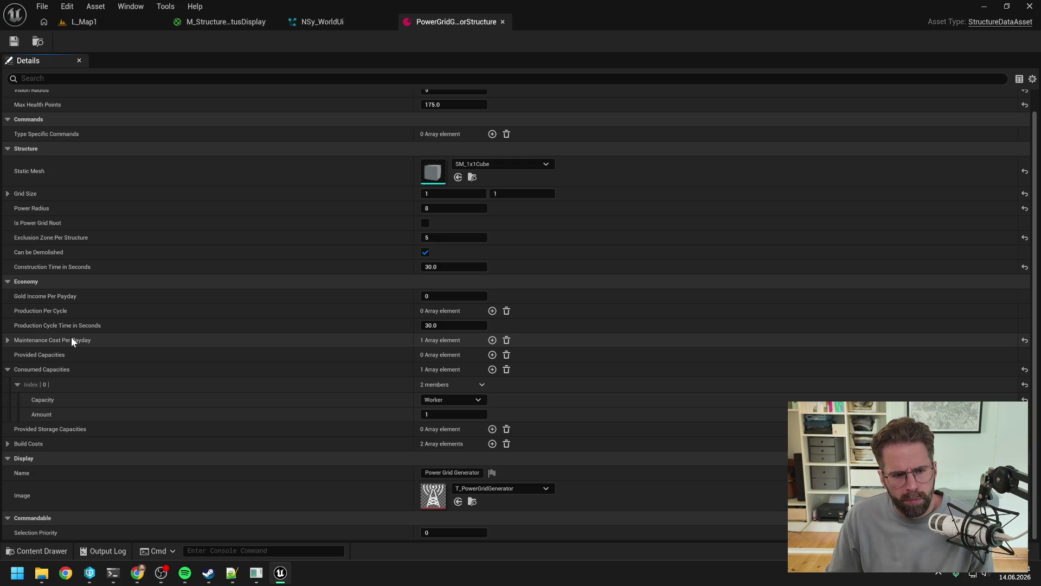
click(8, 369)
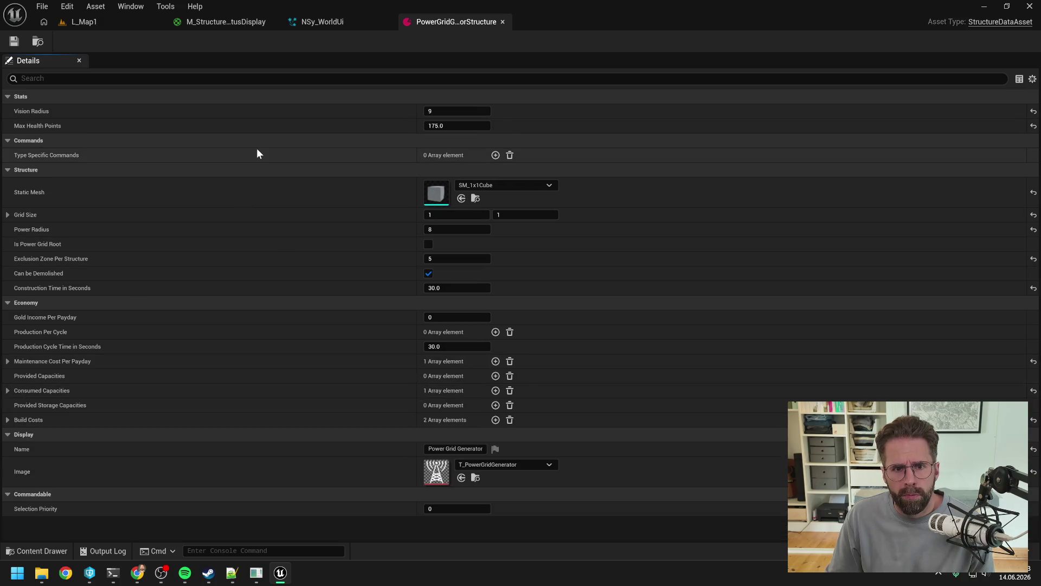
Show and hide the game window, then bring up the Production Bar terminal session.
click(258, 576)
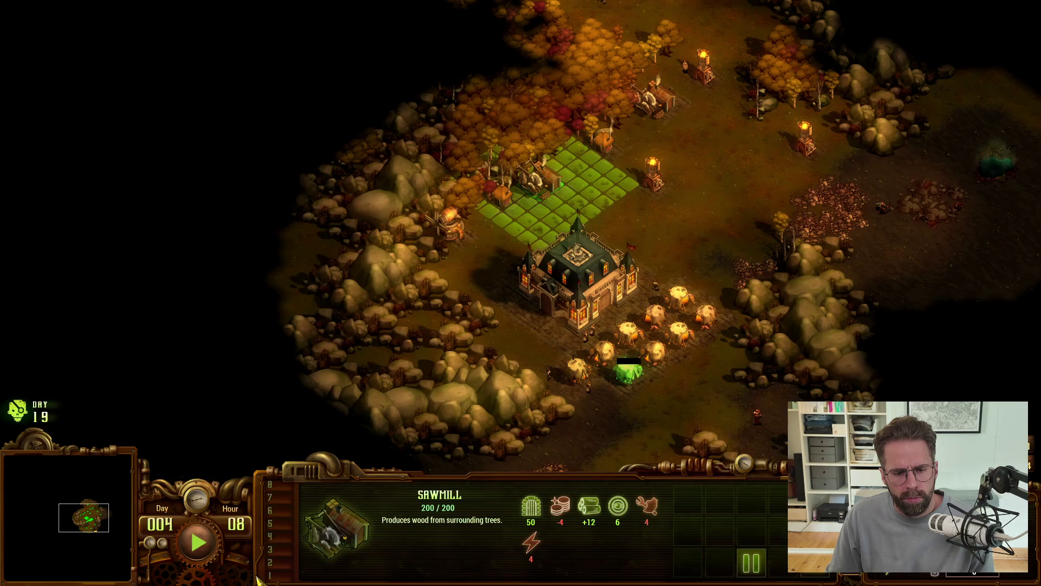
click(257, 577)
mouse_move(115, 576)
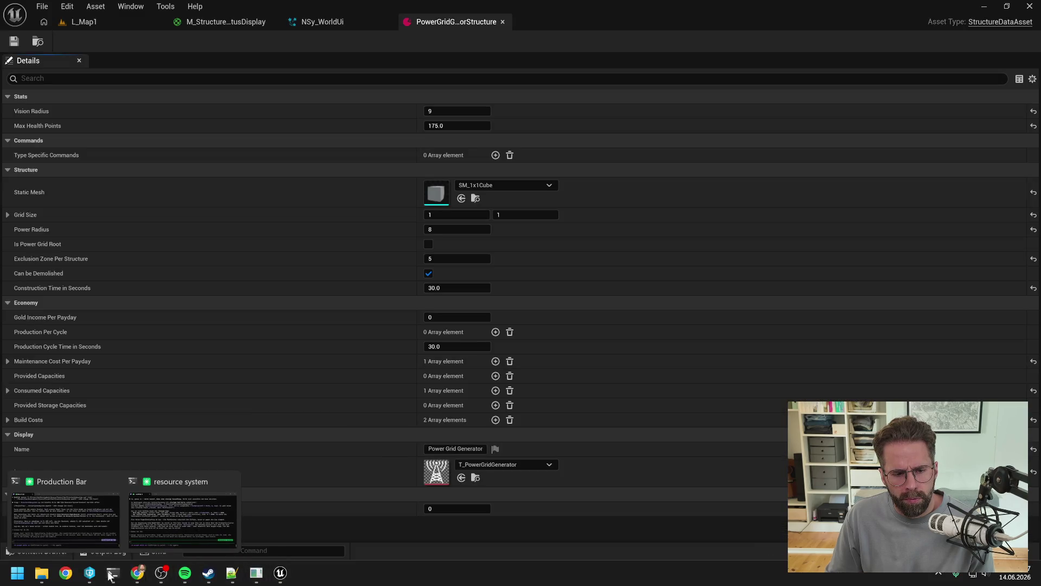
click(109, 504)
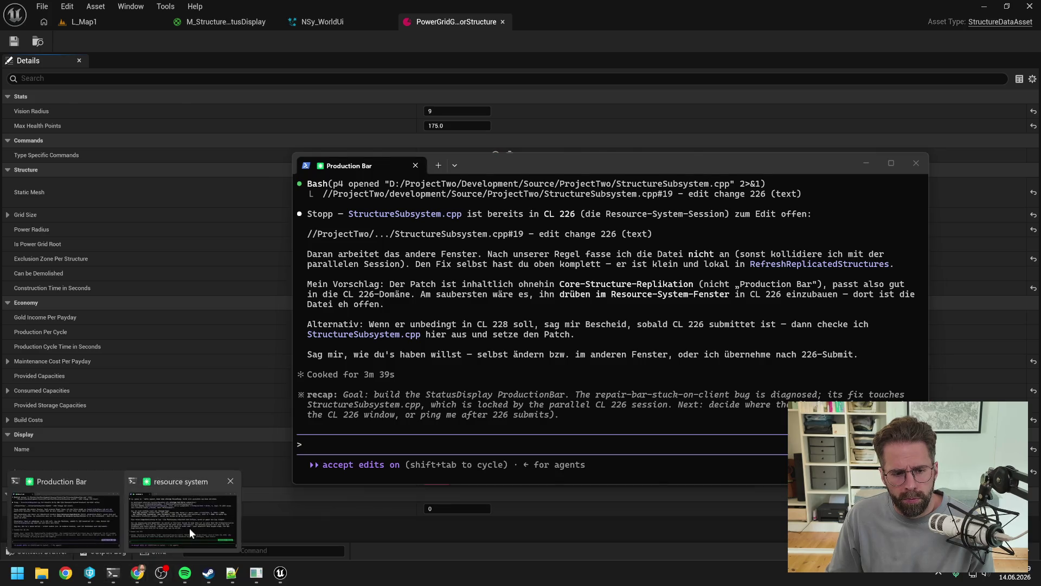
Run /compact in the resource system Claude Code session, then return to Production Bar.
click(183, 534)
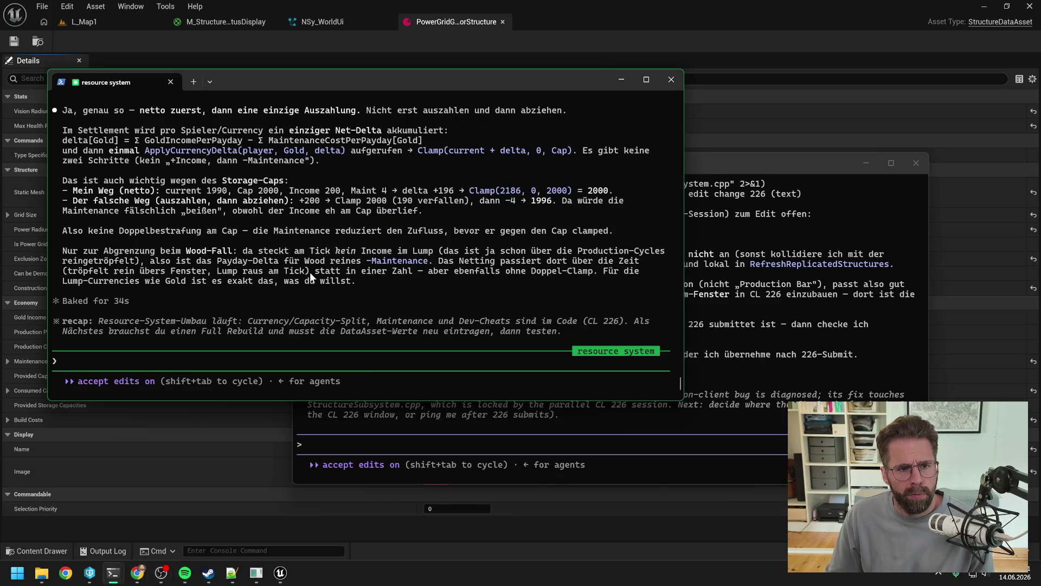
scroll(313, 272, up, 2)
scroll(314, 272, down, 2)
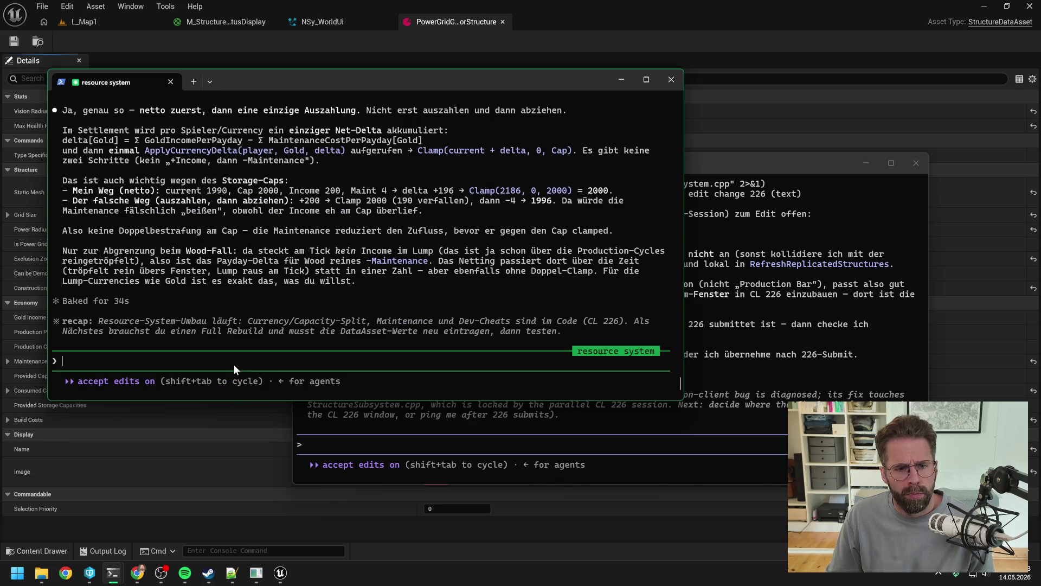
text(/)
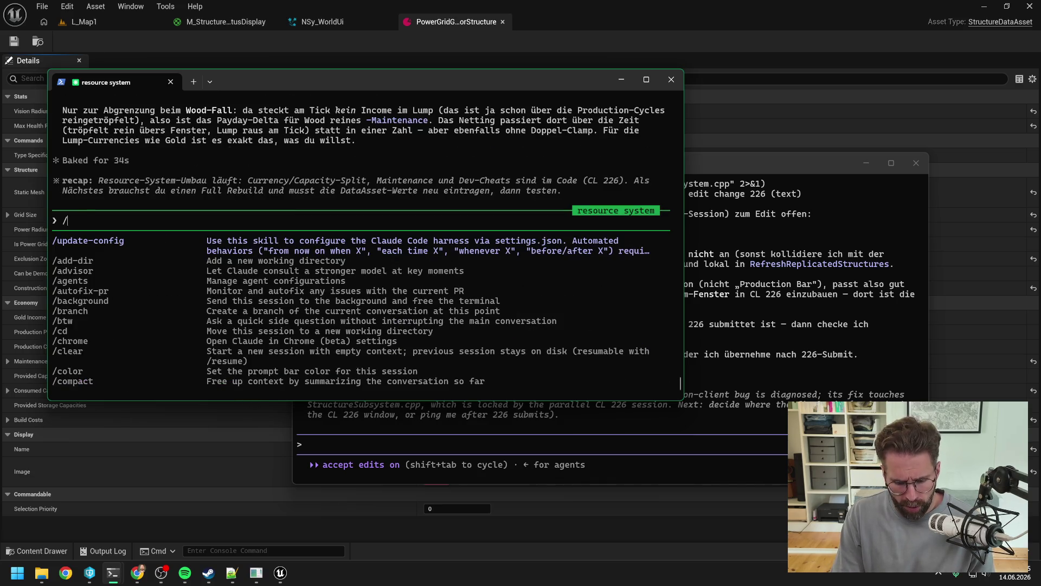
text(compact)
key(Return)
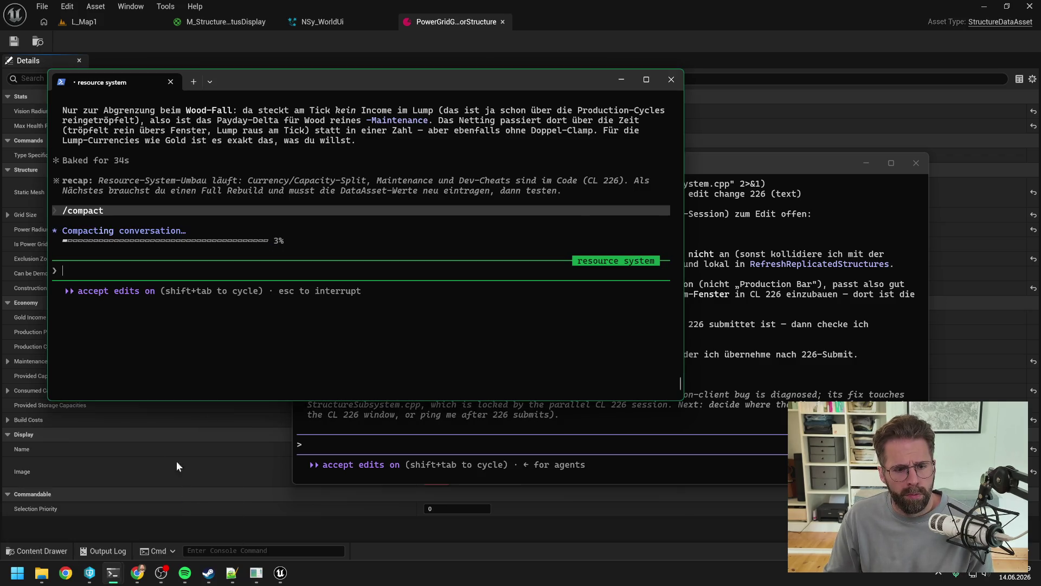
mouse_move(113, 573)
click(83, 519)
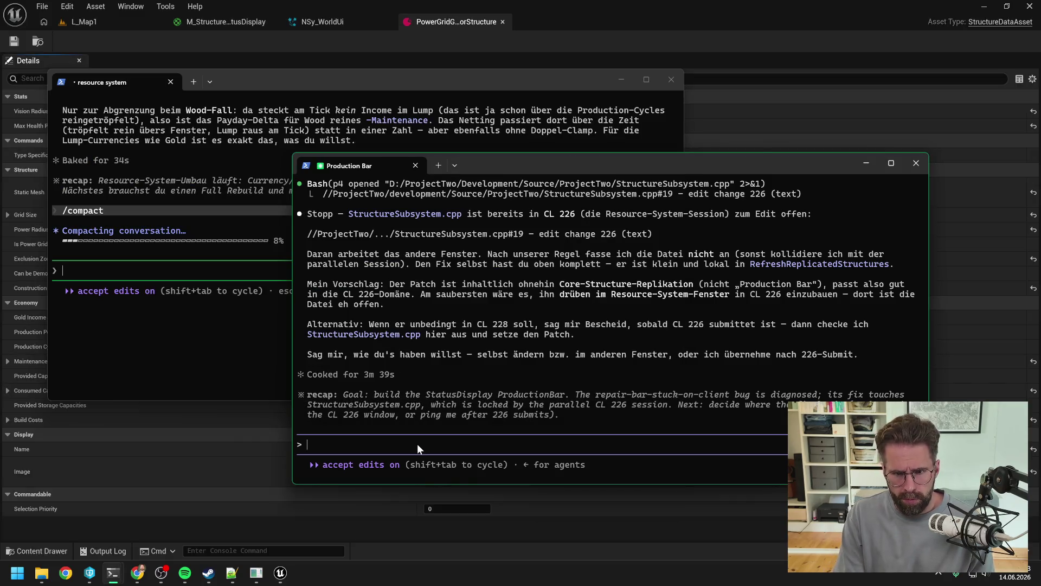
Run /compact in the Production Bar session and scroll its output while both sessions compact.
text(/compact)
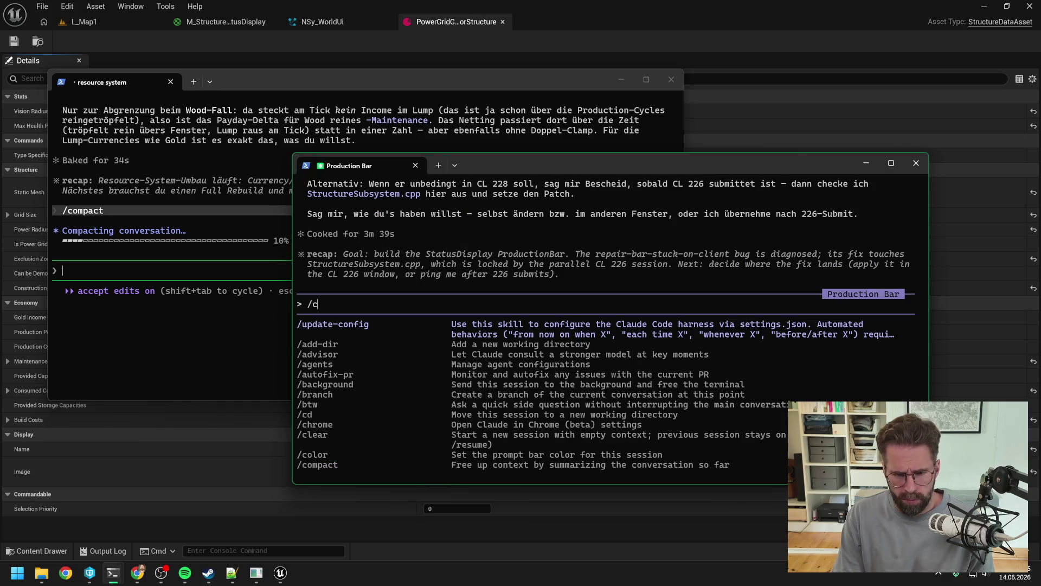
key(Return)
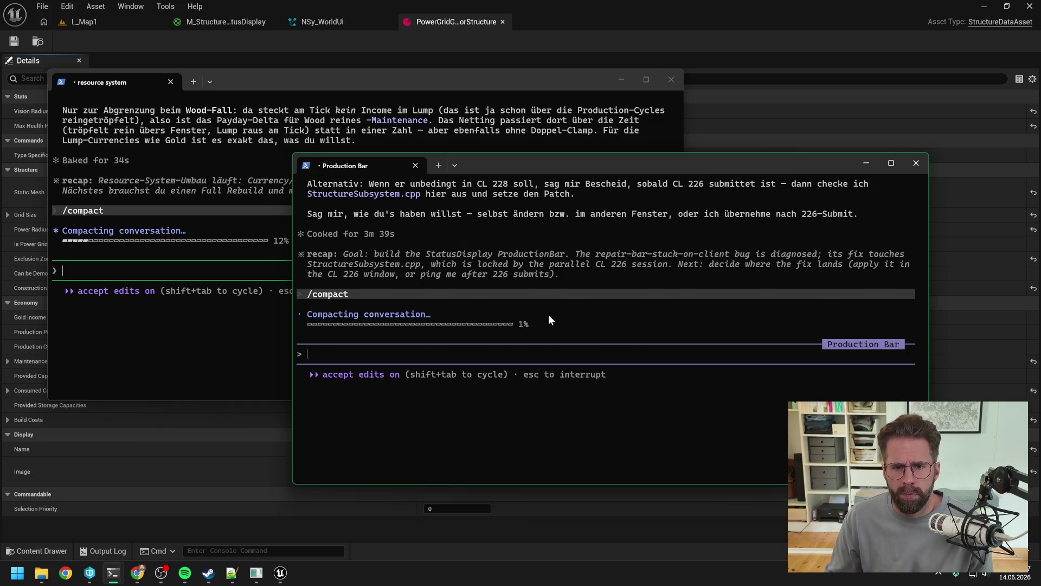
scroll(547, 321, up, 5)
scroll(548, 331, up, 3)
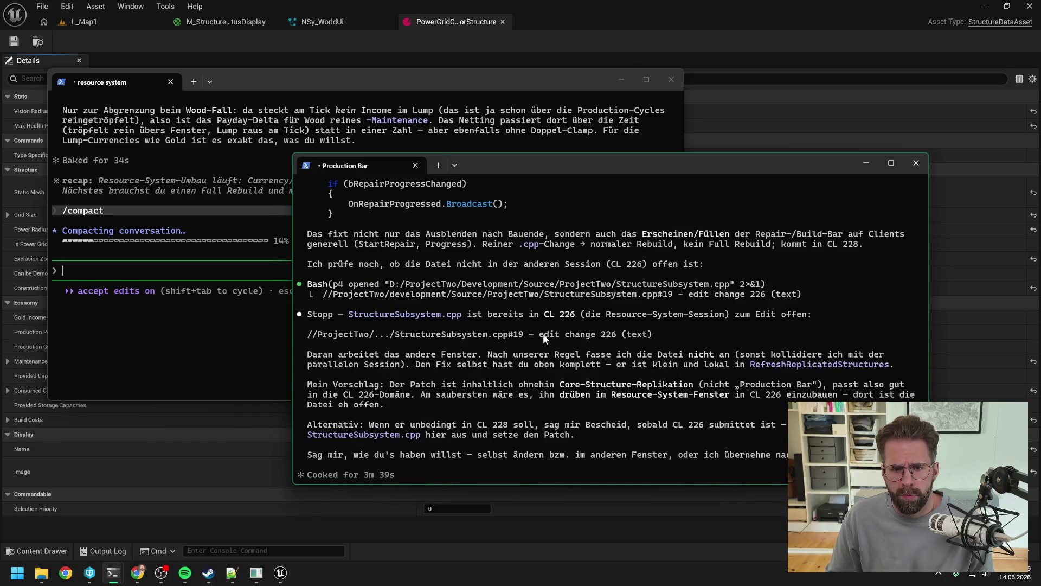
scroll(543, 333, up, 2)
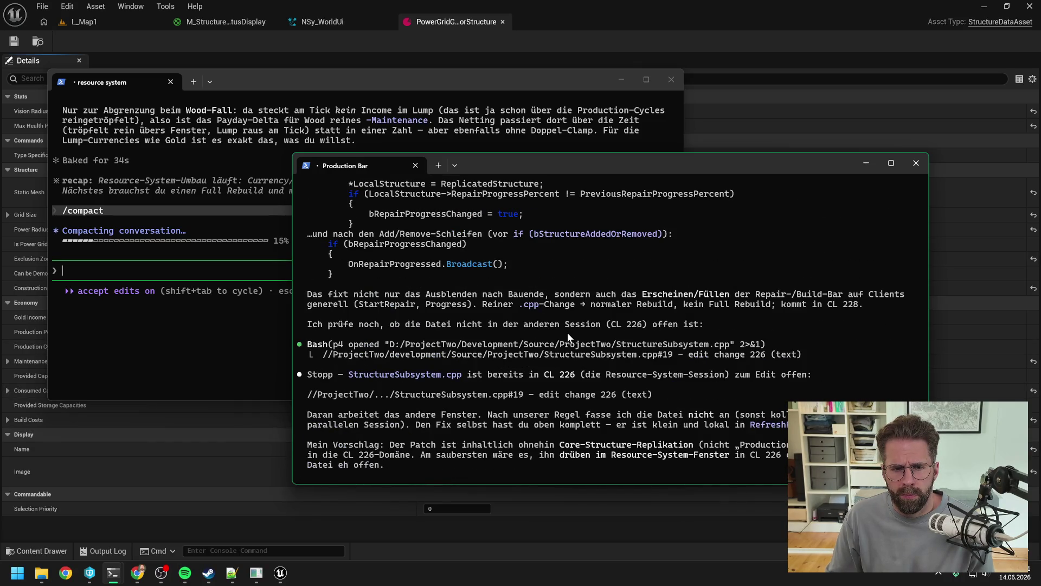
scroll(572, 334, up, 10)
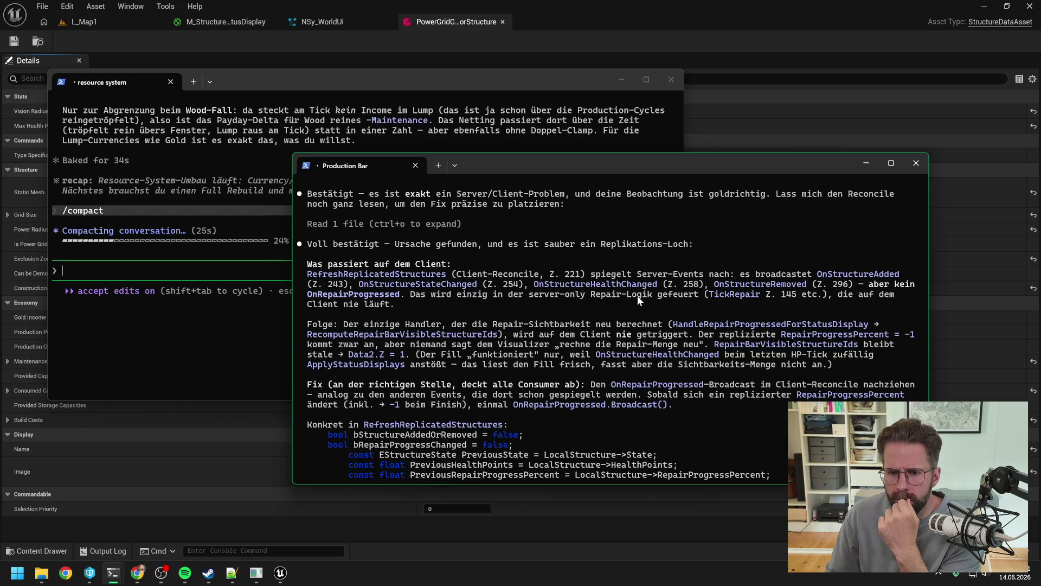
scroll(638, 298, down, 10)
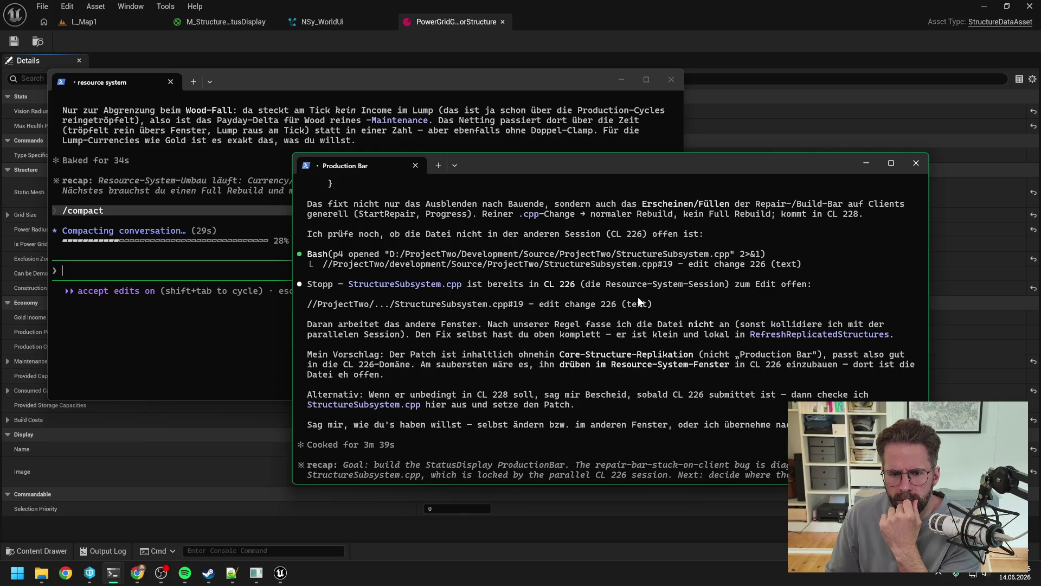
scroll(639, 300, down, 2)
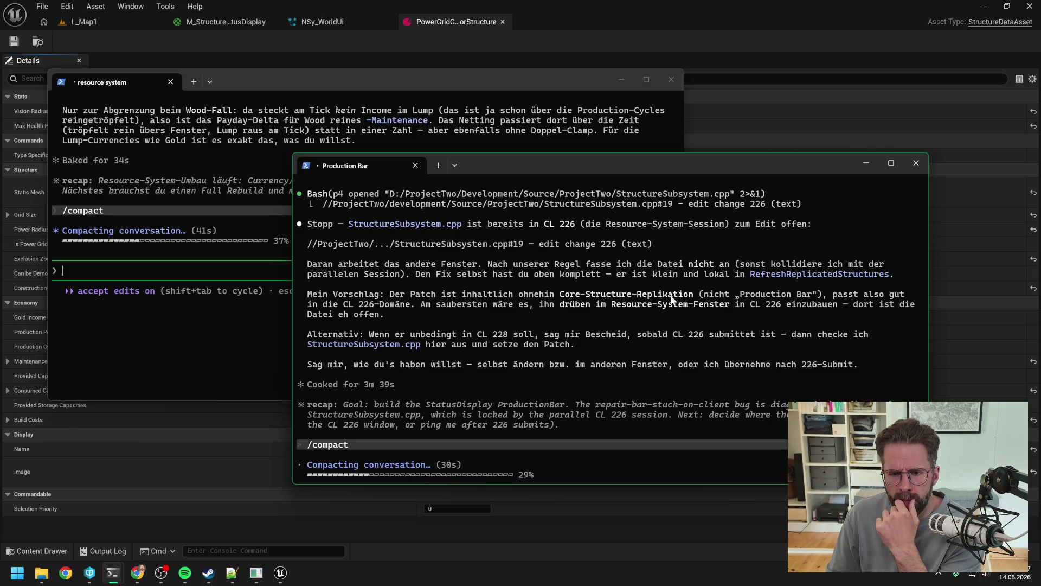
scroll(671, 298, down, 5)
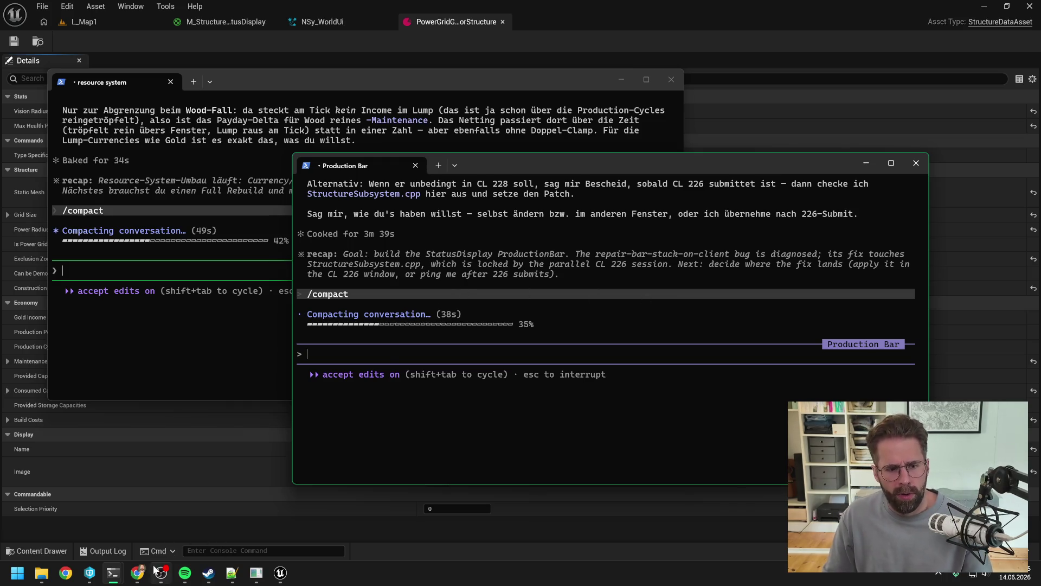
mouse_move(145, 579)
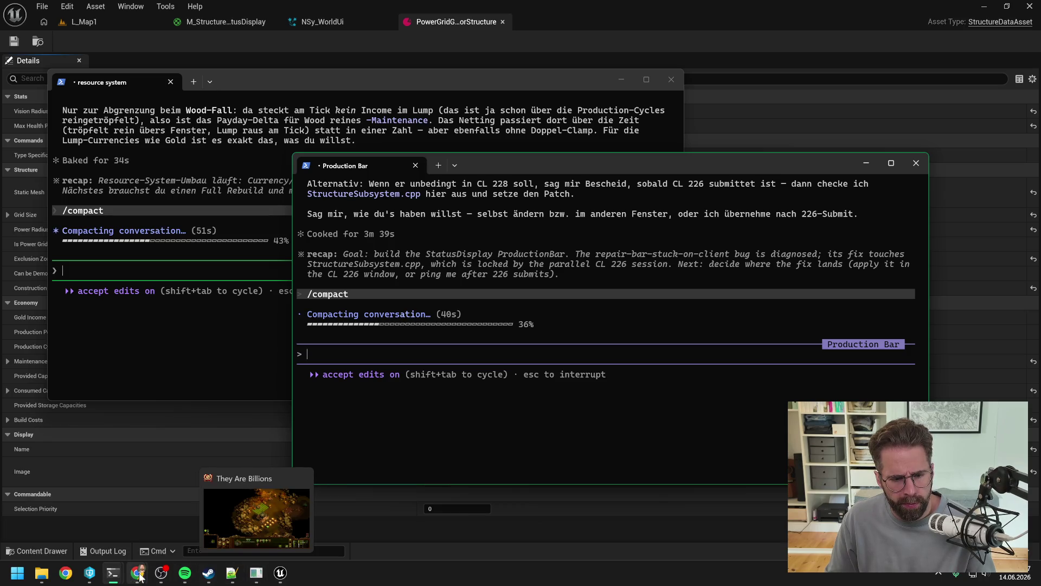
Move M_StructureStatusDisplay and NSy_WorldUi to changelist 228, WBP_CommandButton and WBP_CommandCard to 226.
click(89, 573)
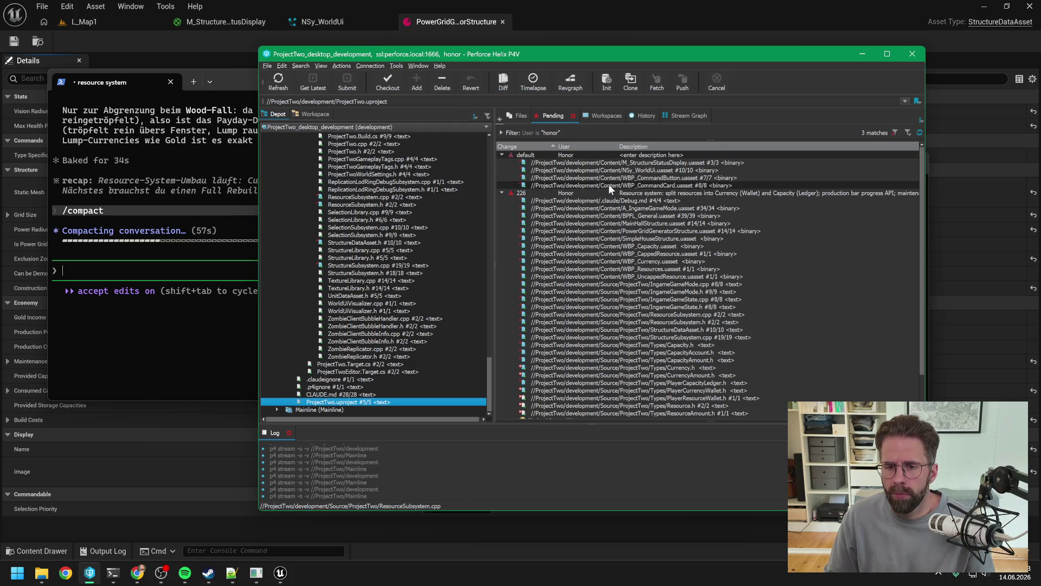
click(609, 162)
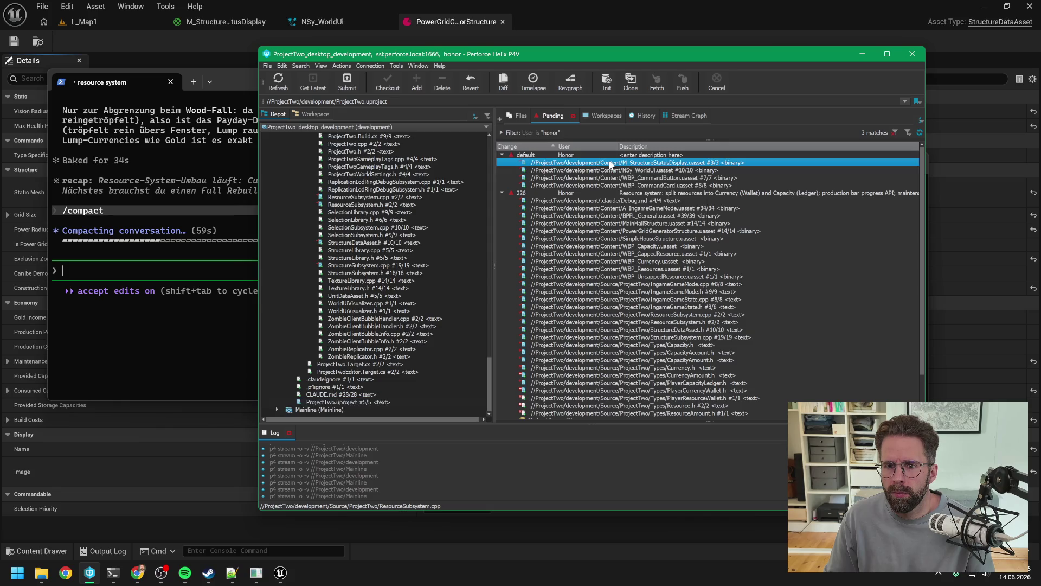
ctrl+click(600, 170)
ctrl+click(600, 178)
ctrl+click(604, 185)
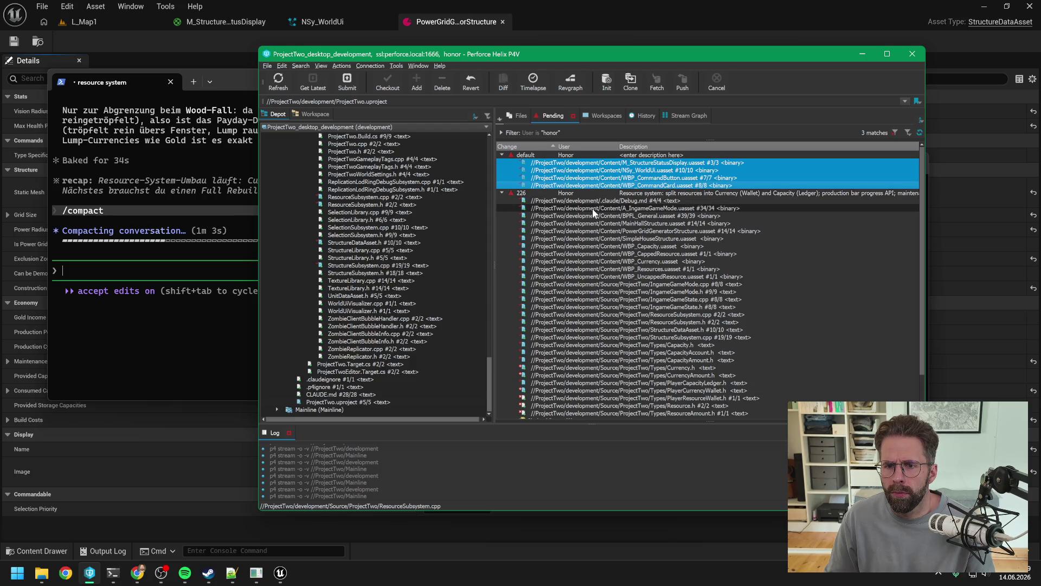
click(501, 192)
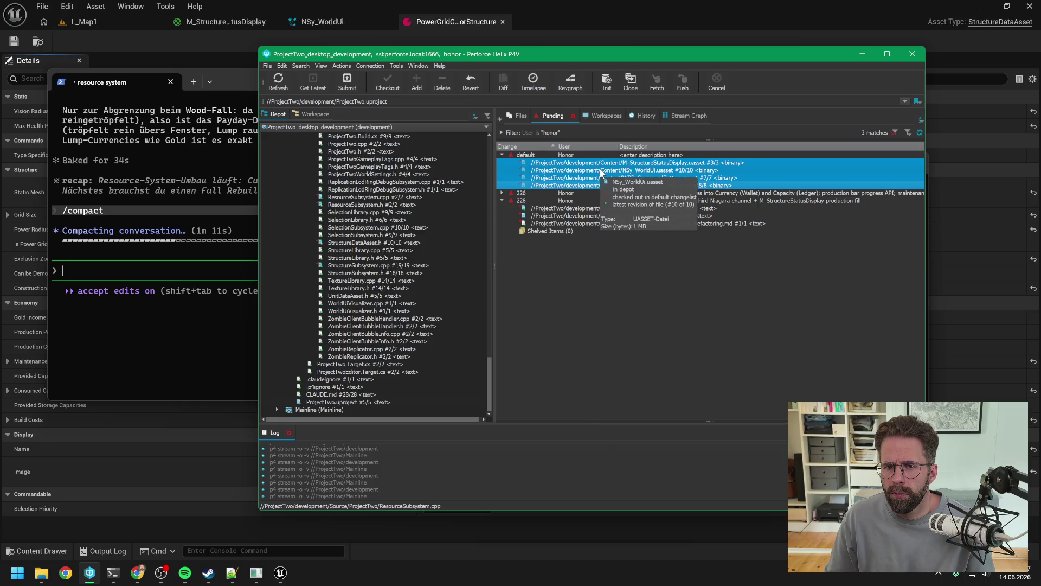
click(602, 172)
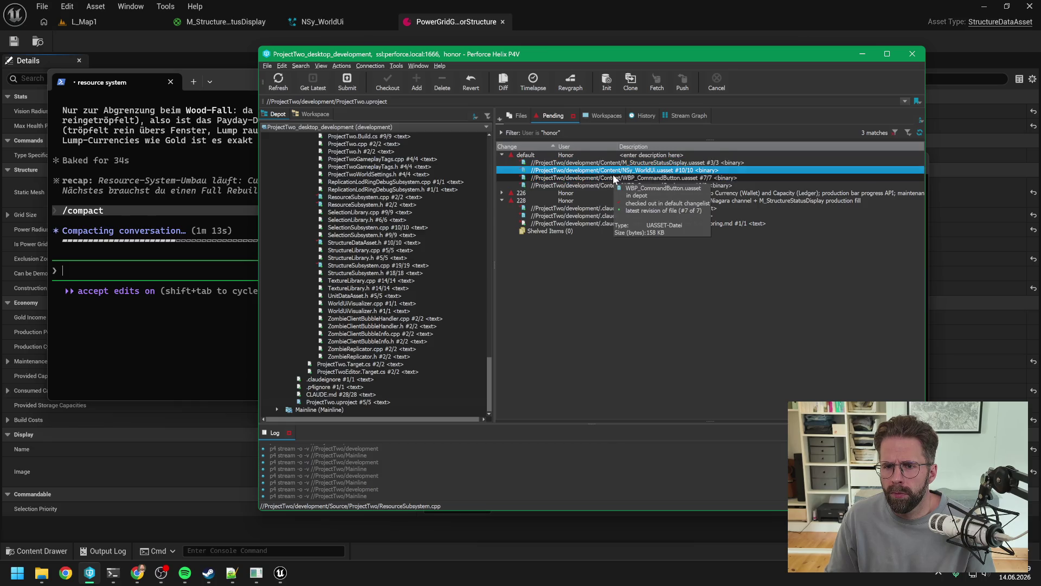
ctrl+click(610, 163)
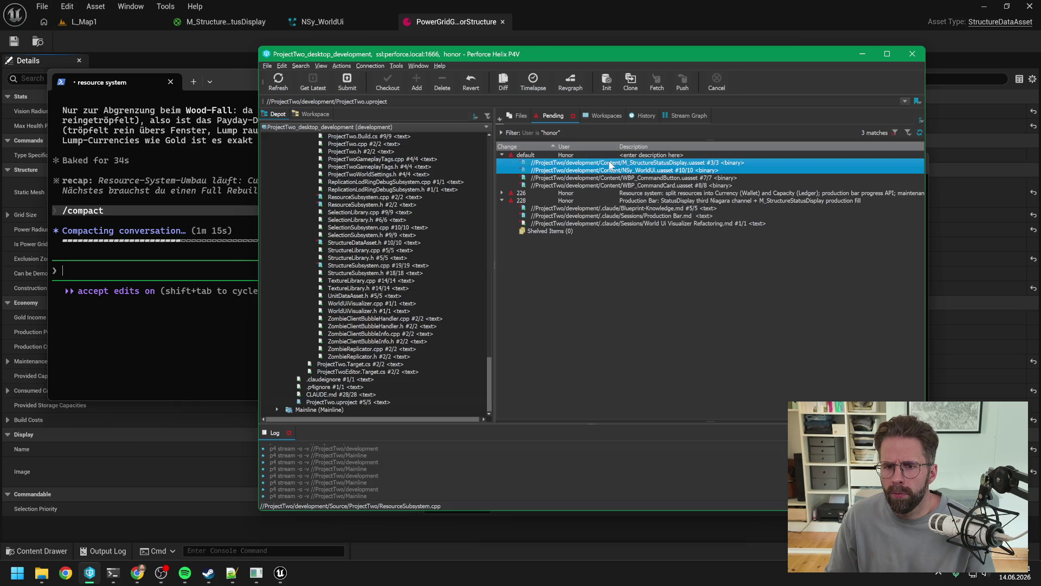
mouse_move(608, 172)
mouse_down()
mouse_move(593, 205)
mouse_move(578, 202)
mouse_up()
click(598, 170)
shift+click(602, 163)
drag(607, 172, 567, 178)
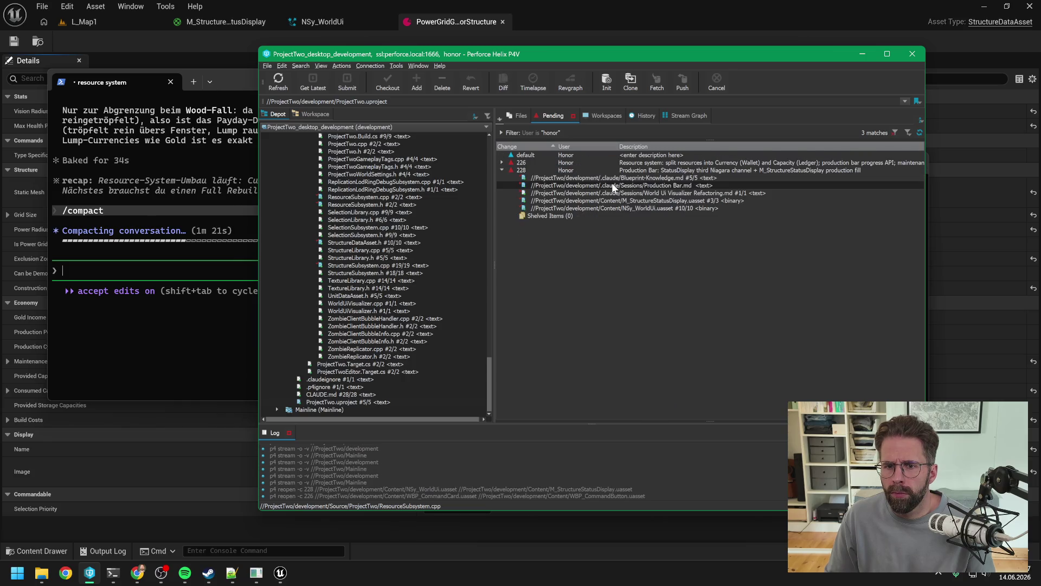
Submit changelists 226 and 228, leaving only the default changelist.
click(564, 164)
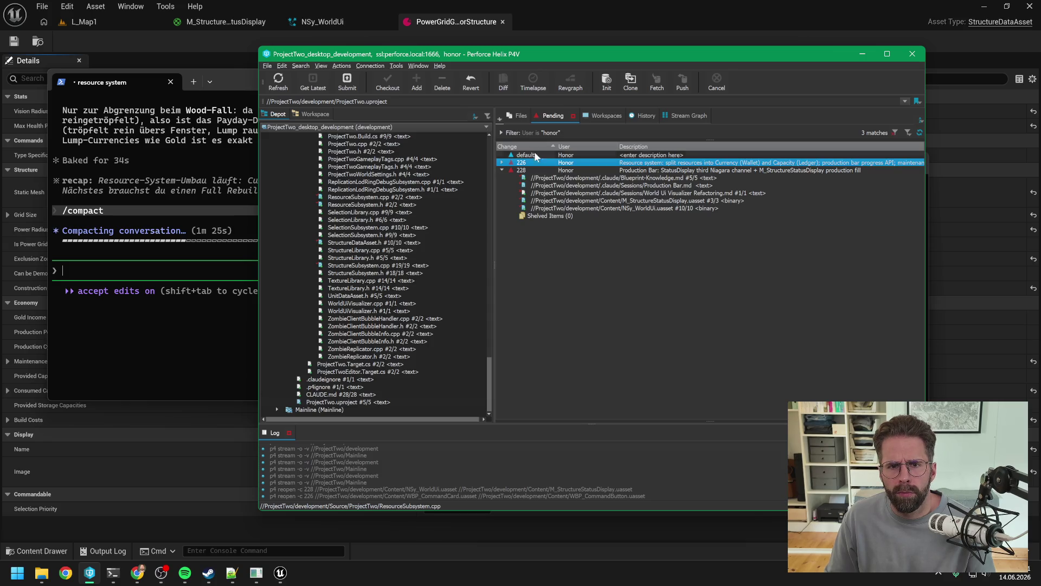
click(346, 81)
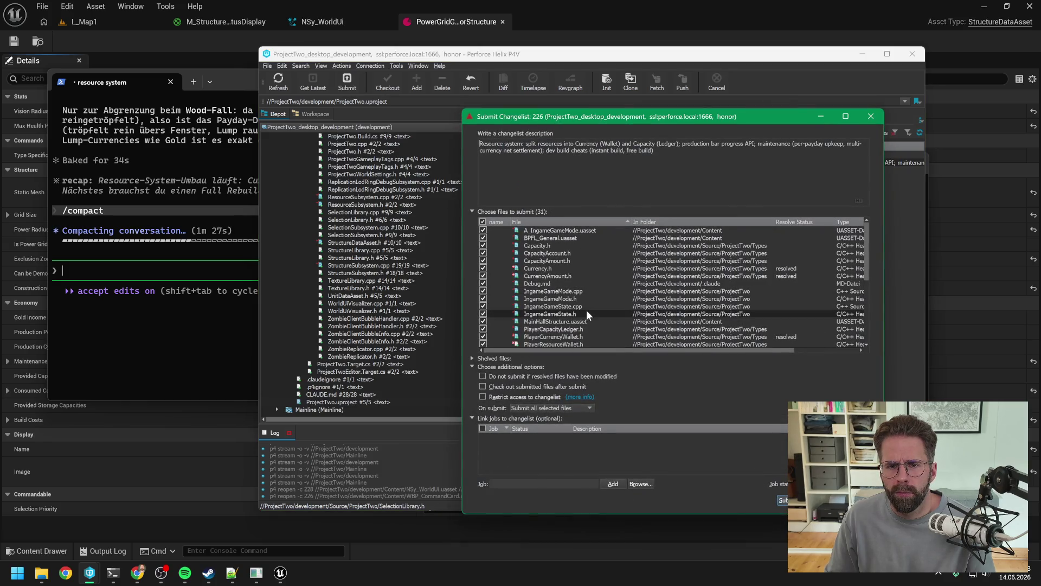
click(803, 500)
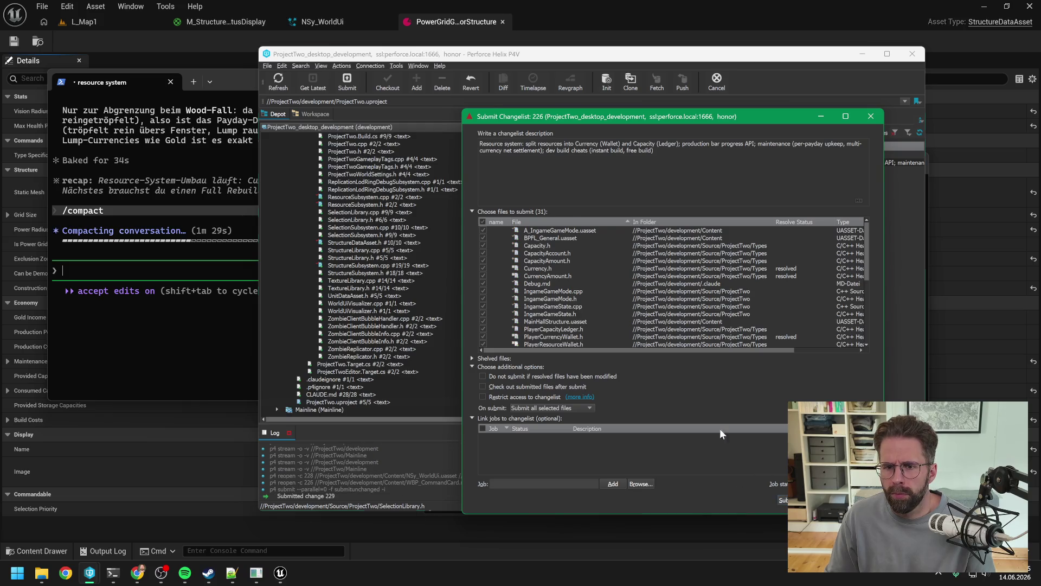
click(529, 163)
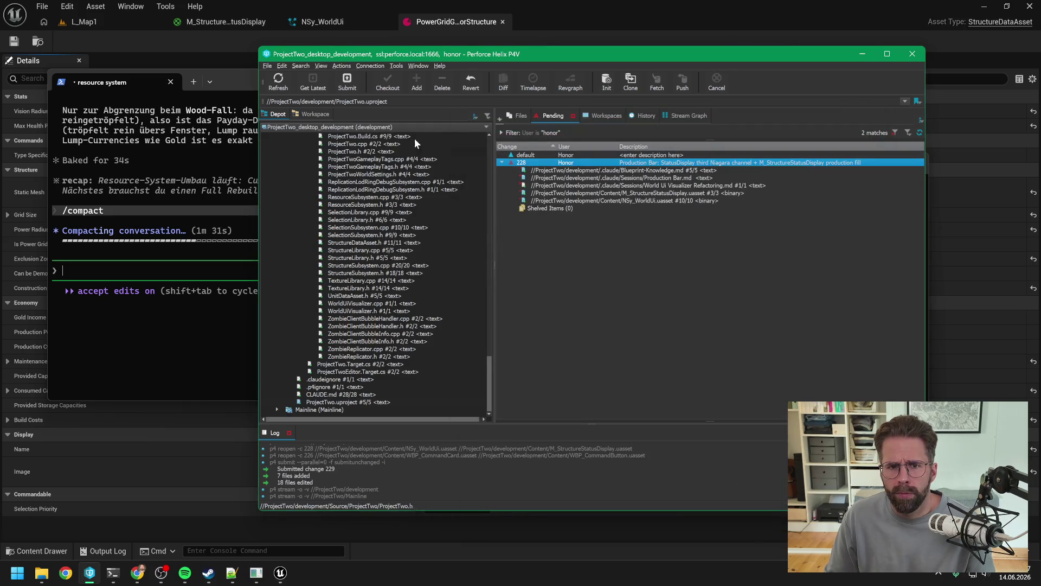
click(347, 80)
click(797, 500)
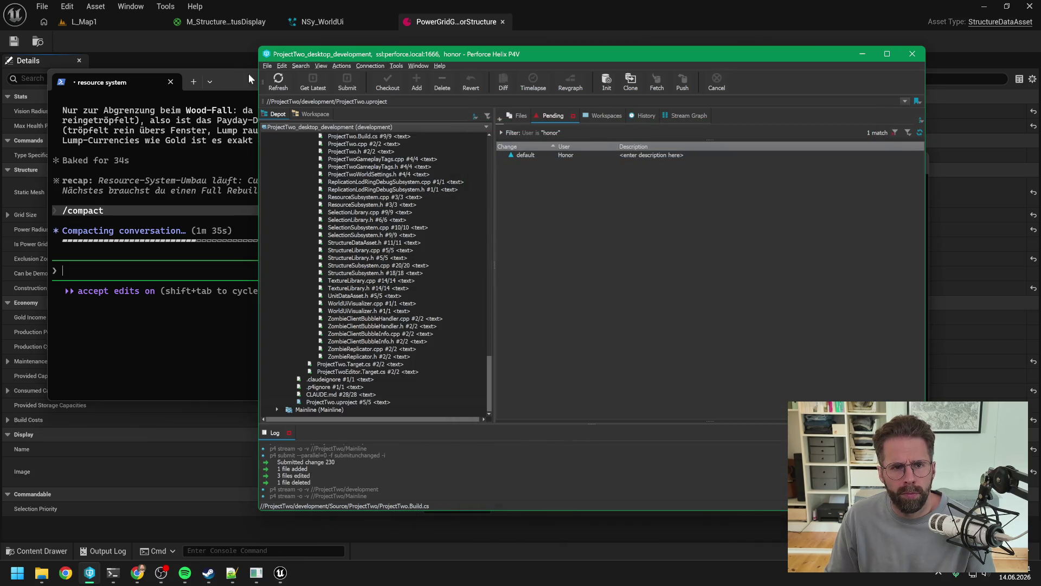
click(639, 277)
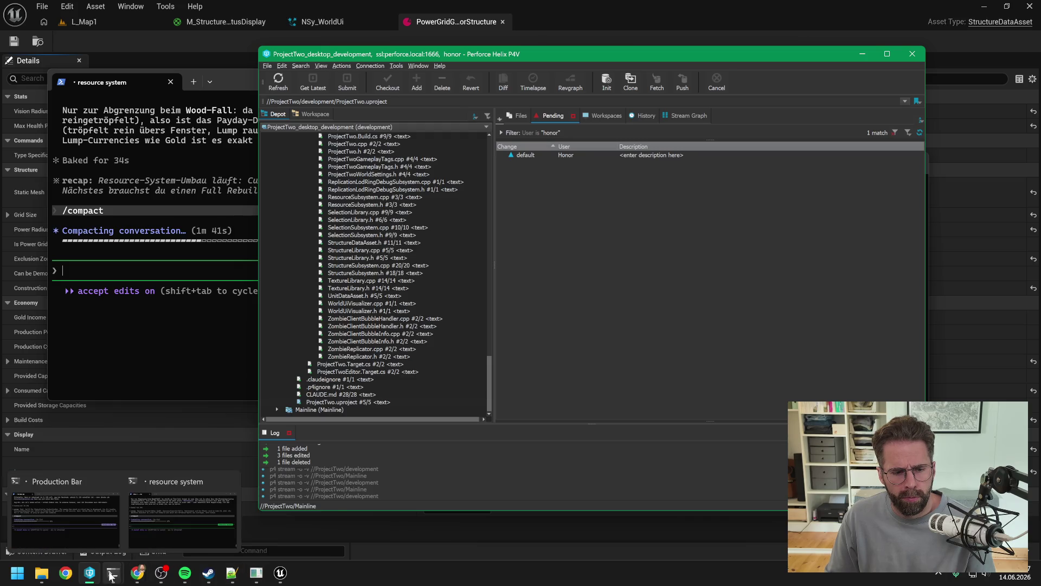
Bring the Production Bar Claude Code session to the front.
click(175, 522)
mouse_move(113, 572)
click(103, 534)
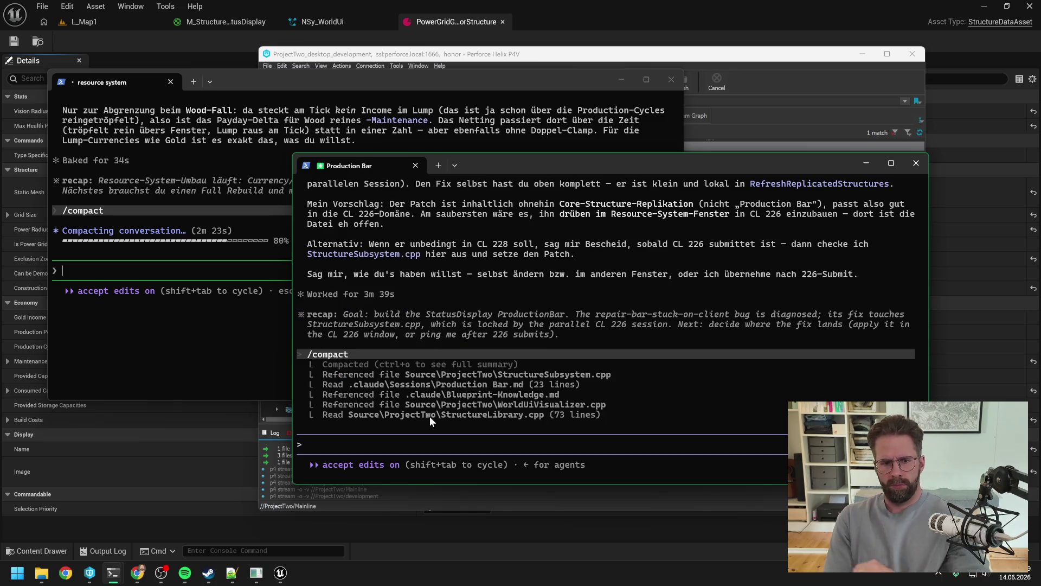
Send 'Hab einmal alles submitted…' asking for a new Production Bar changelist and implementation.
text(Hab ein)
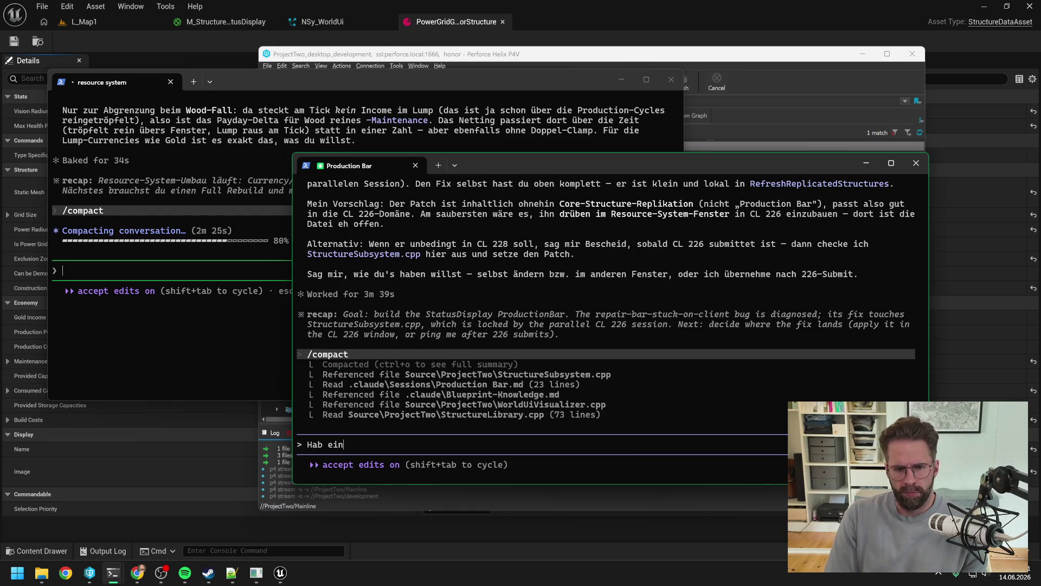
text(mal alles sub)
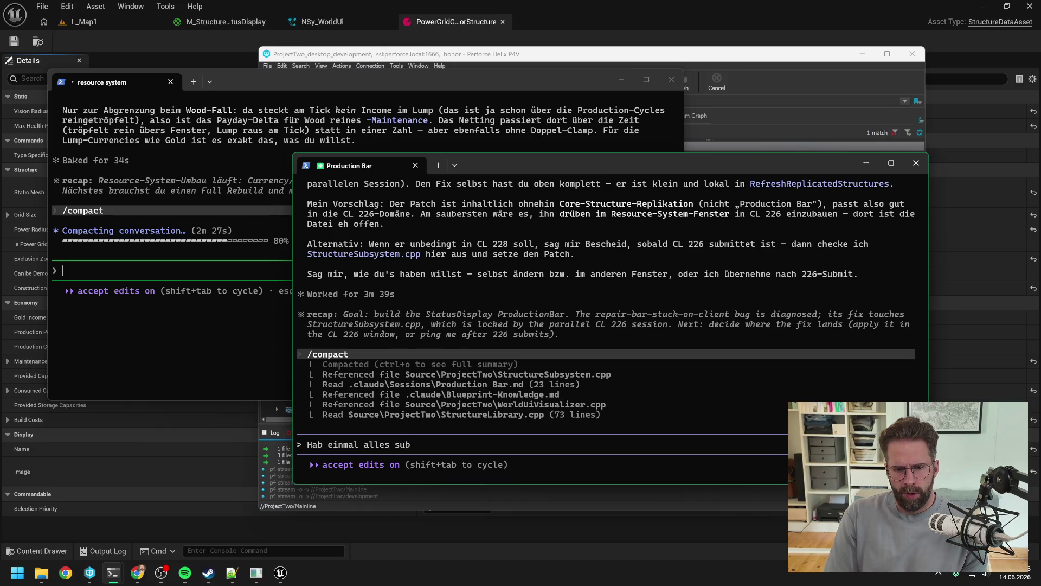
text(mitte)
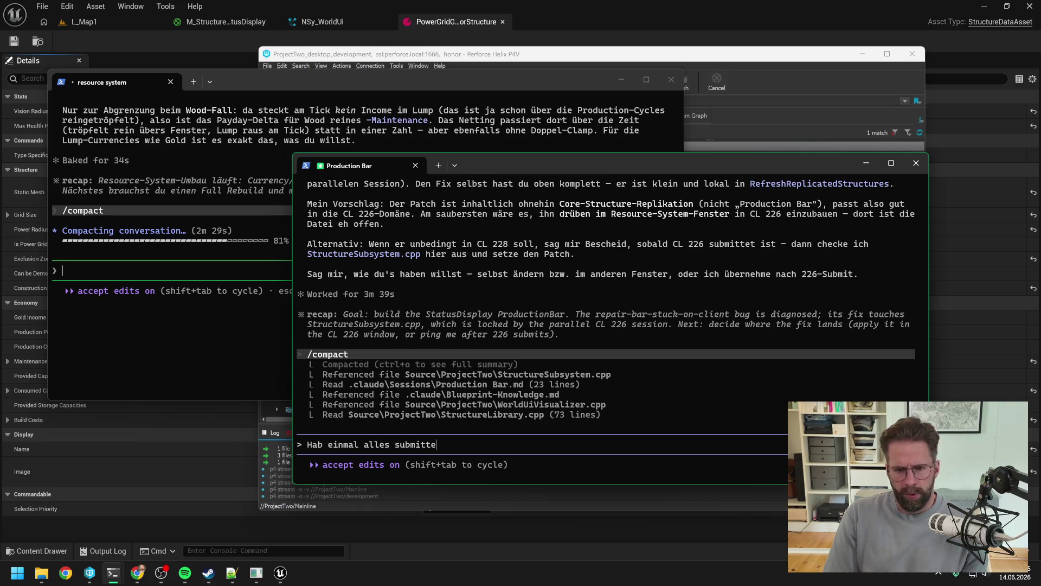
text(d, kannst di)
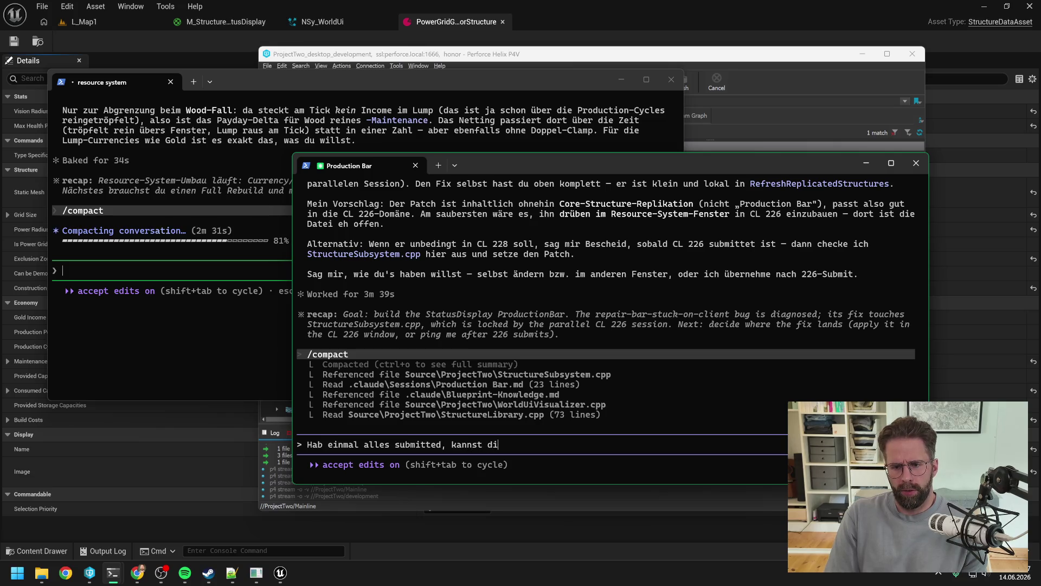
text(r wieder)
key(BackSpace)
text(einen neue changelist für Production B)
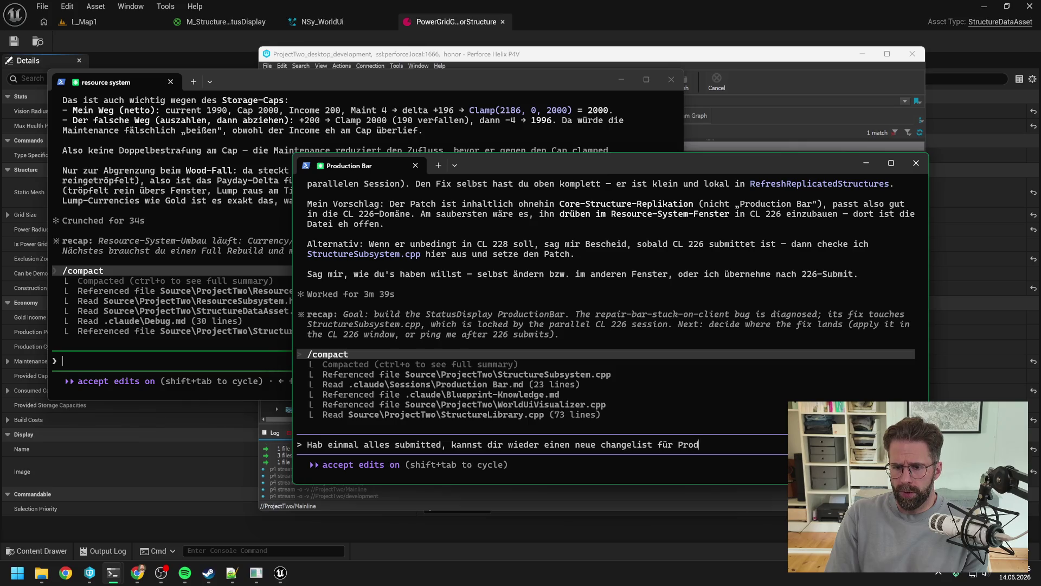
text(ar anlegen)
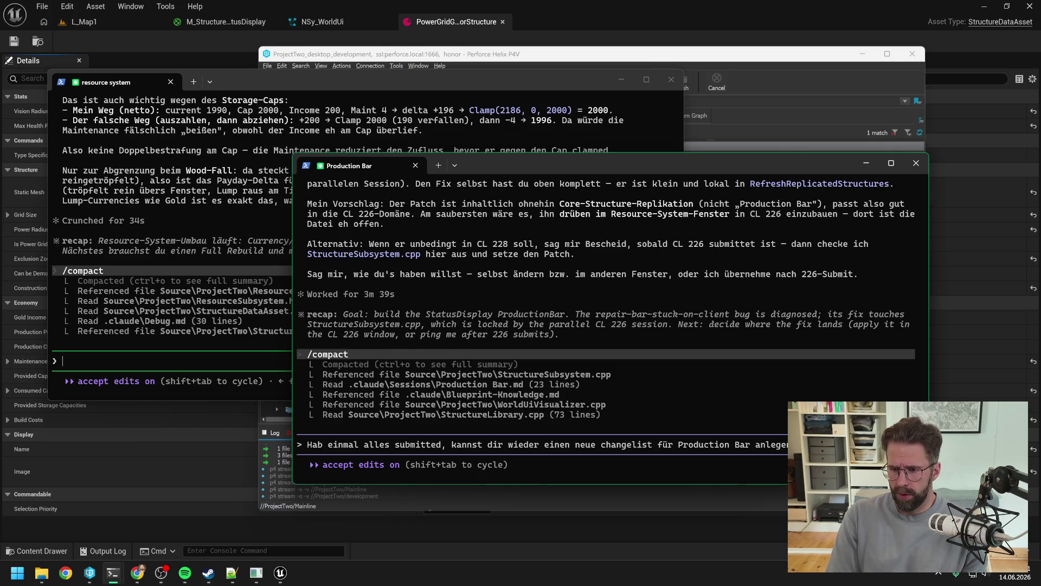
text( und den change so umsetzen)
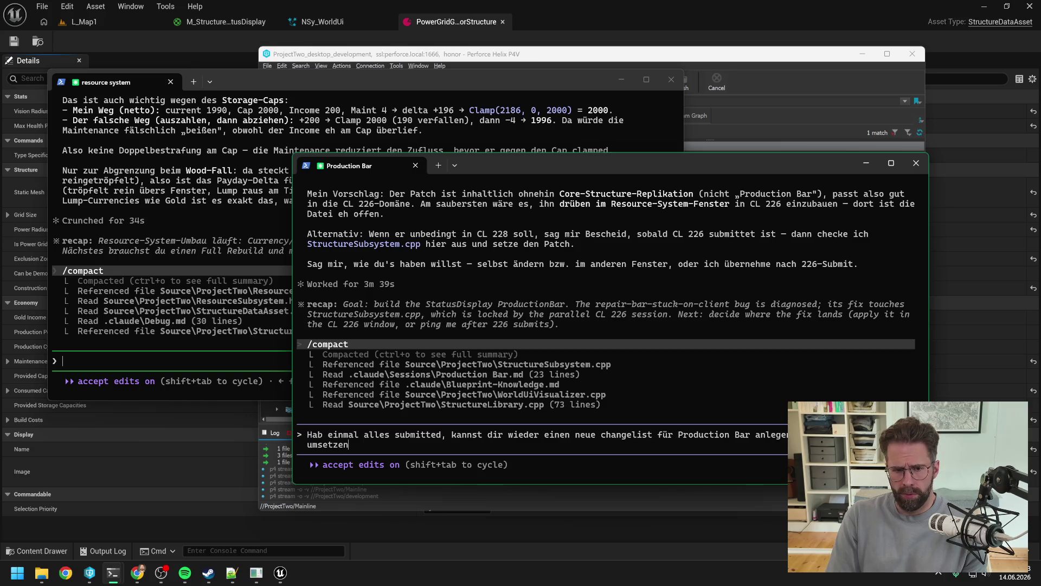
key(Return)
click(214, 361)
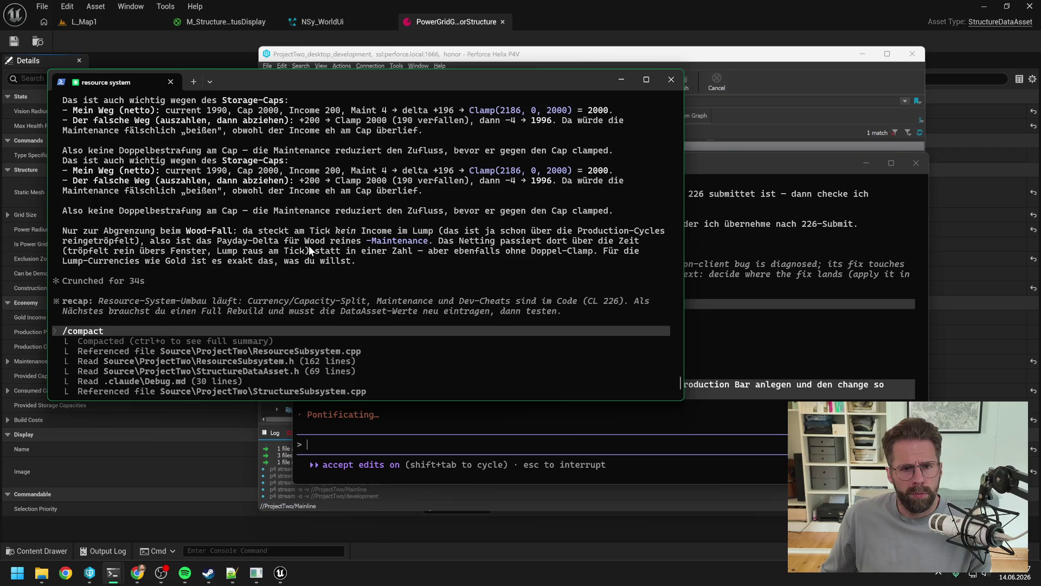
Begin the resource-system prompt with 'Habe einmal die Detaileiter recherchiert, hier meine Erkennntniss…'.
scroll(308, 245, up, 3)
scroll(308, 245, up, 2)
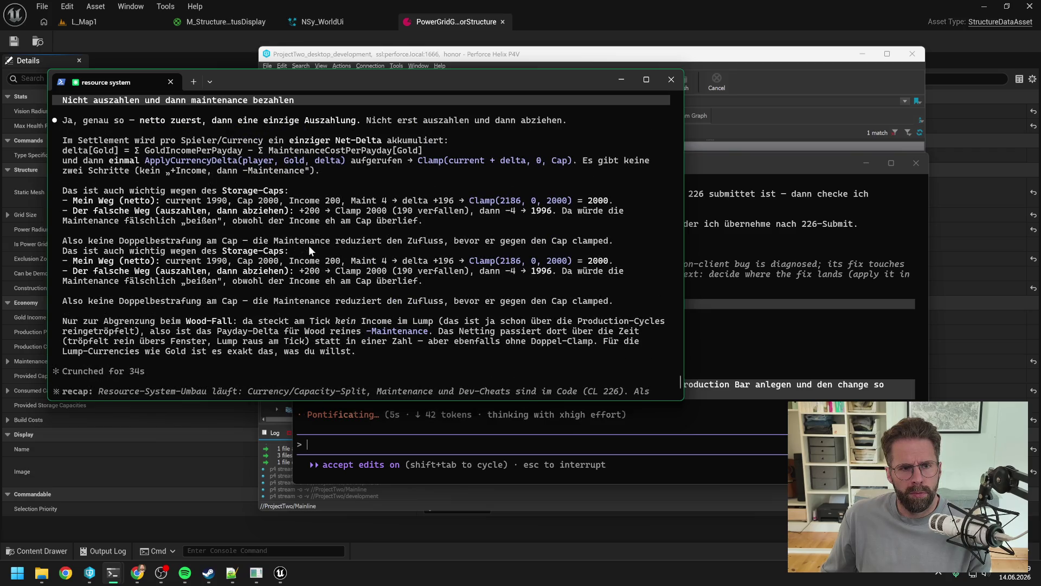
scroll(309, 246, down, 5)
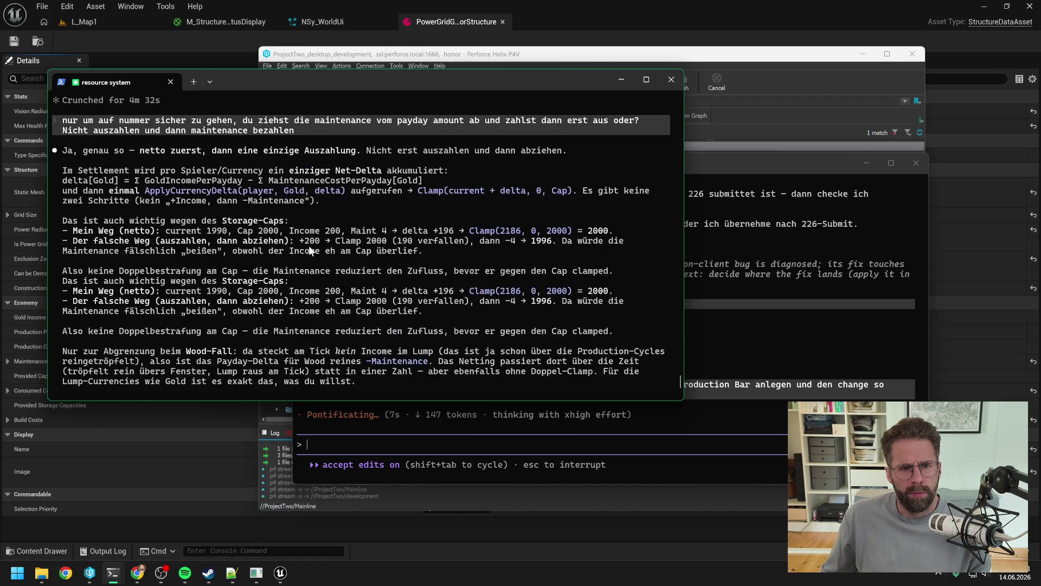
text(Habe einm)
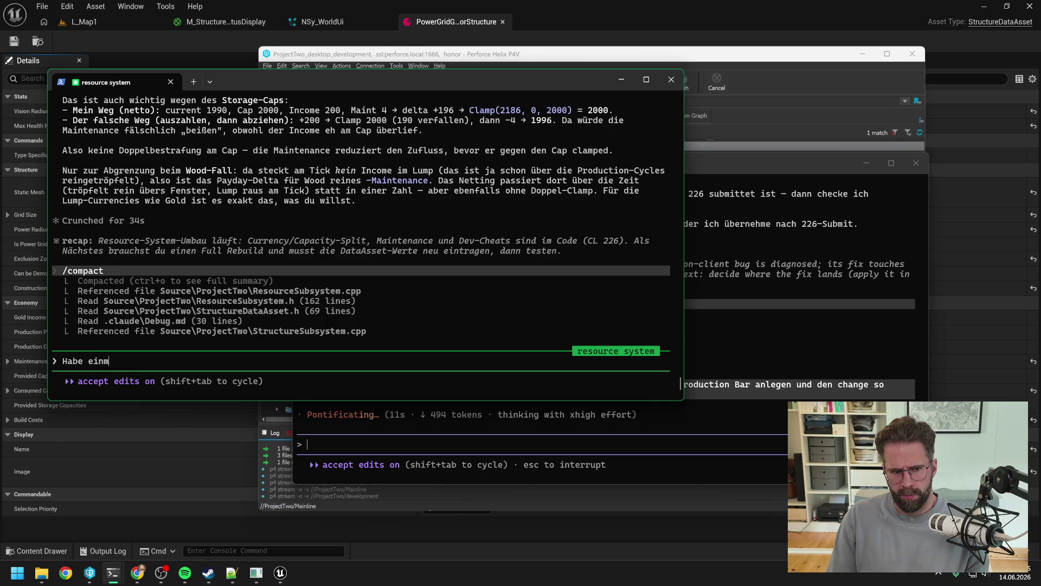
text(al die Details weiter recherchiert, hier meine Erkenn)
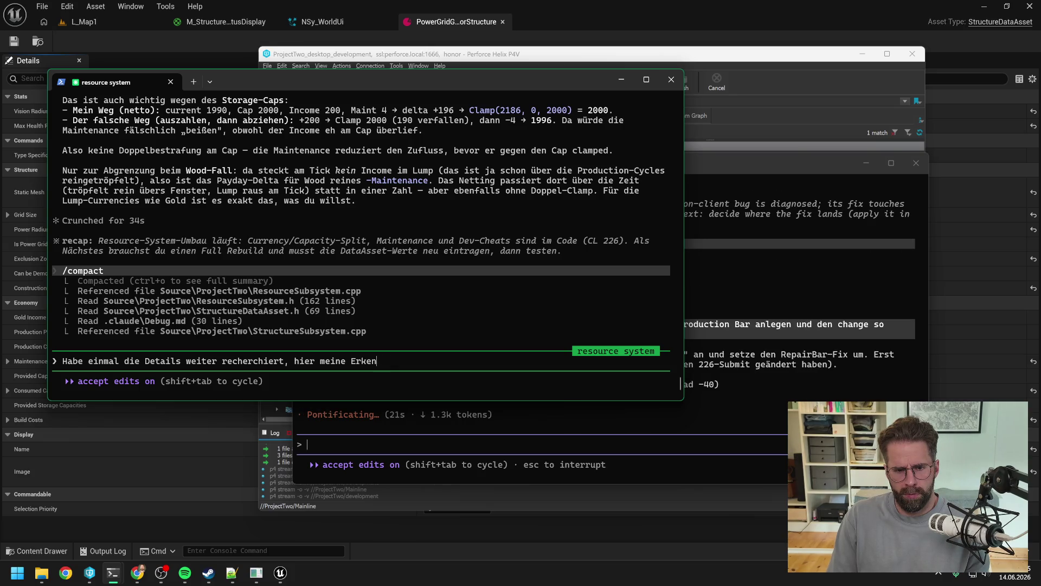
text(nt)
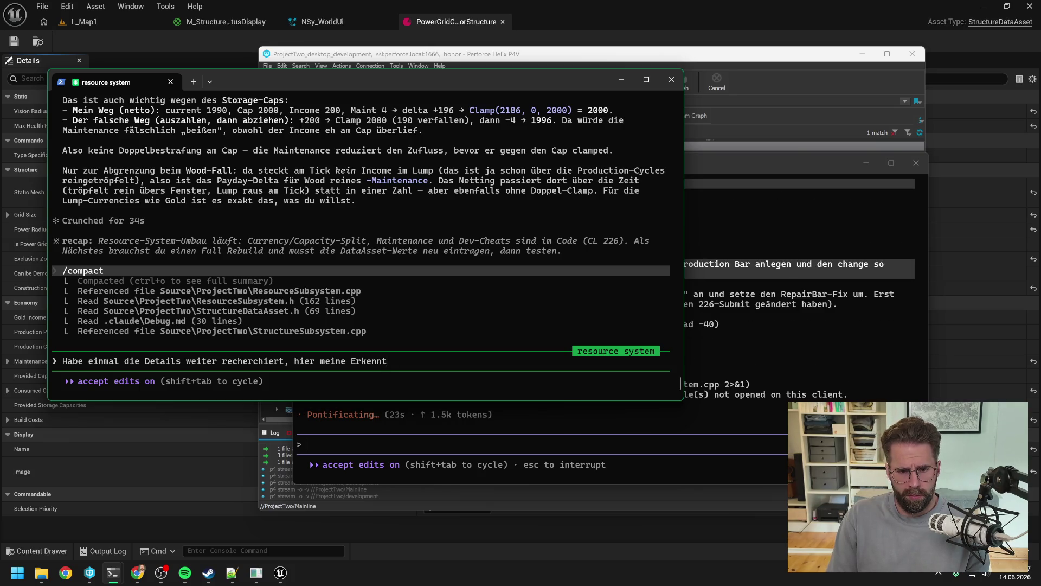
text(niss)
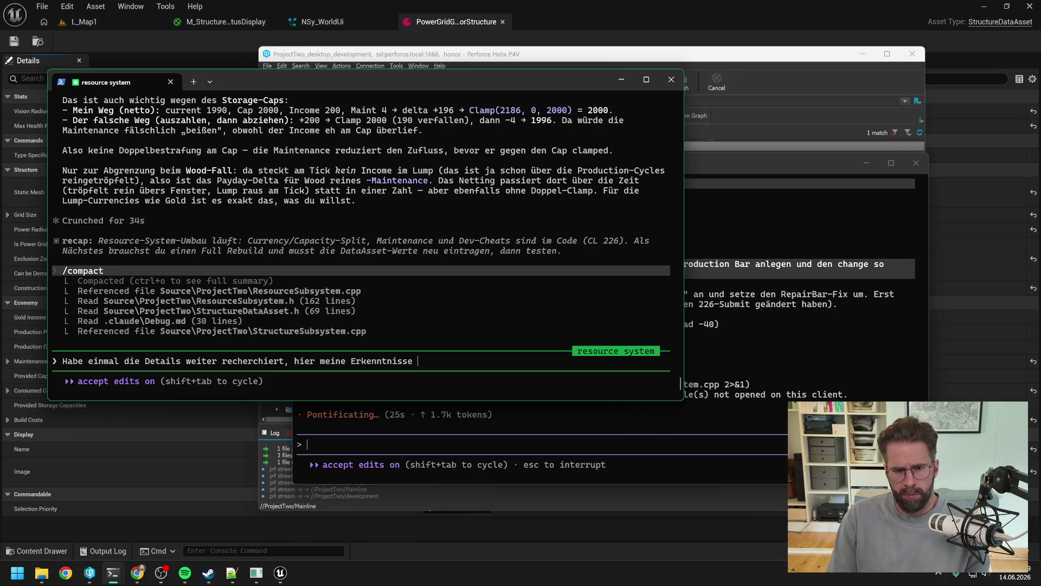
text(, zum gegen)
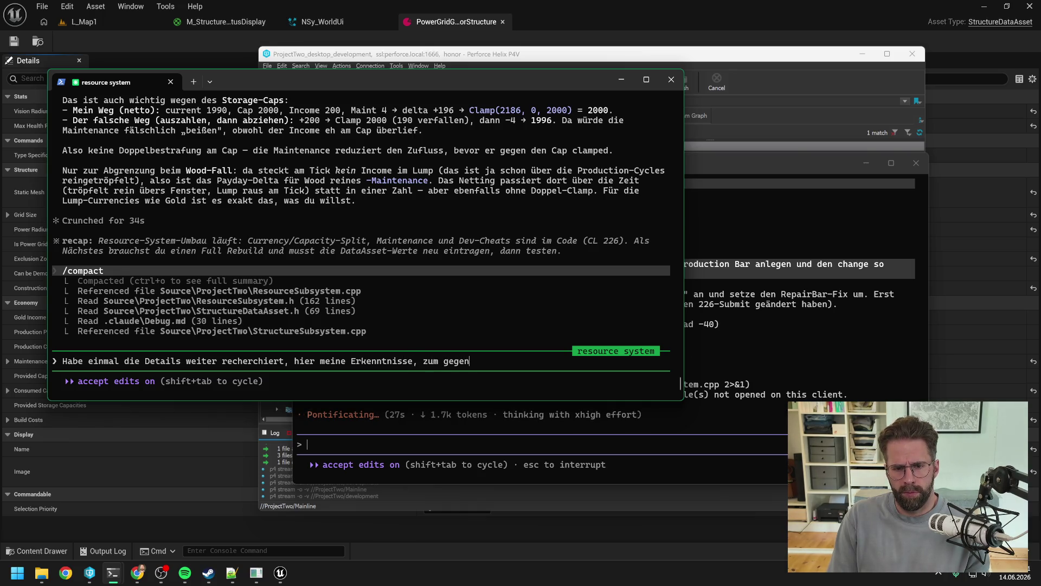
text(prüfen in uns)
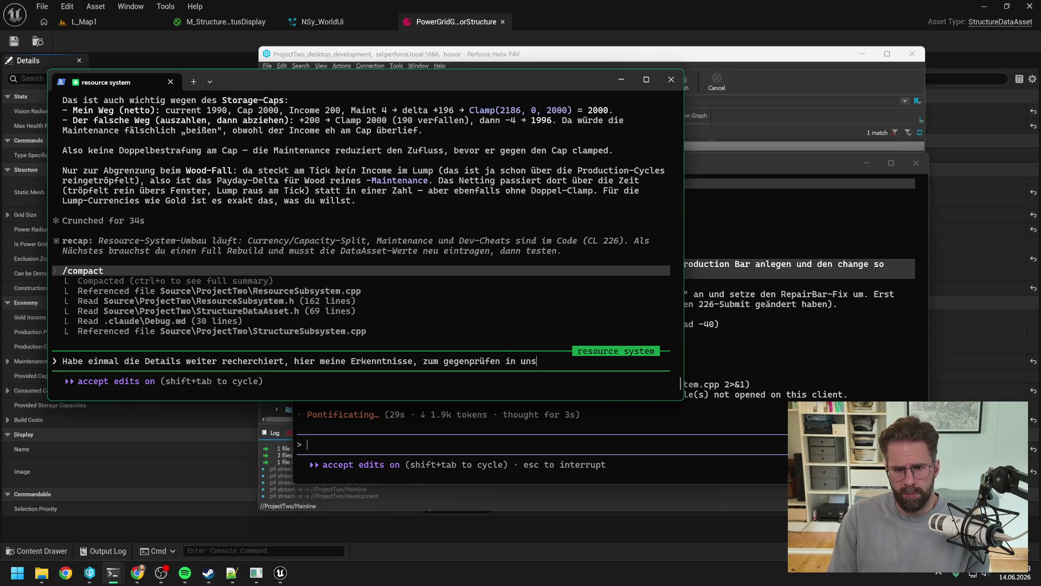
text(erem System:)
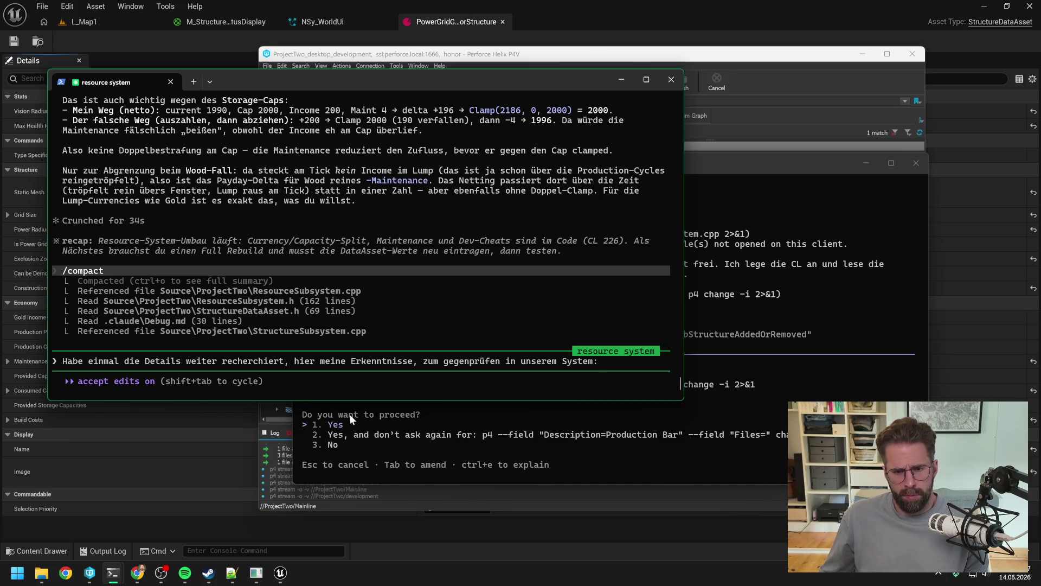
Approve creating the Production Bar changelist in the Production Bar session.
click(356, 425)
key(Return)
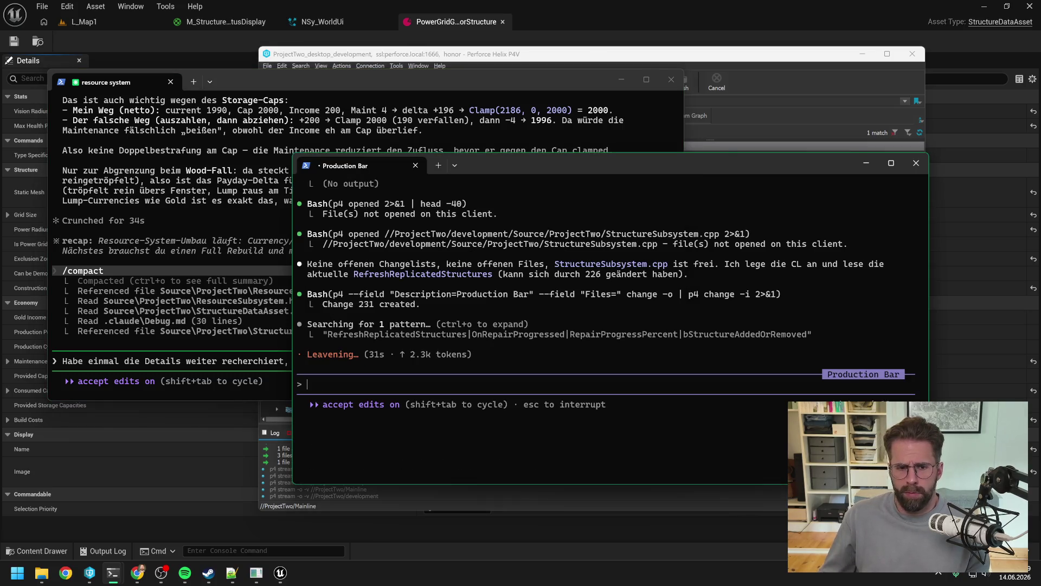
click(265, 362)
text(hier meine Erkenntnisse, zum gegenprüfen in unserem System: C)
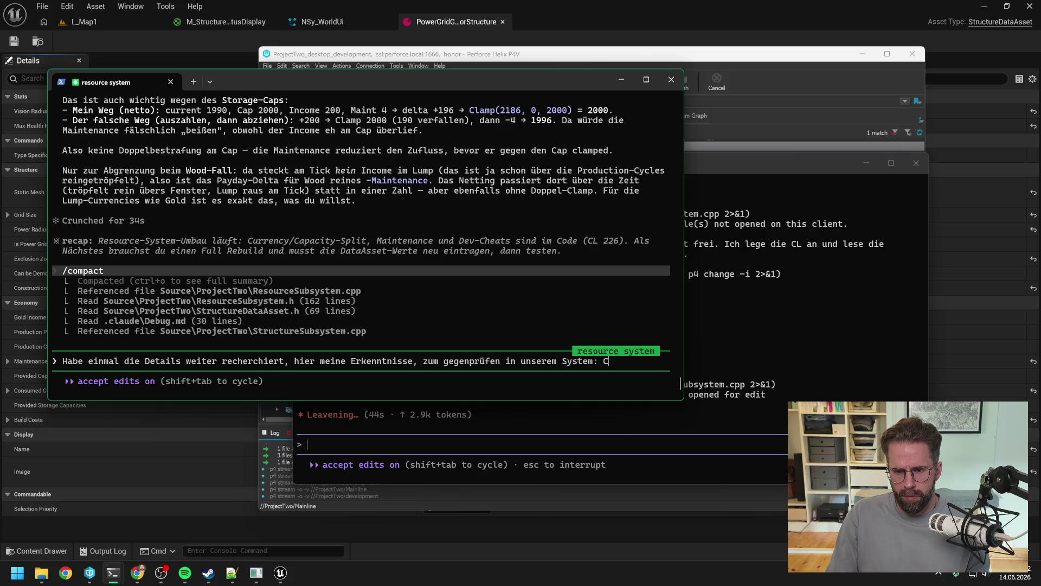
Write that Currency, Worker, Food and Power are consumed on placement and returned while inactive.
text(urrency,)
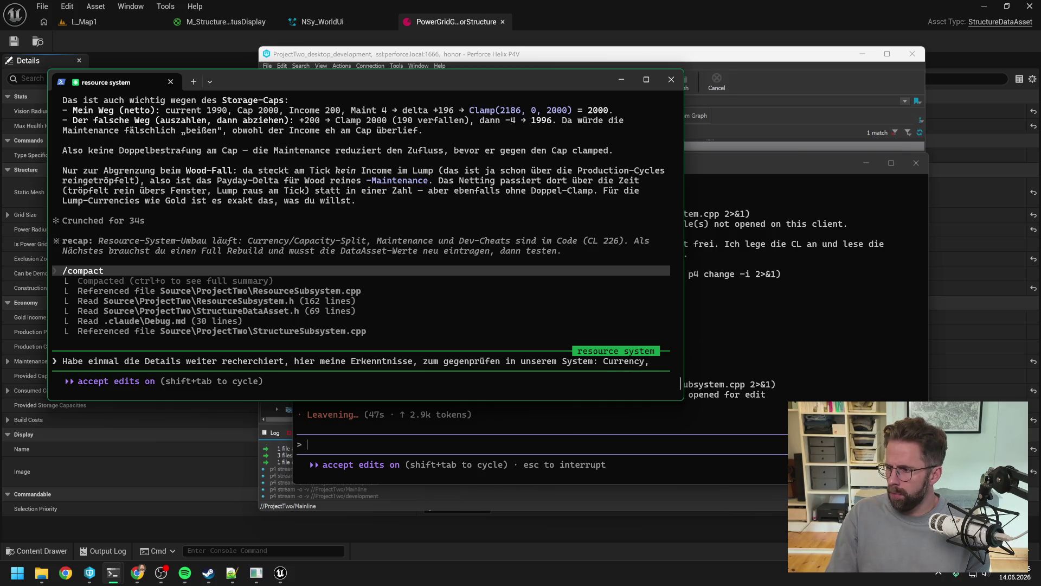
text( Worker, Food )
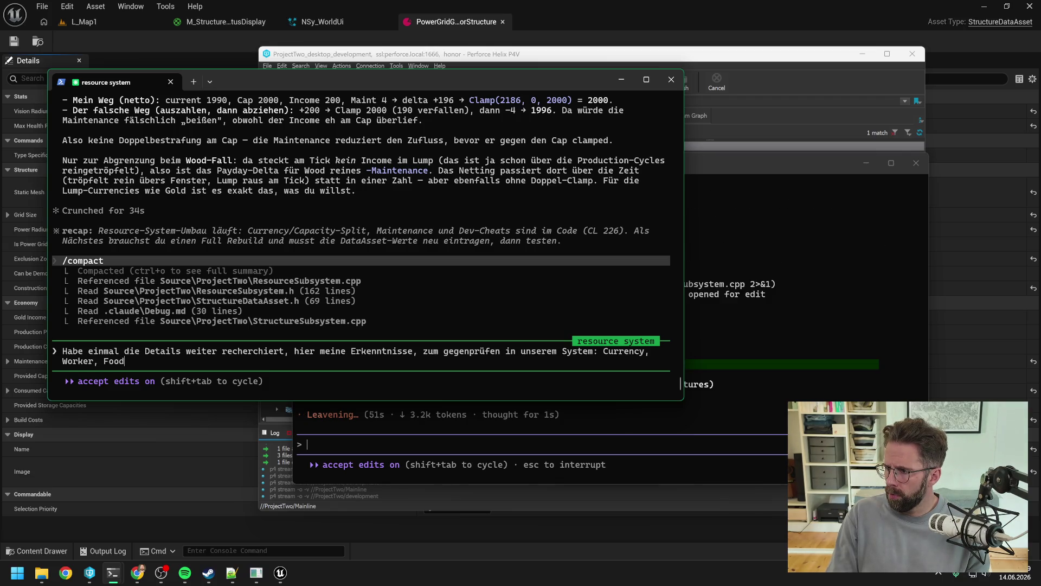
text(und )
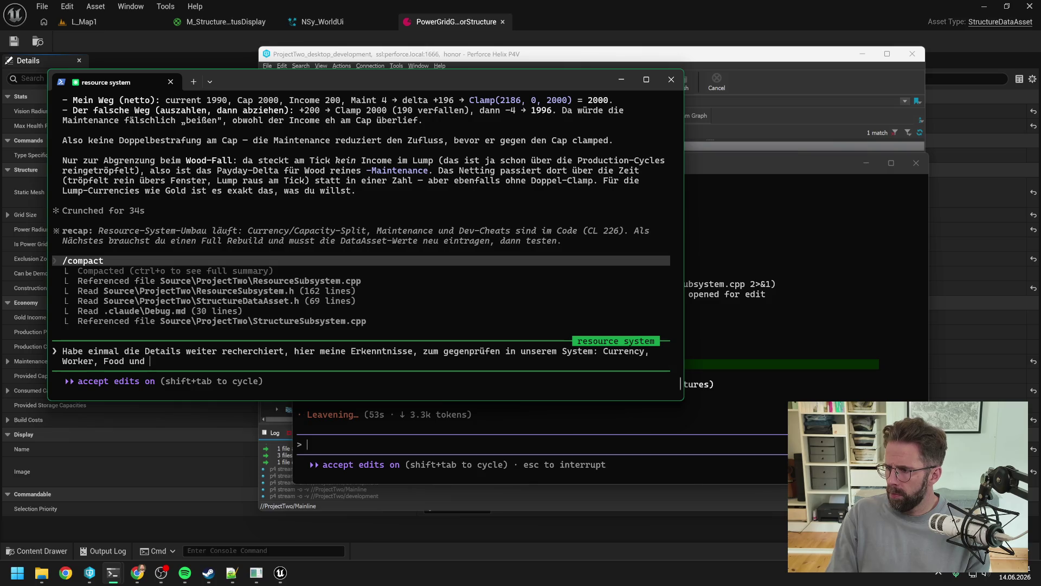
text(Power werd)
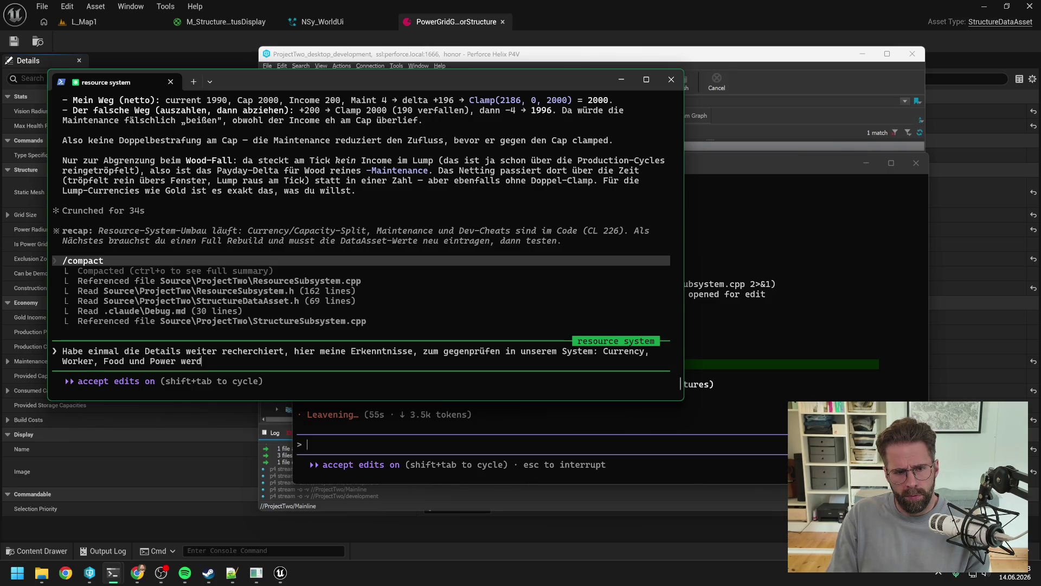
text(en instan)
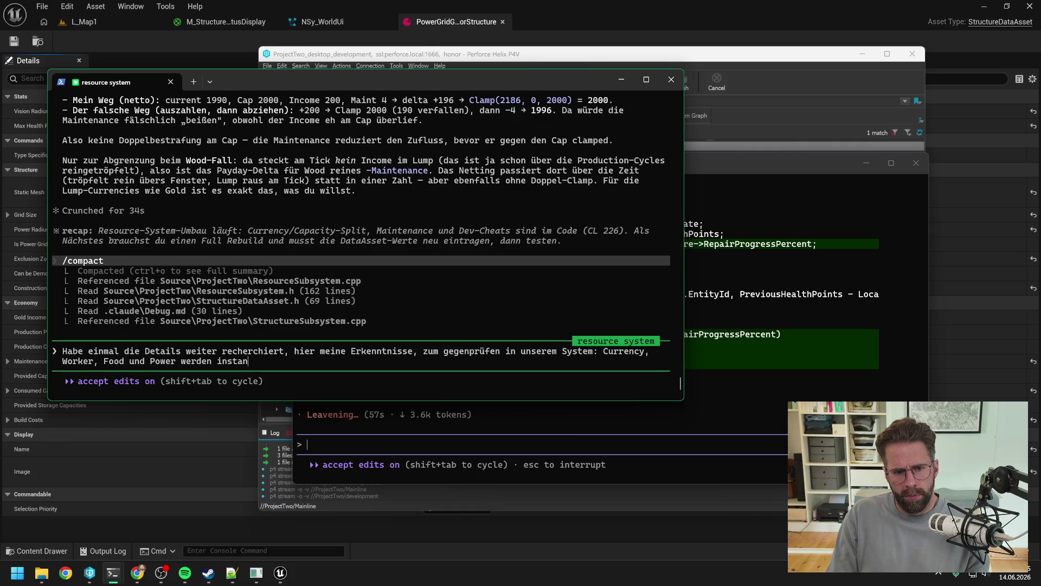
text(t konsumie)
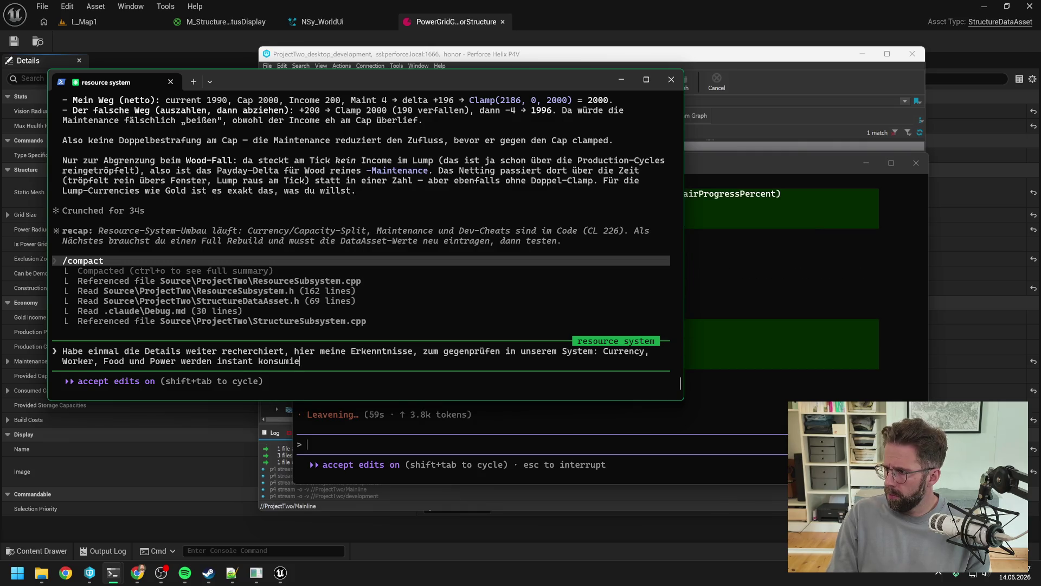
text(rt wen)
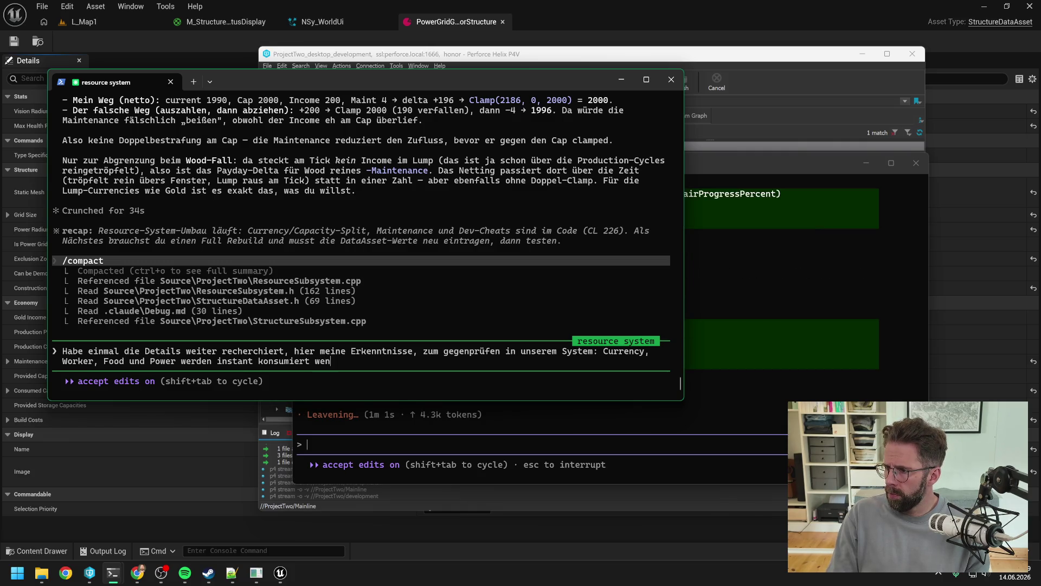
text(n wir ein)
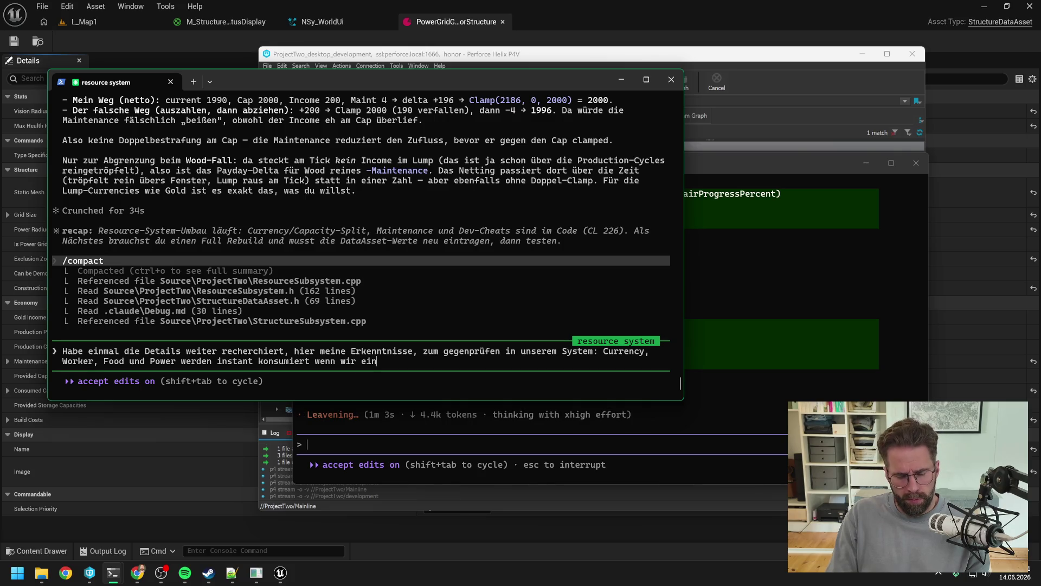
text(e structur)
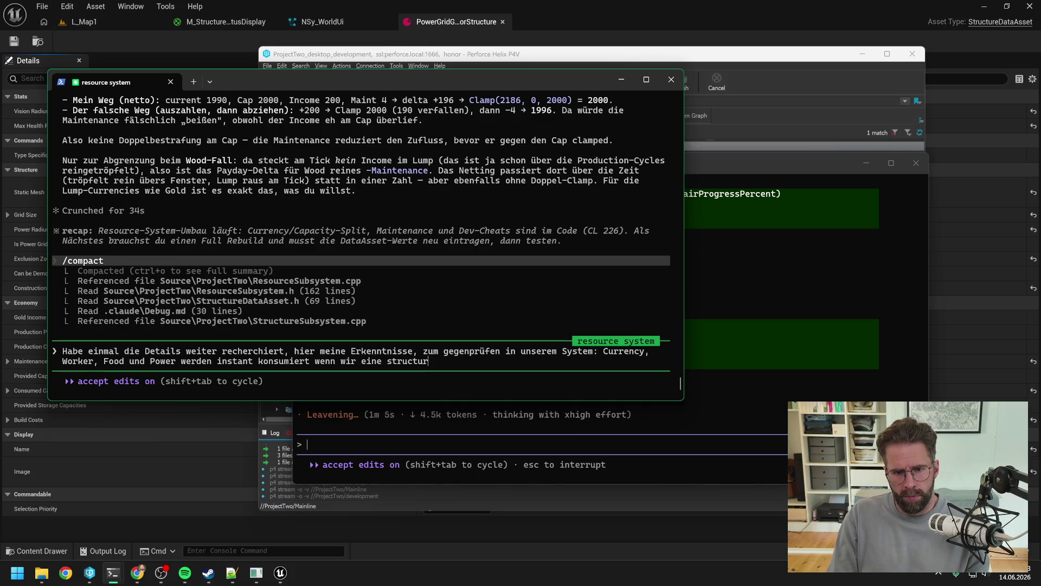
text(e setzen/ )
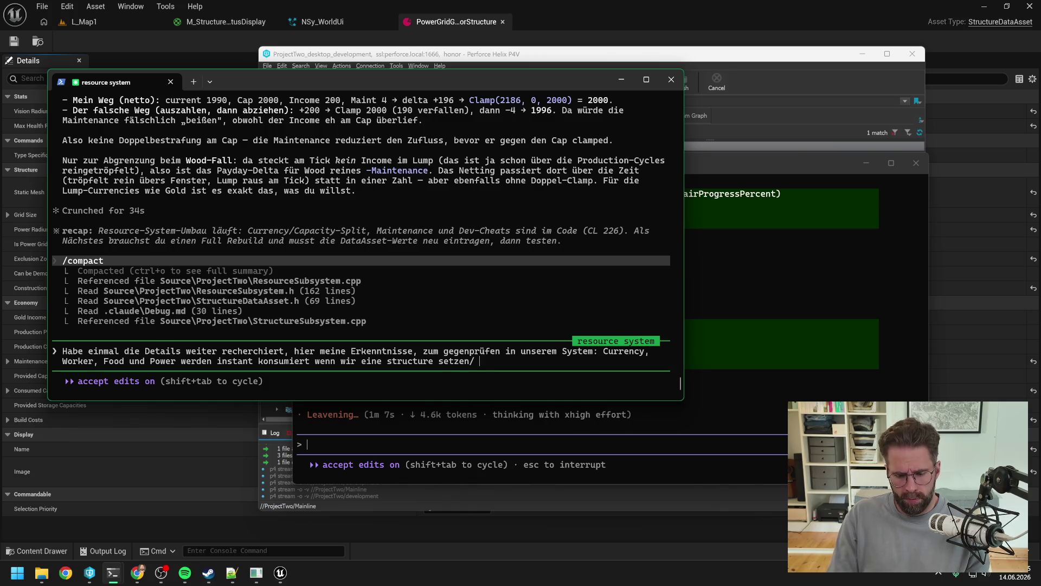
text(später eine )
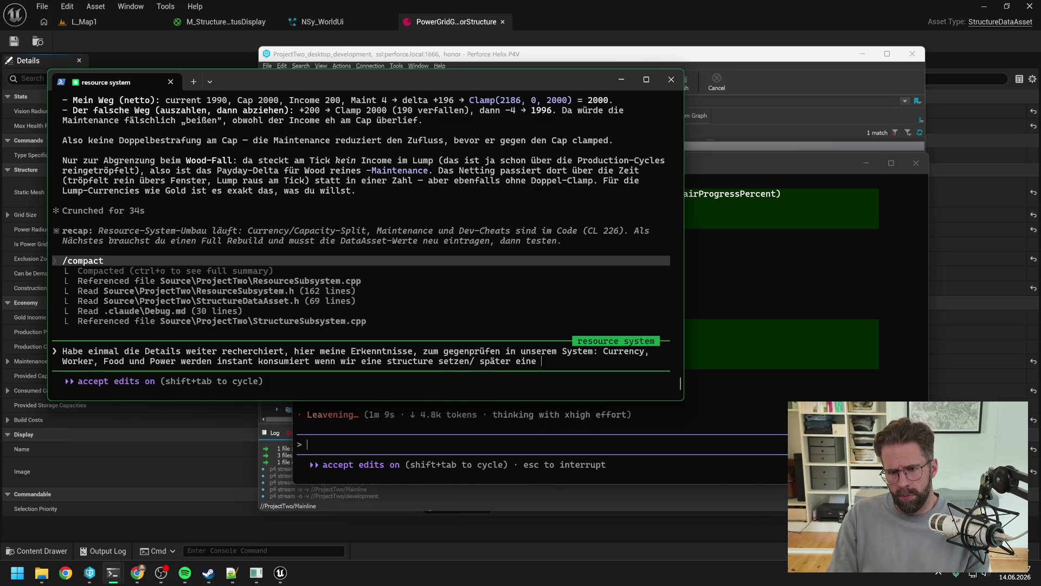
text(Unit in Auftrag geben.)
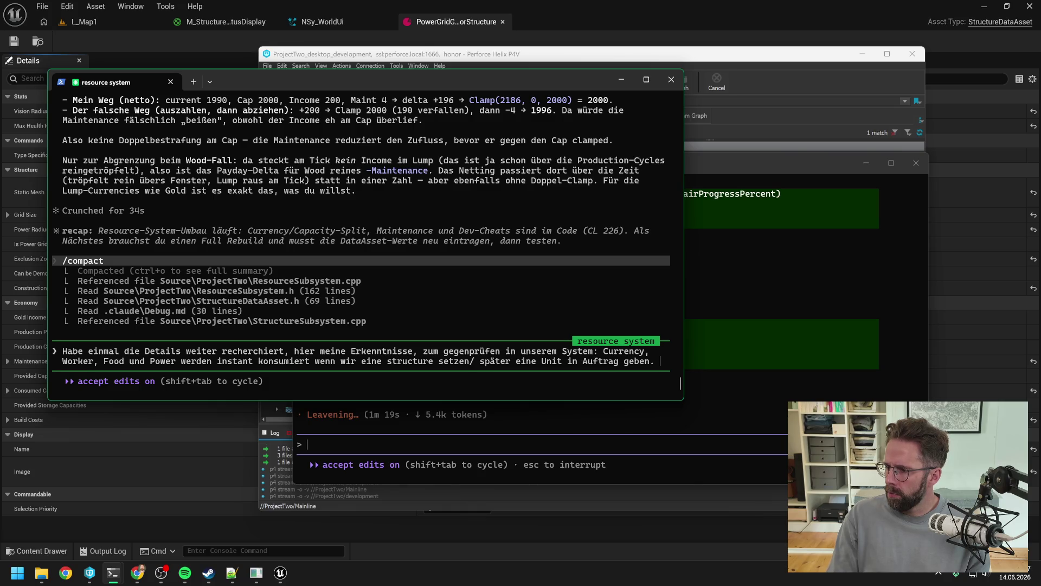
text(Main)
text(enance und production werden )
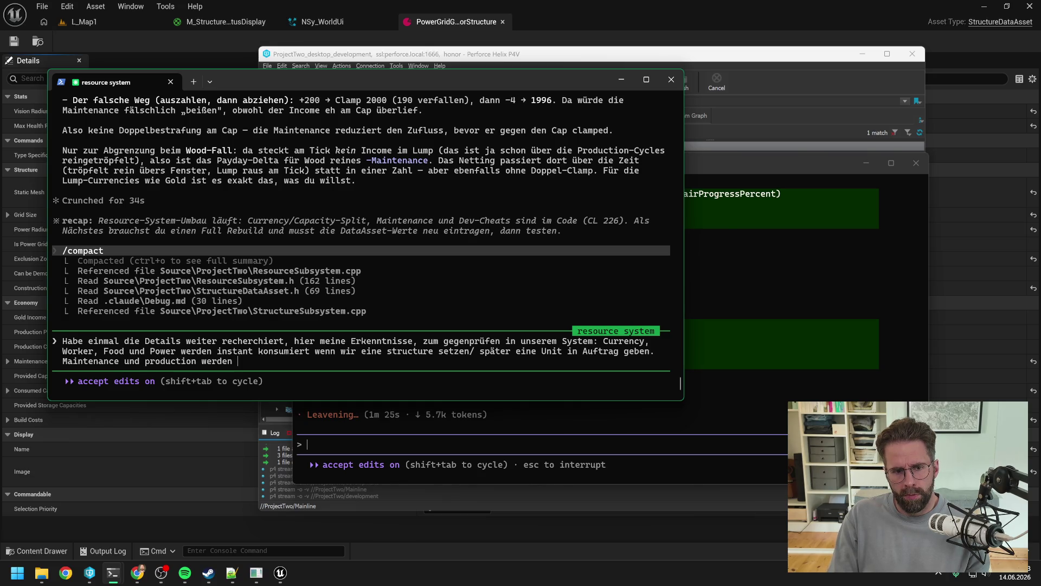
text(e)
text(rst hin)
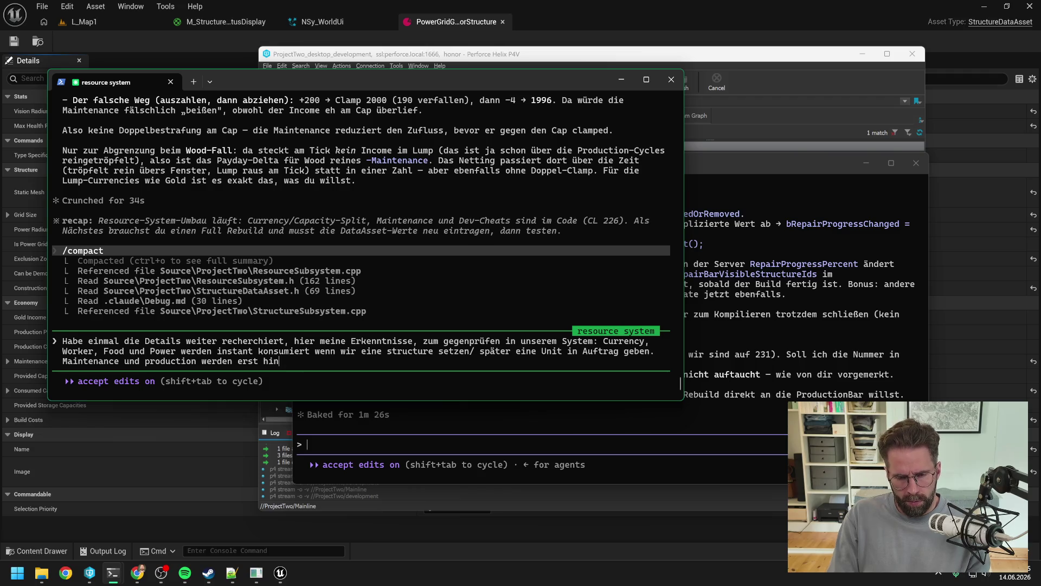
text(zugrrech)
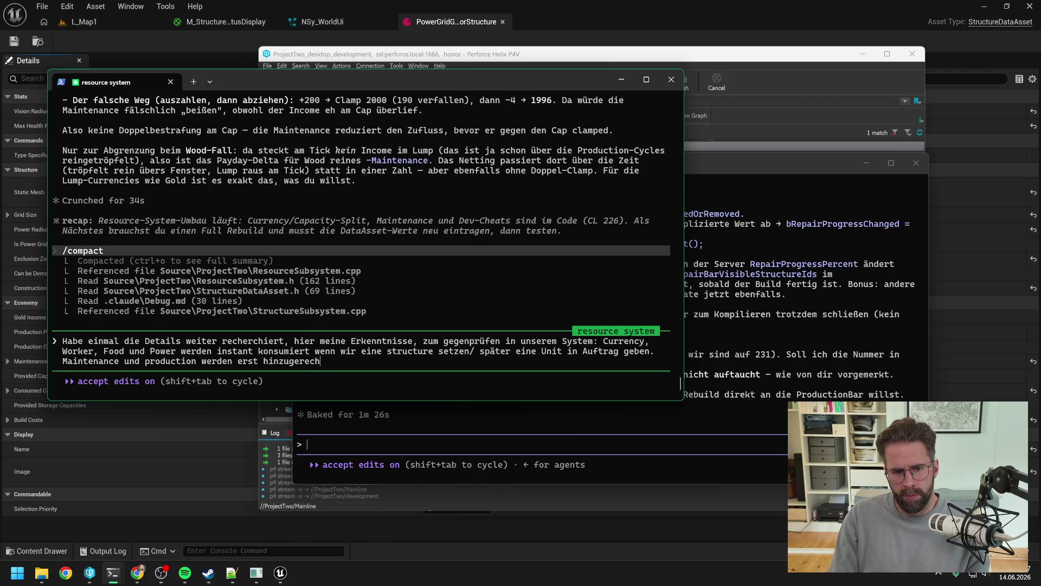
text(neenn)
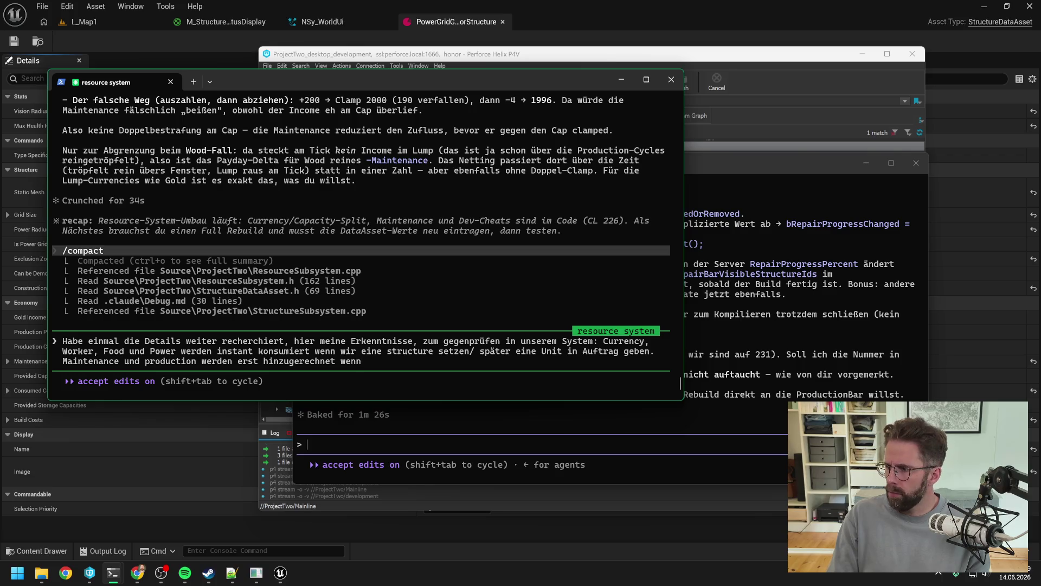
text( die Struc)
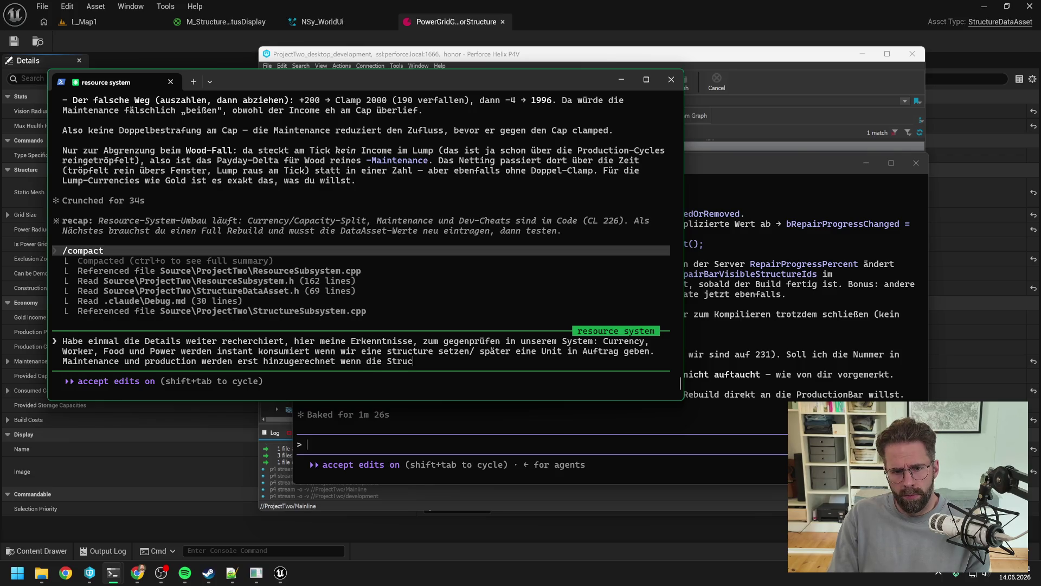
text(ture wirklich akti)
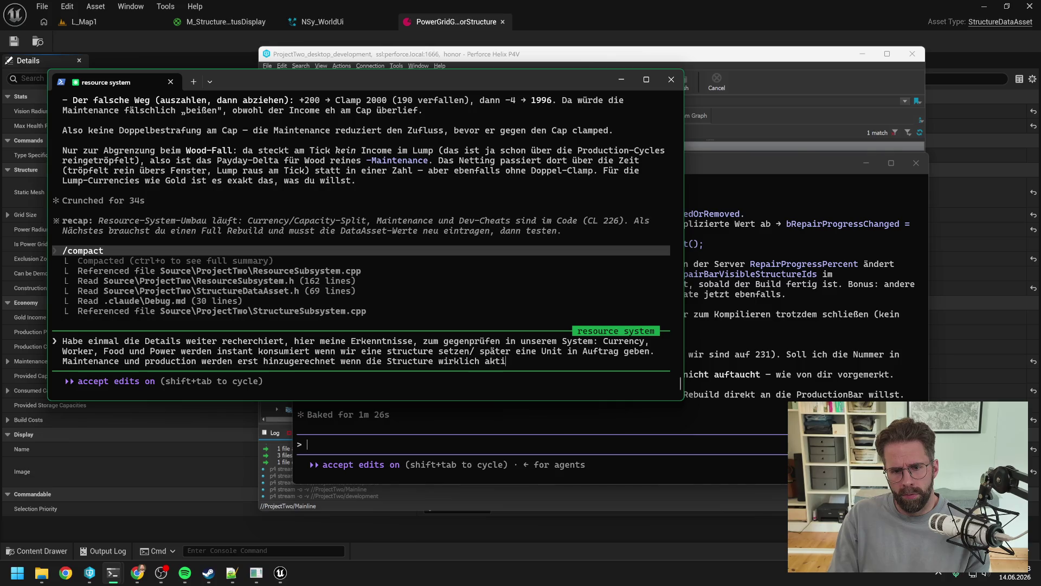
text(v ist. )
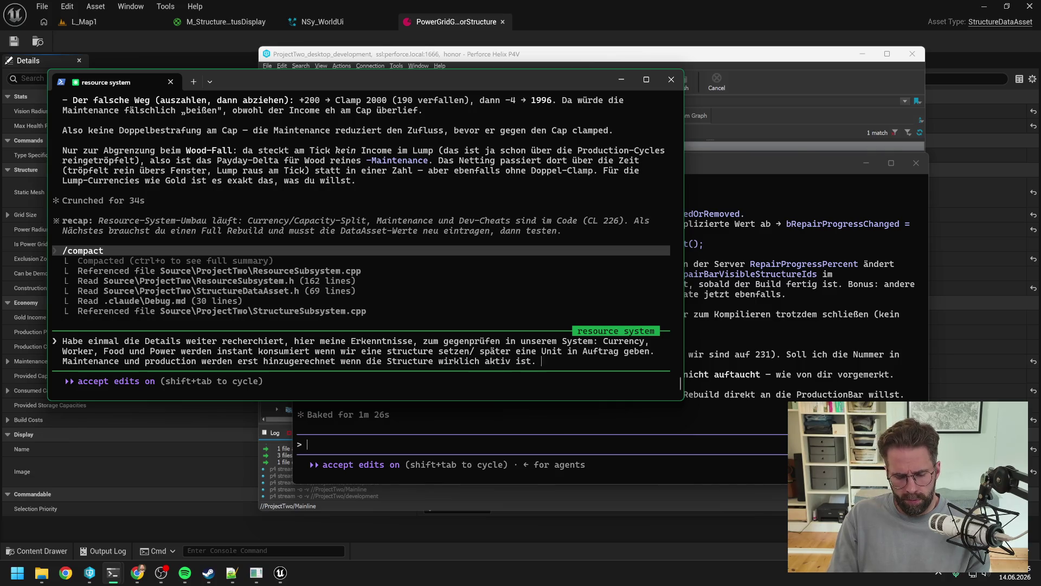
key(BackSpace)
key(BackSpace)
text(, also fertig g)
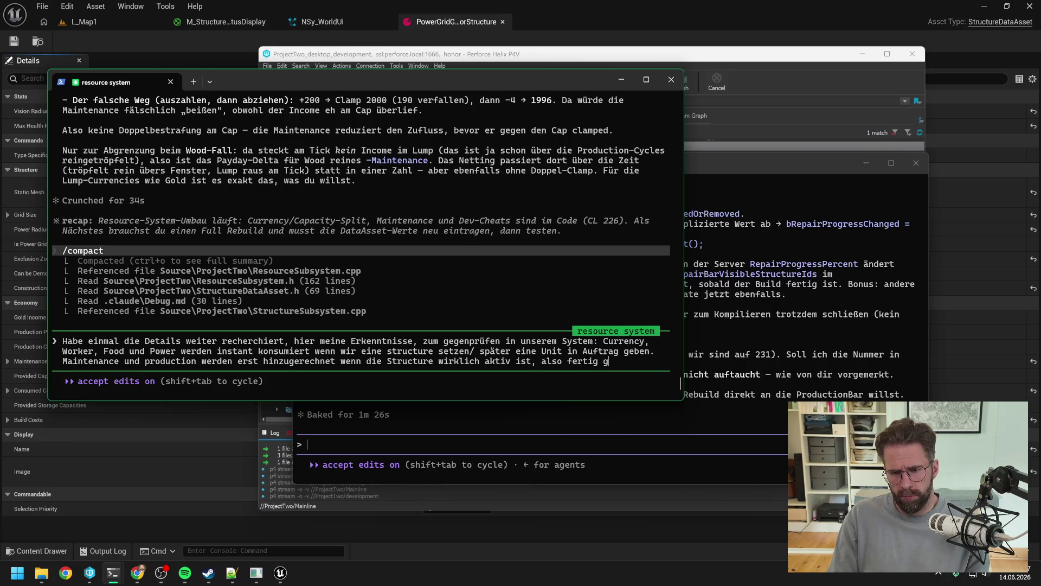
text(ebaut wurde.)
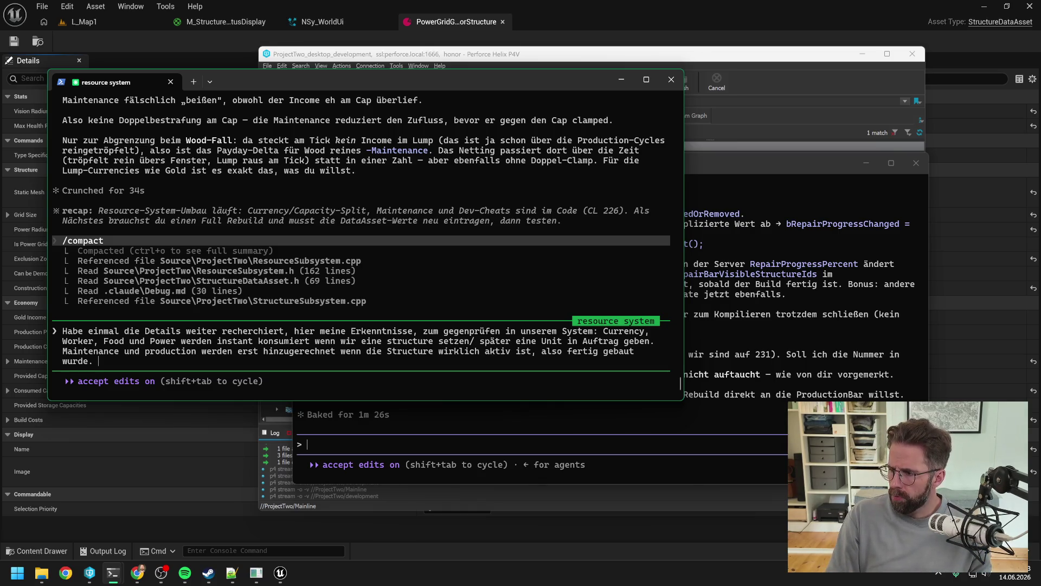
text(Heißt)
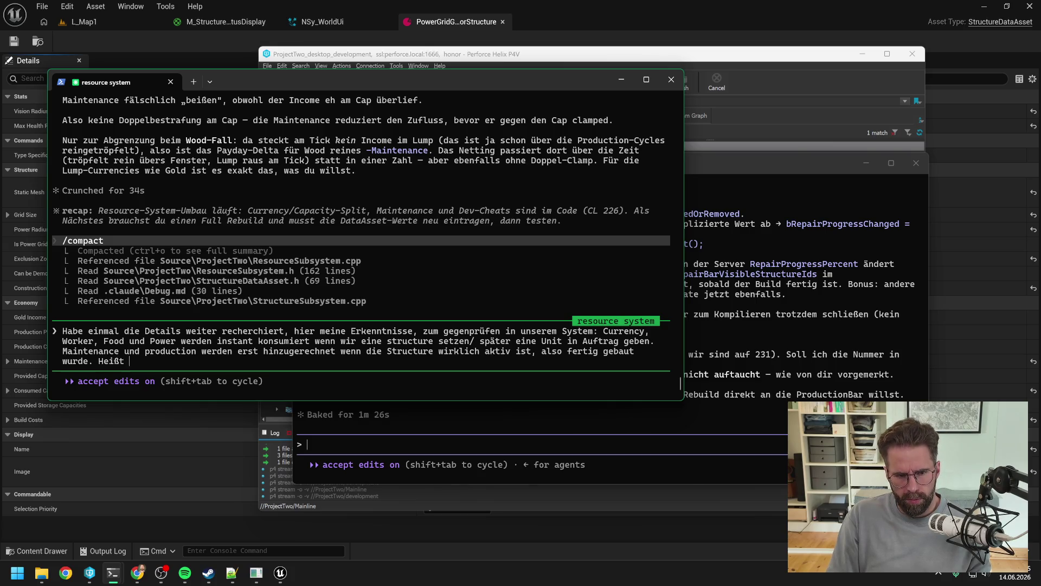
text( wenn )
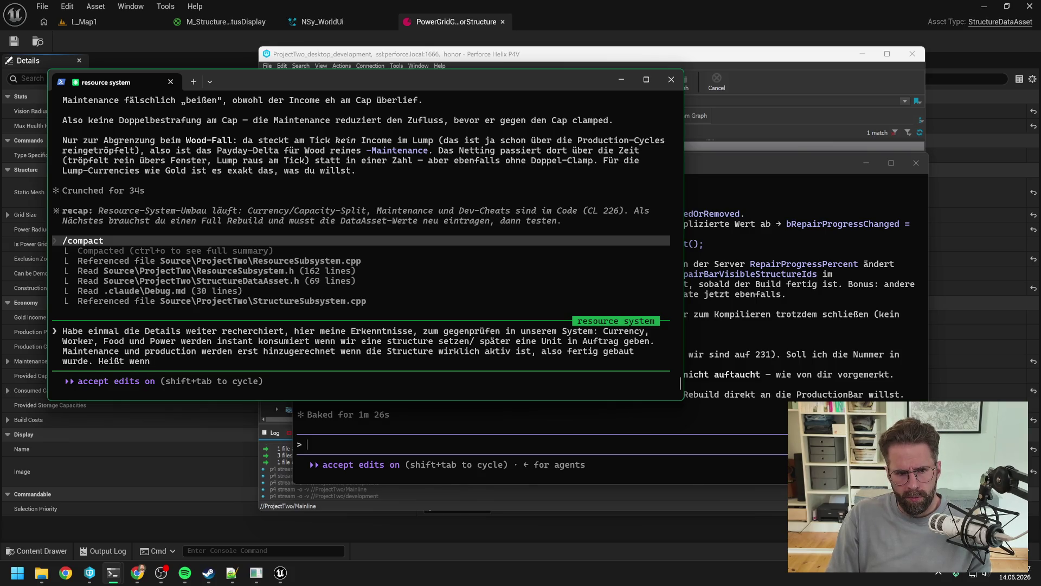
text(eine structur)
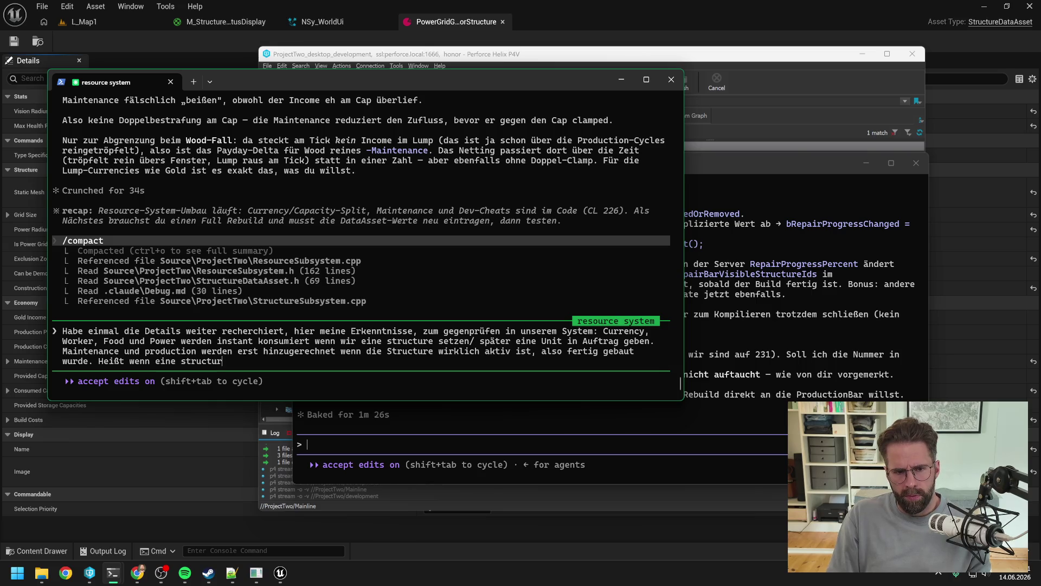
text(e nicht mehr ak)
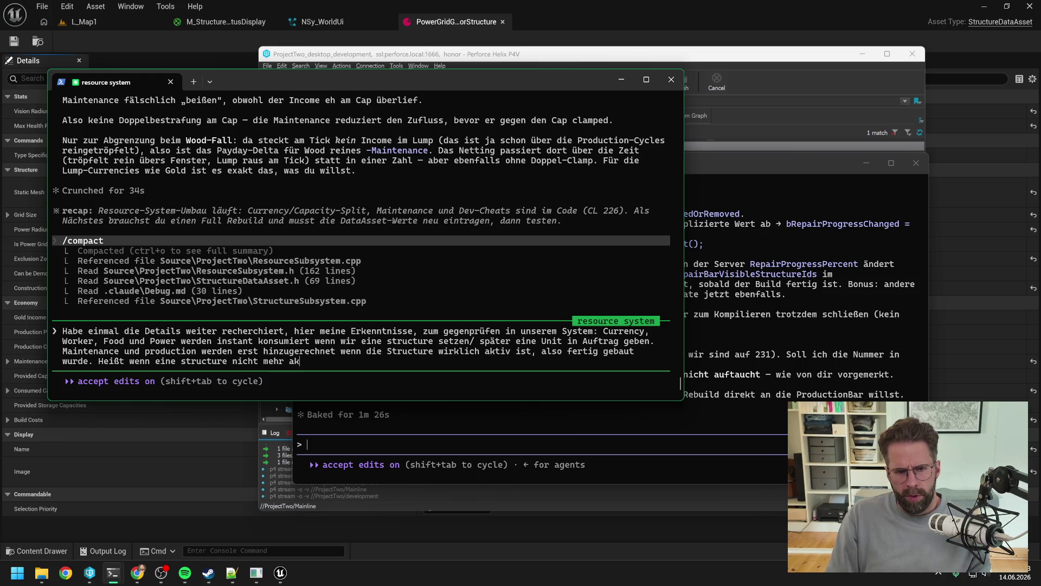
text(tiv ist,erhalten wir für dies)
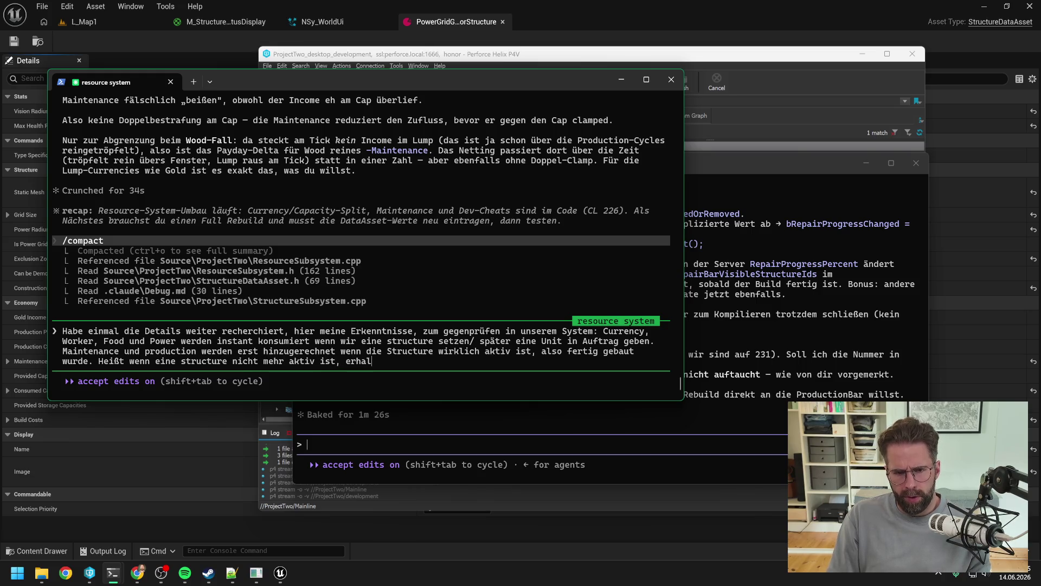
text(e Zeit )
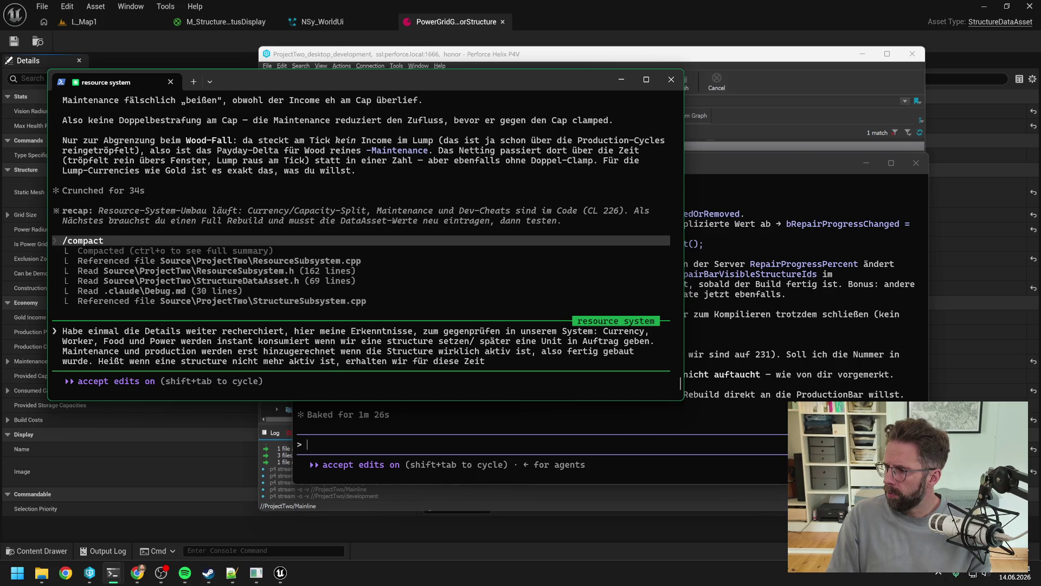
text(Worke)
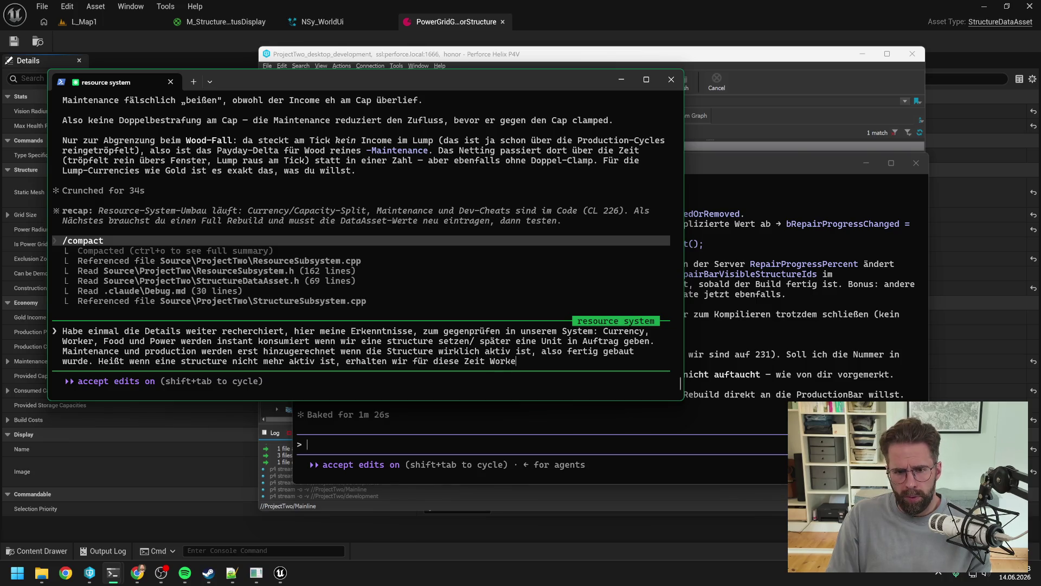
text(r, Struc)
key(BackSpace)
key(BackSpace)
key(BackSpace)
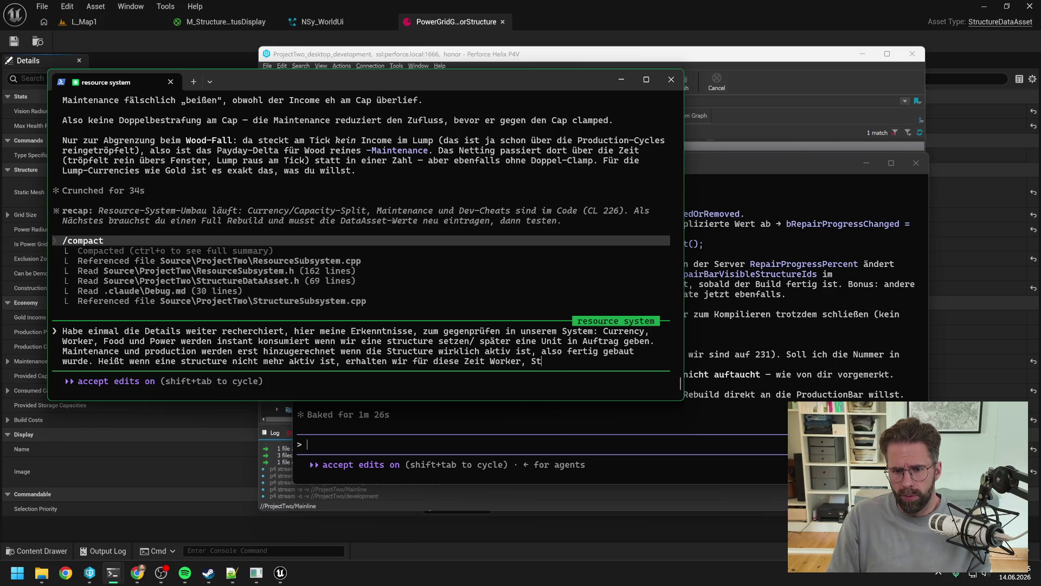
text(Power)
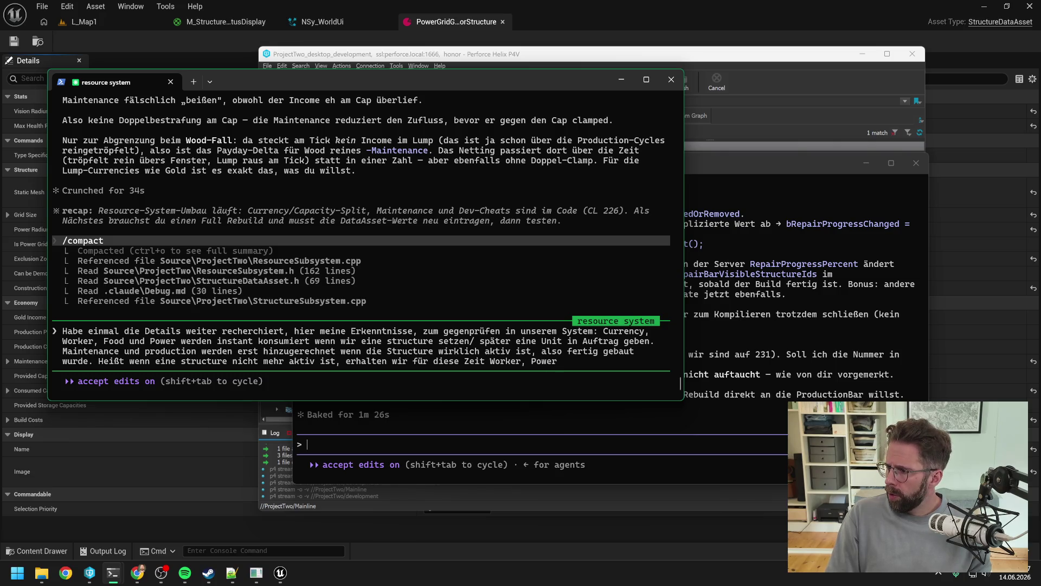
text( und Food wieder)
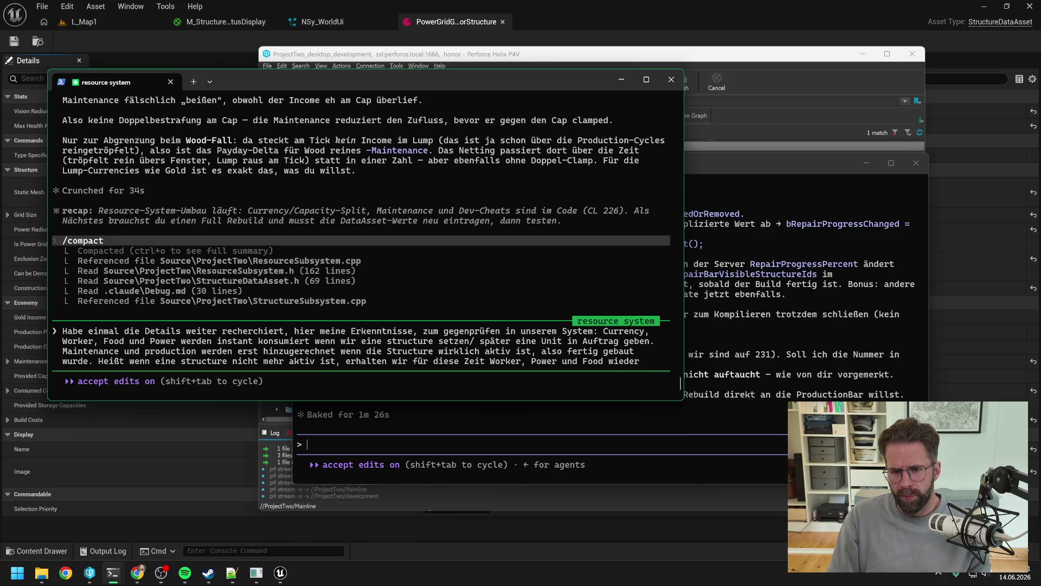
Check the Power Grid Generator's consumed capacity (Worker) and build cost (Gold 200) in Details.
click(623, 5)
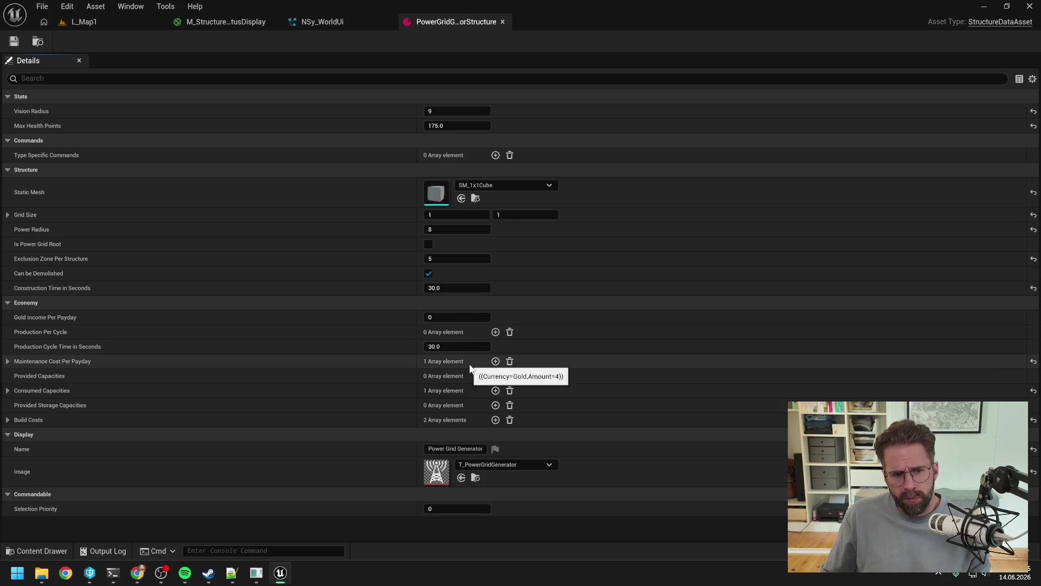
click(8, 390)
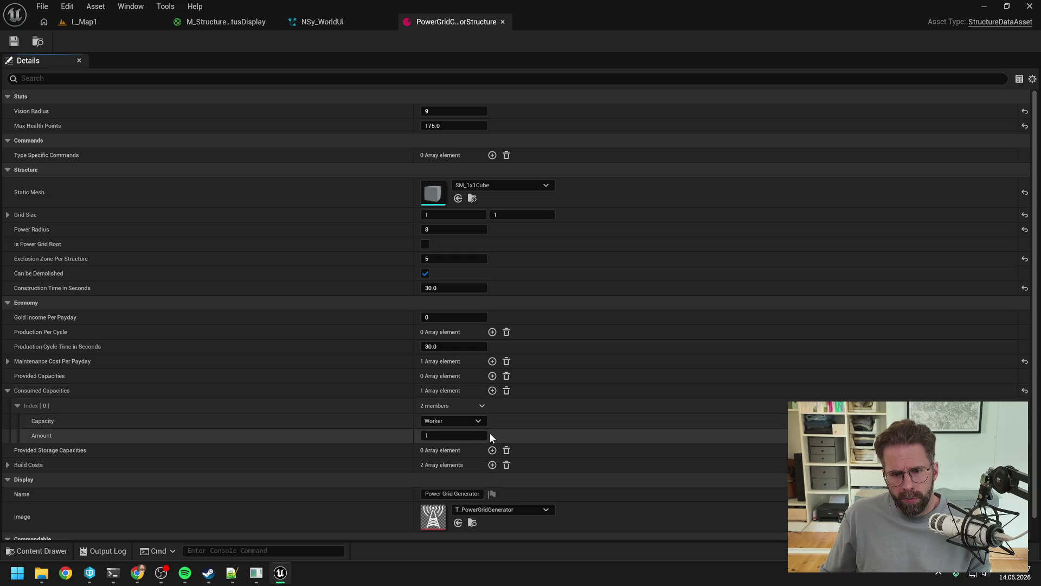
click(8, 465)
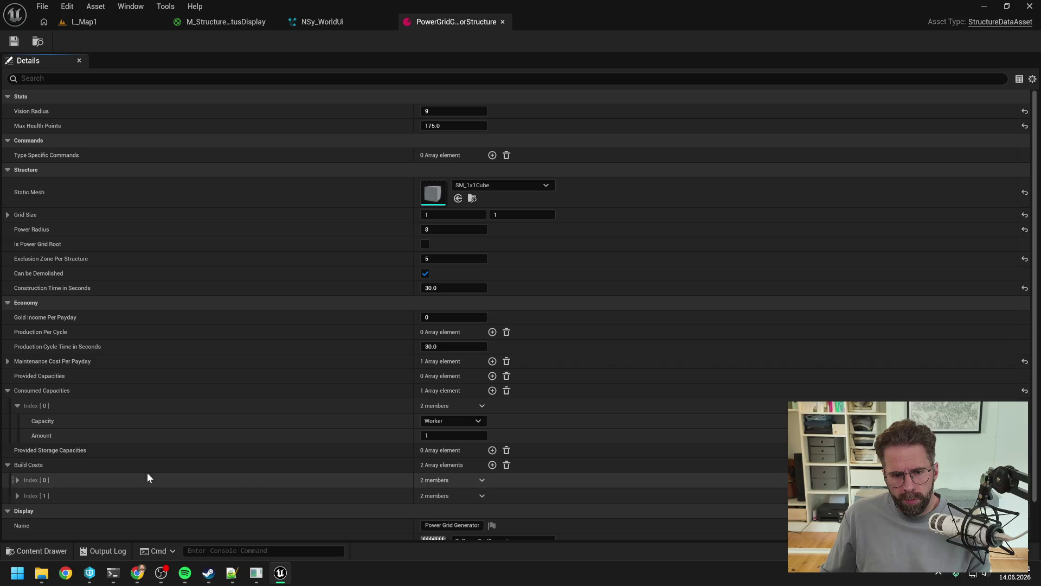
click(17, 480)
click(449, 496)
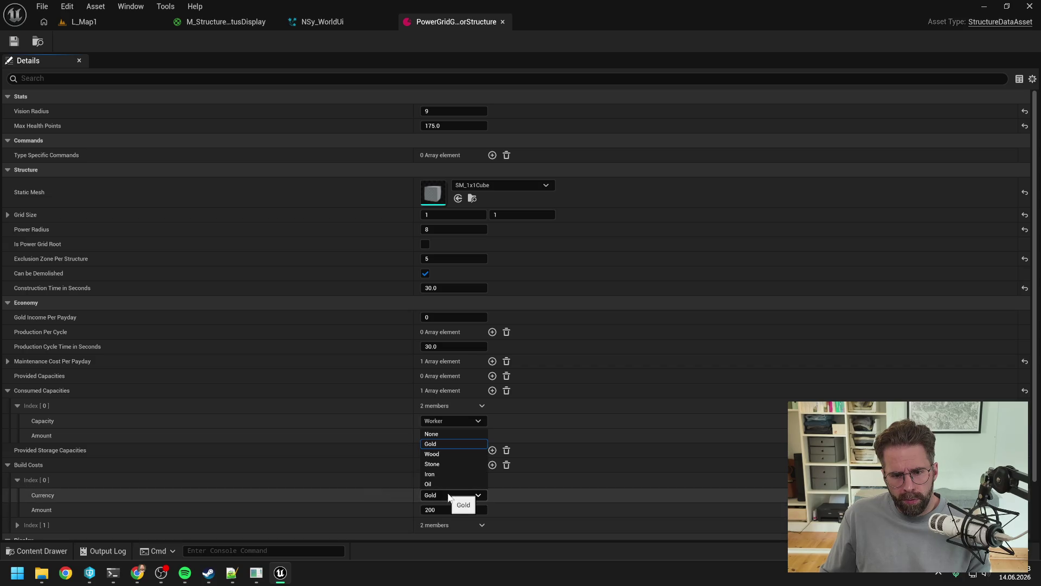
click(448, 493)
click(437, 421)
click(438, 421)
Collapse Consumed Capacities and Build Costs, then return to the resource system terminal.
click(6, 391)
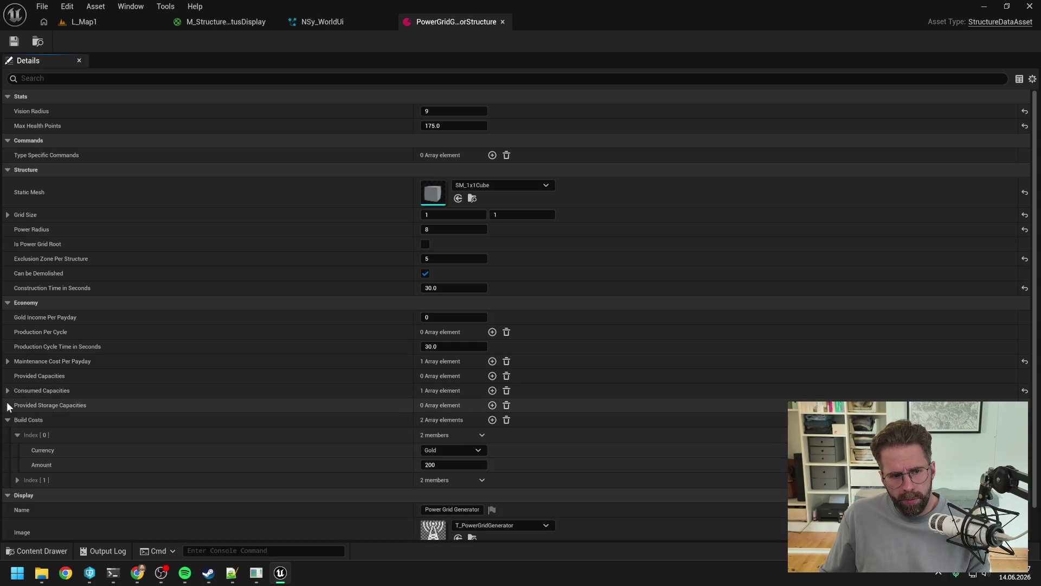
click(7, 419)
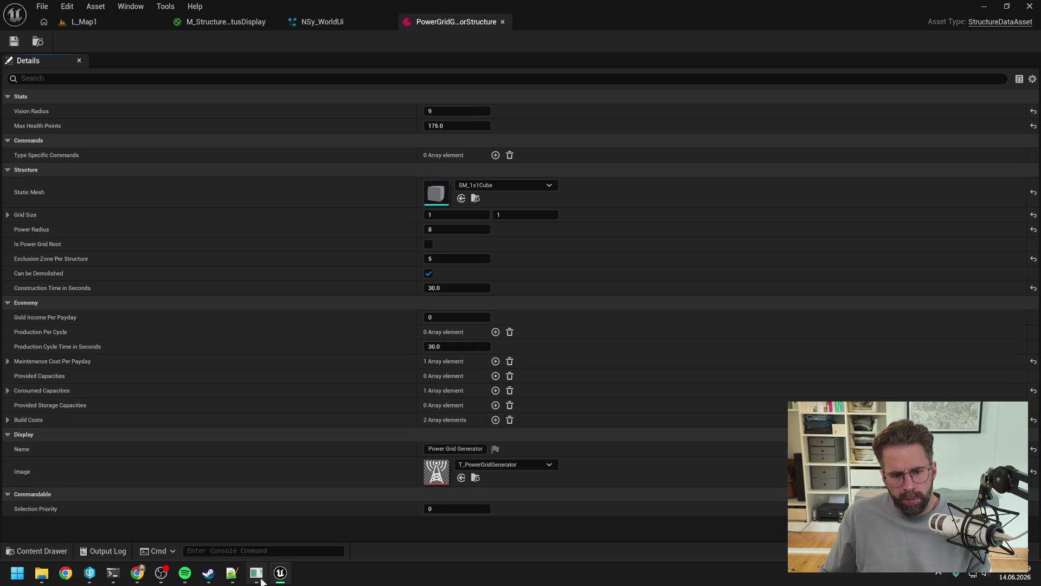
mouse_move(113, 573)
click(168, 513)
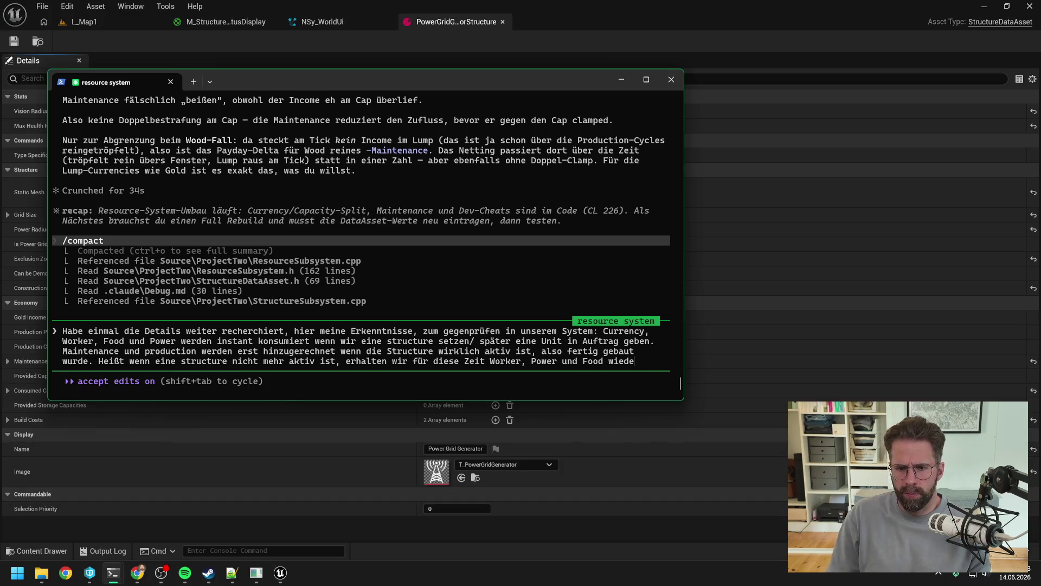
Replace Food with Energy in the refund list and start a sentence defining inactive as paused.
key(BackSpace)
key(BackSpace)
key(BackSpace)
text(Energy wieder)
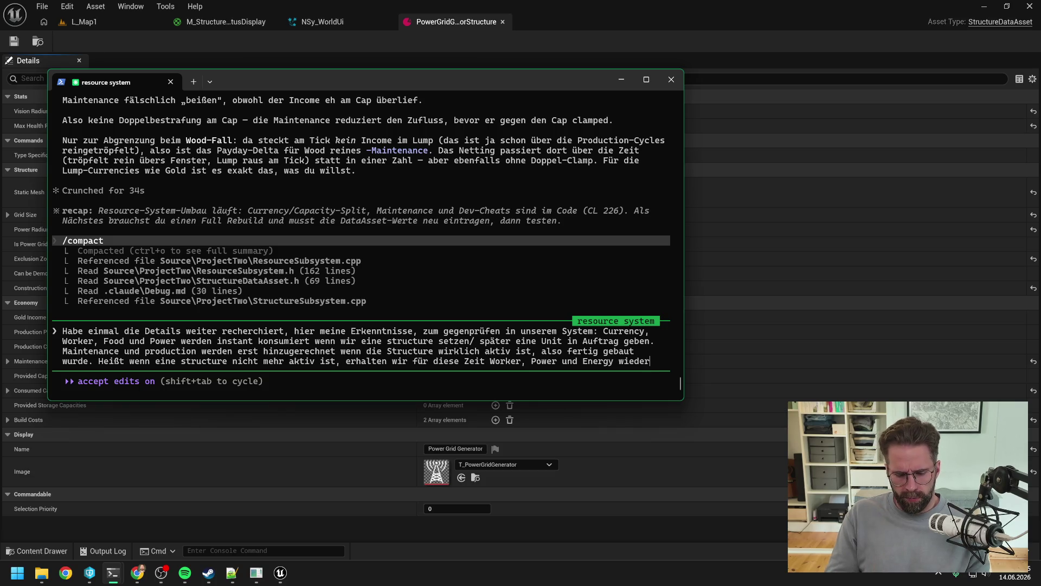
text(Nicht )
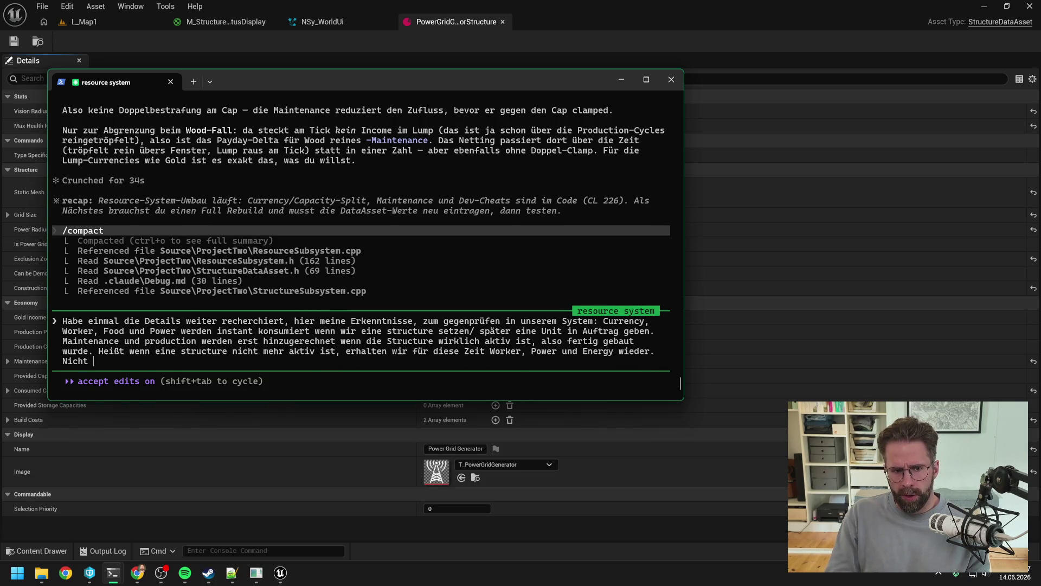
text(mehr aktiv ka)
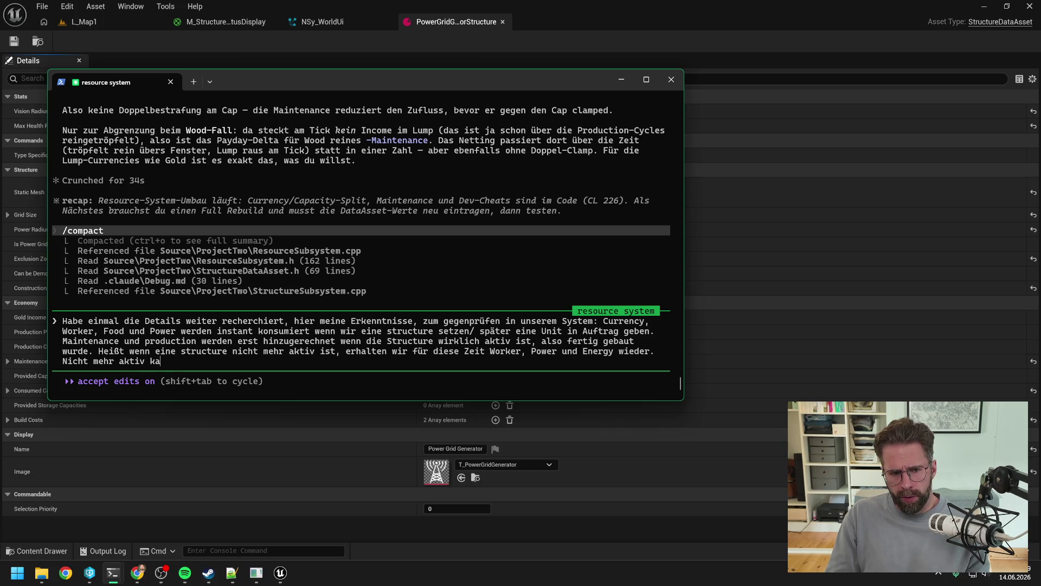
text(nn bedeuten ->Y)
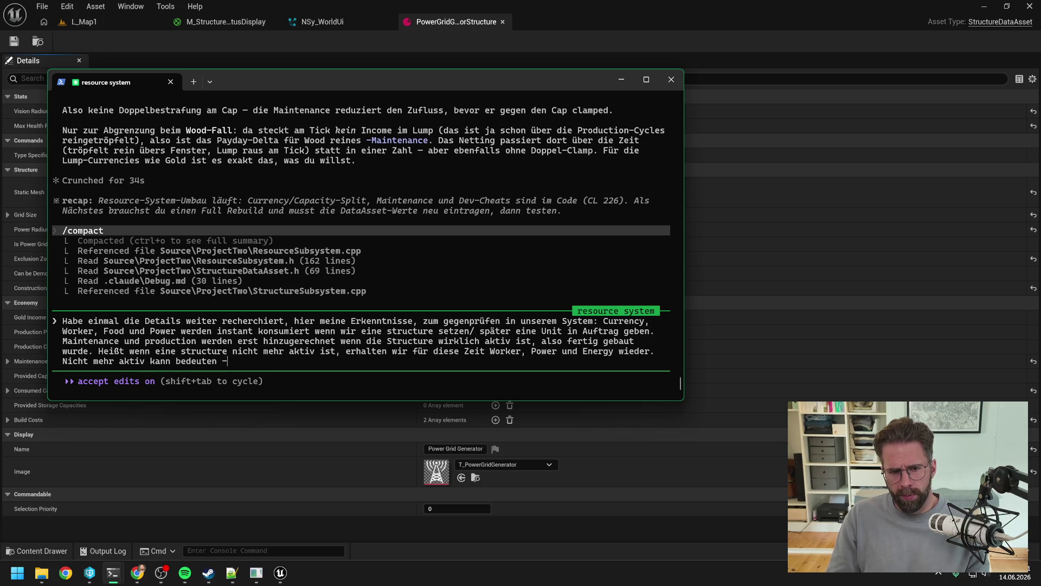
key(BackSpace)
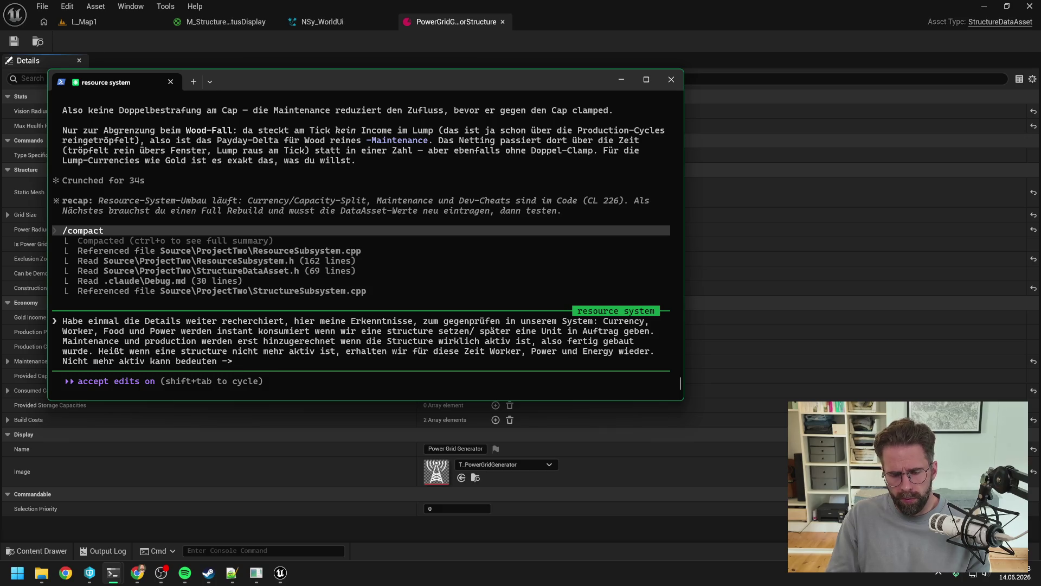
text(wurde pausiert)
Add that maintenance and production are deducted while inactive, and that inactive means no PowerGrid power.
key(BackSpace)
key(BackSpace)
key(BackSpace)
key(BackSpace)
key(BackSpace)
key(BackSpace)
text(r,)
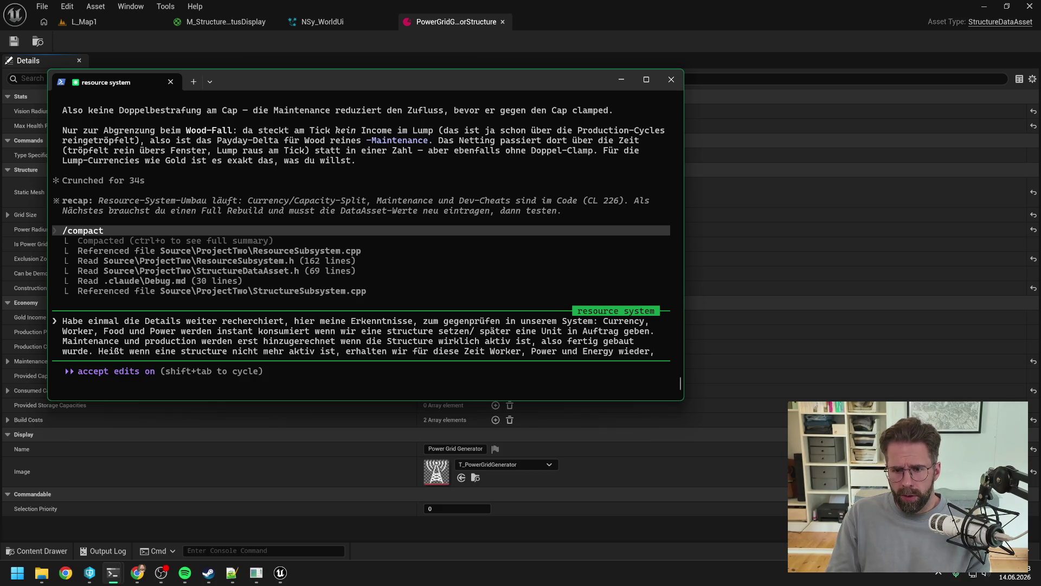
text( außerdem wird)
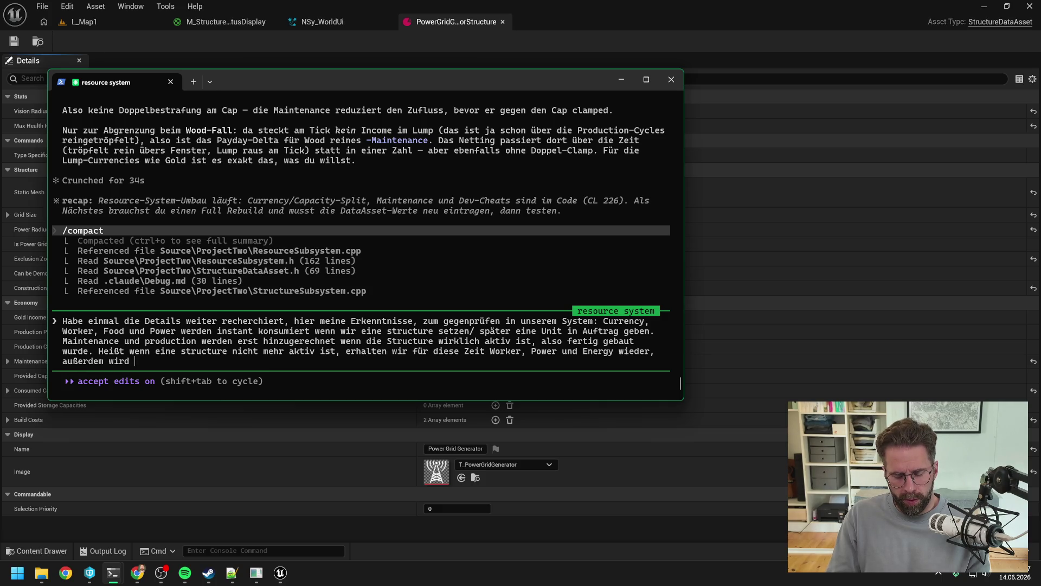
key(BackSpace)
key(BackSpace)
key(BackSpace)
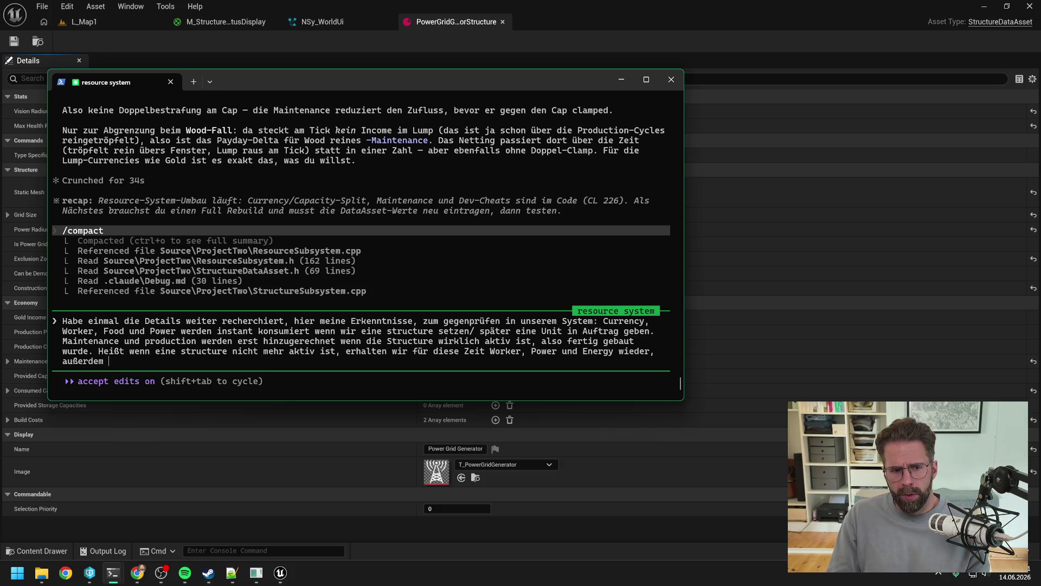
text(werde )
text(mai)
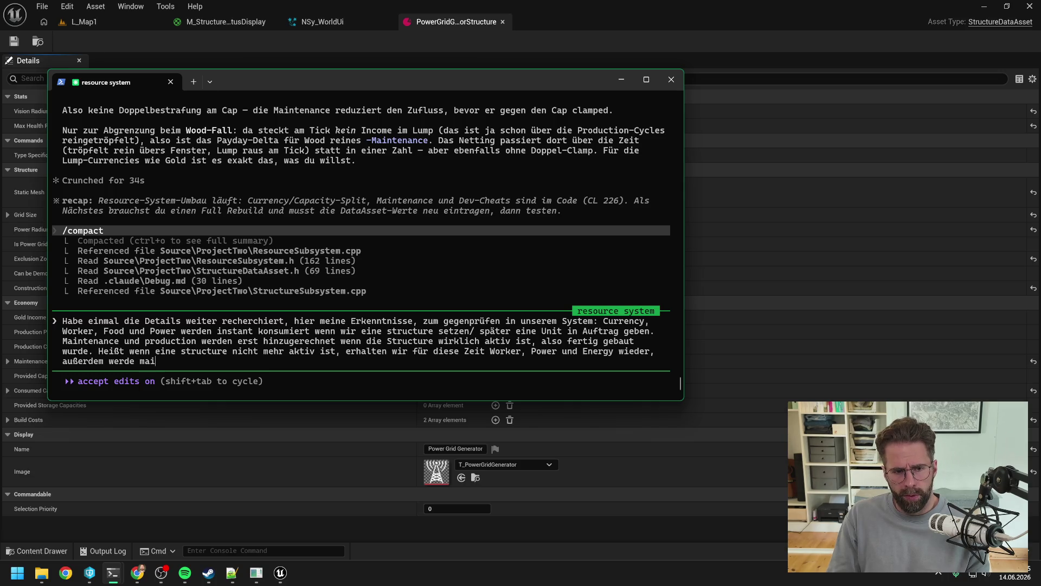
text(ntenance und production für diese Zeit auch wieder abgerechnet. )
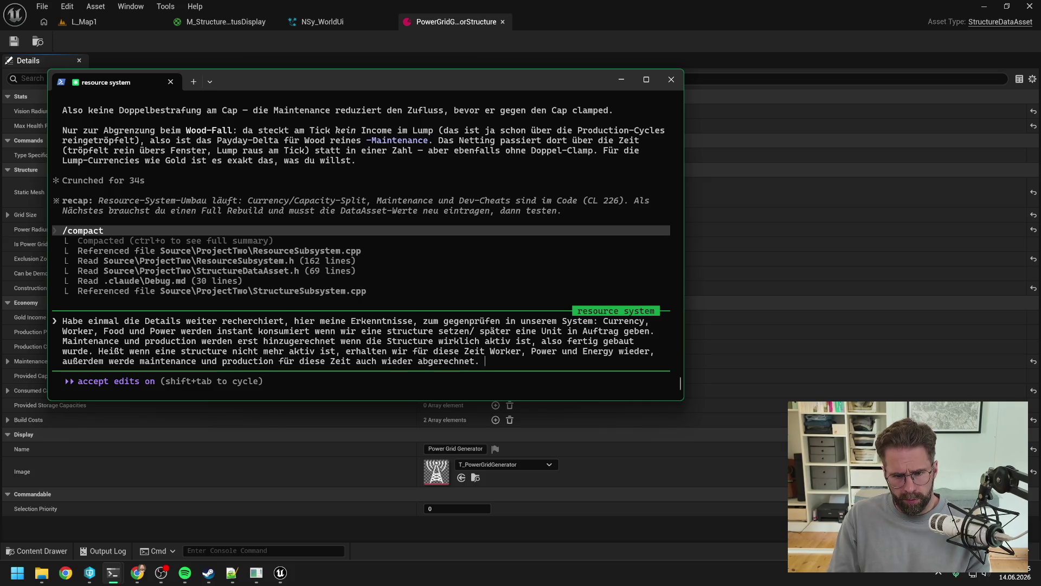
key(BackSpace)
key(BackSpace)
key(BackSpace)
key(BackSpace)
key(BackSpace)
key(BackSpace)
key(BackSpace)
key(BackSpace)
key(BackSpace)
text(zogen. )
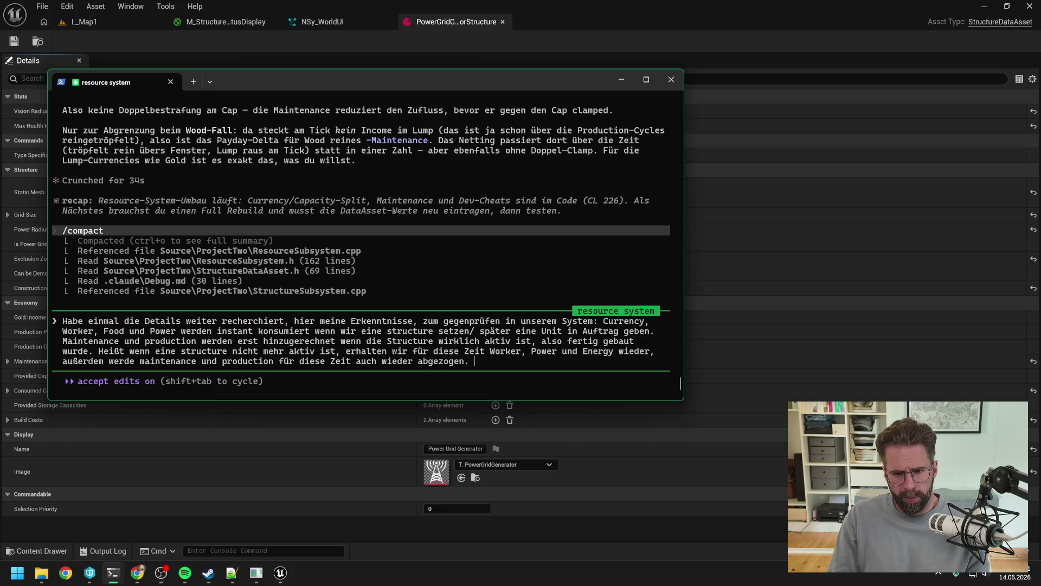
text(Nicht aktiv bedeutet ->)
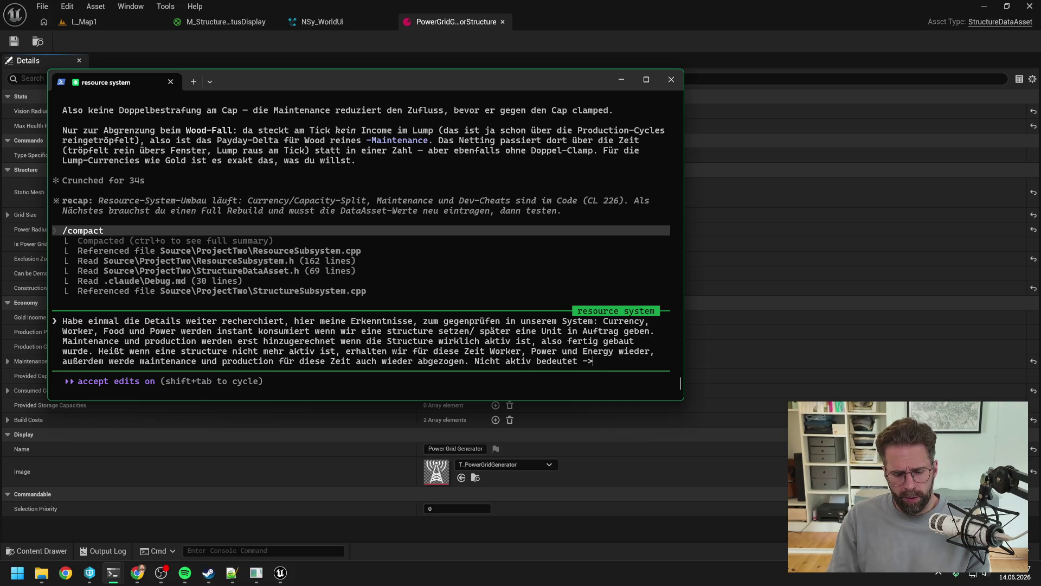
text( wir hab)
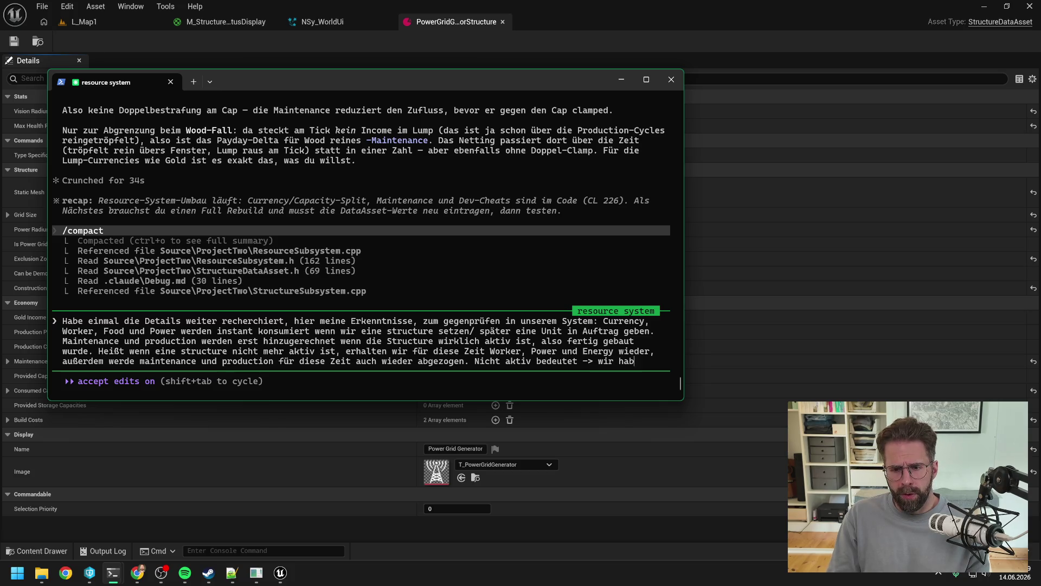
text(en keie PowerGrid mehr, dass uns powered)
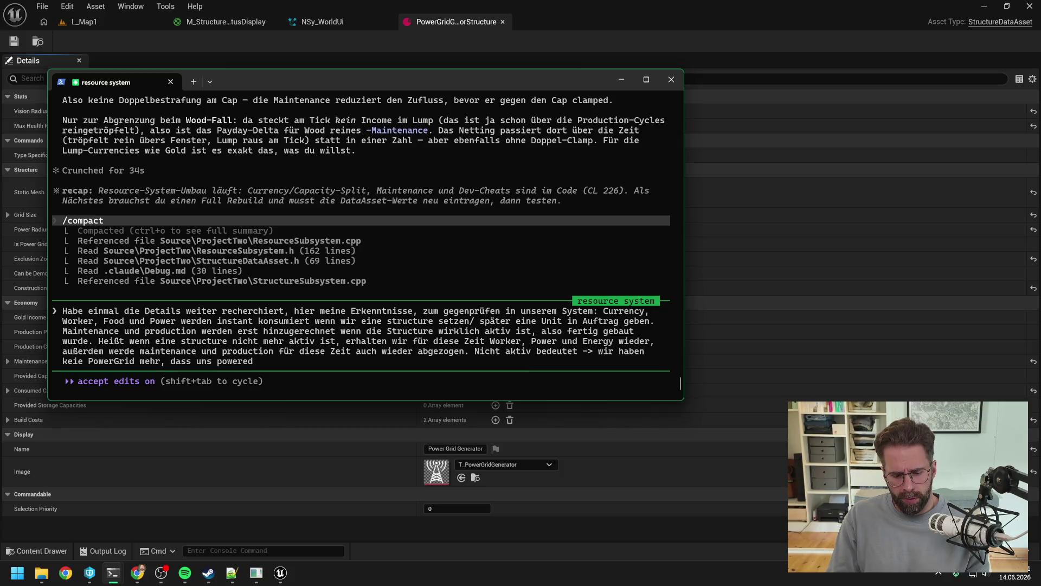
text( oder wir haben )
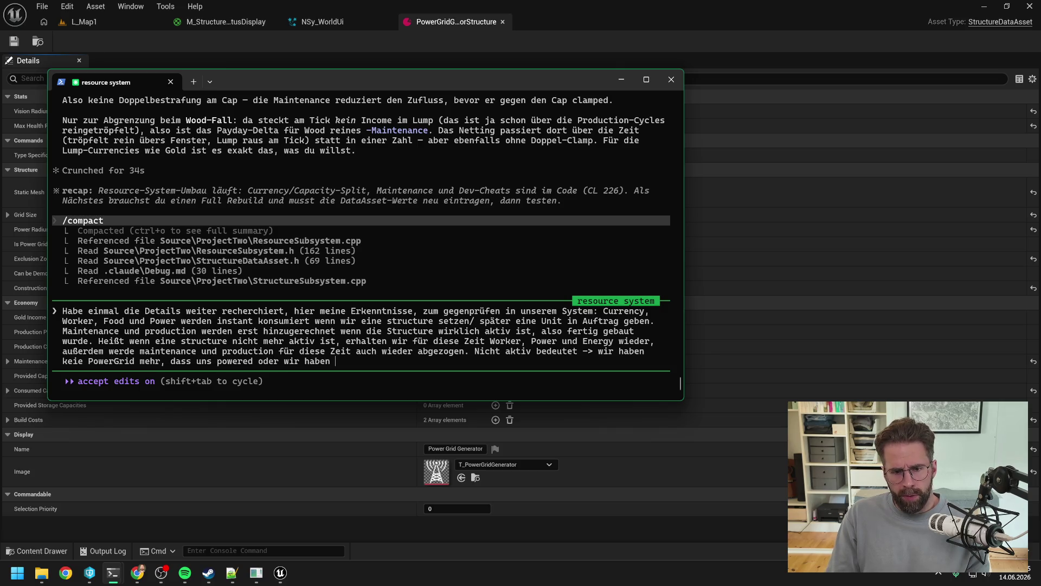
text(die streu)
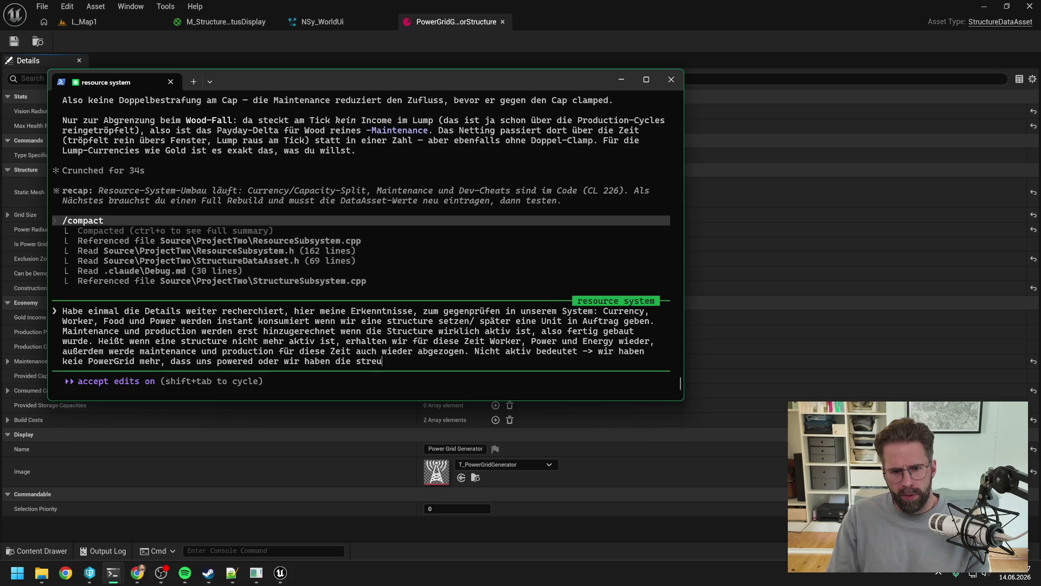
key(BackSpace)
key(BackSpace)
text(ucture a)
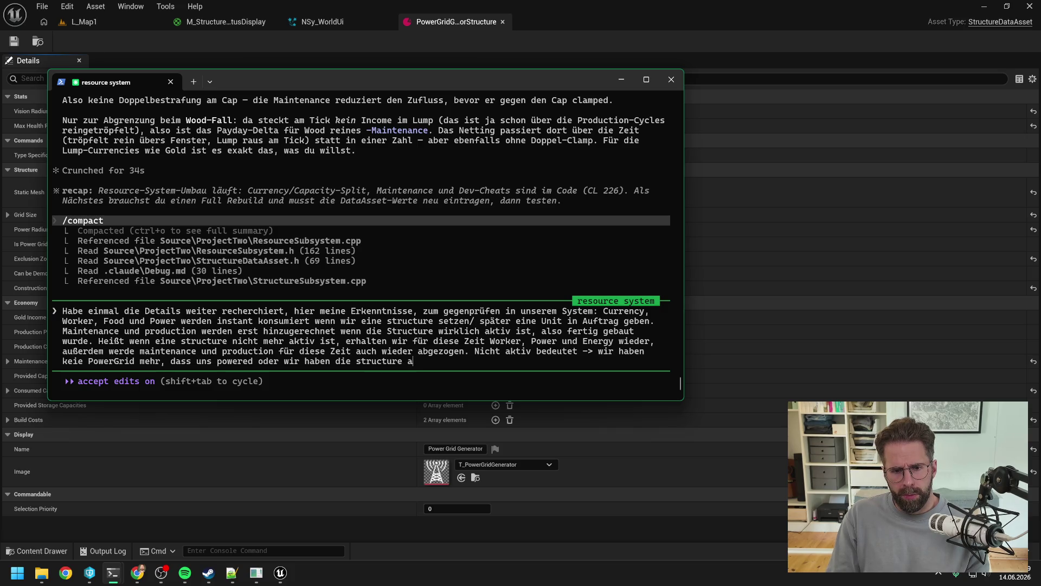
text(uf Pause ge)
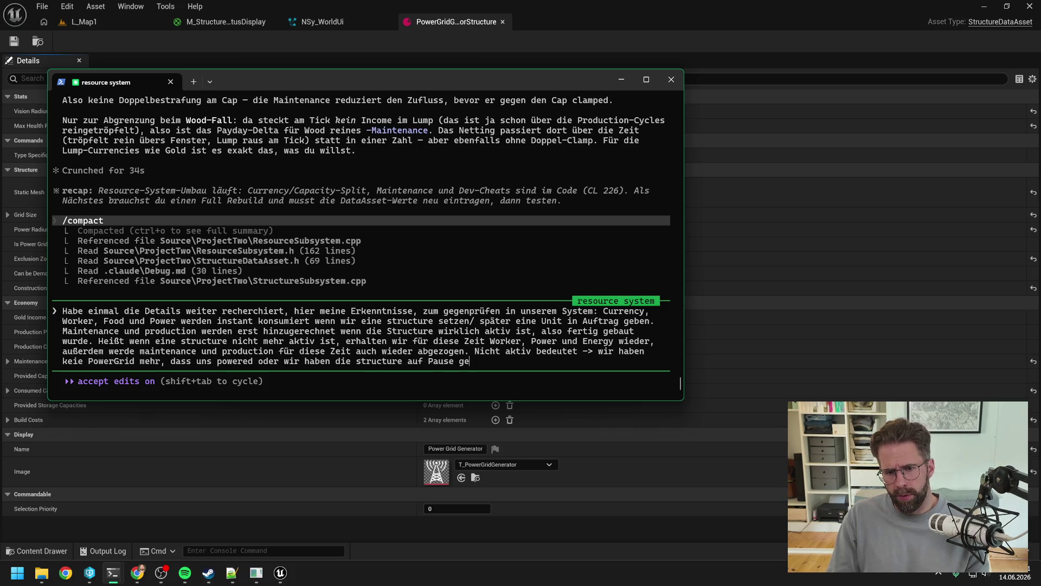
text(stellt. Pause ist dabei ein Command)
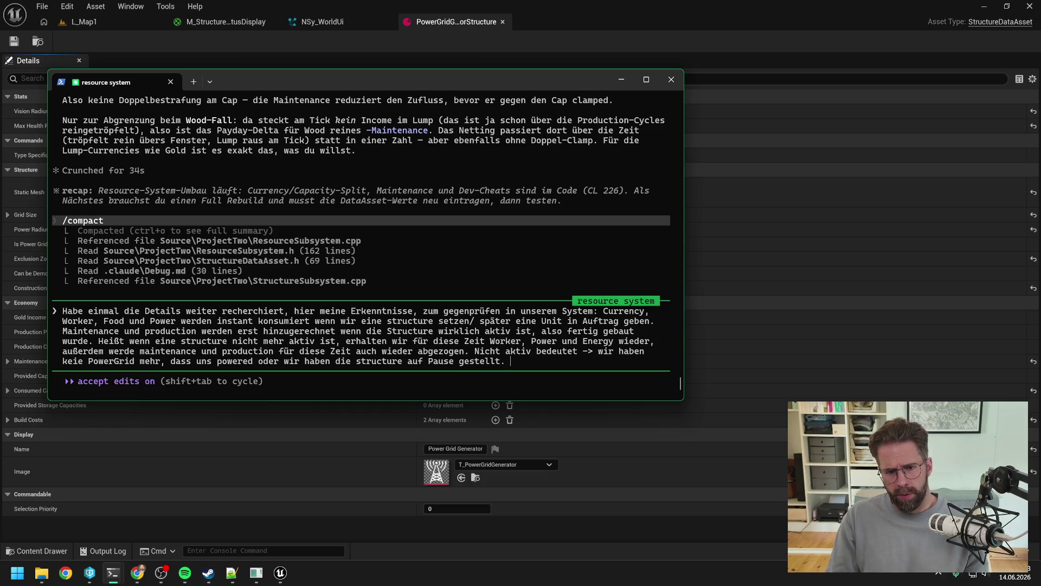
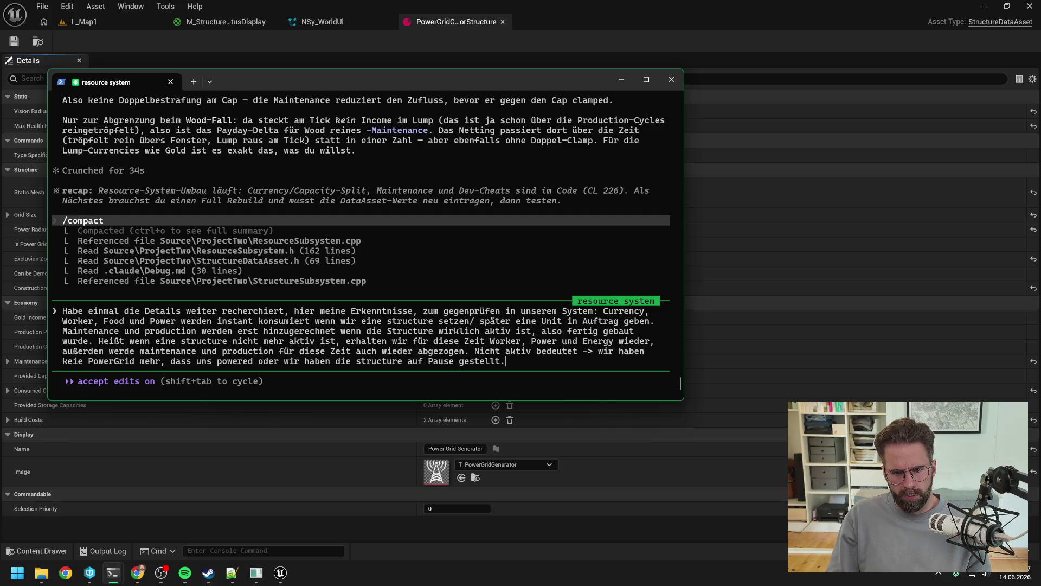
Send the German note proposing an IsPausable DataAsset flag, named to avoid clashing with game Pause wording.
text(Pause ist dabei ein Command )
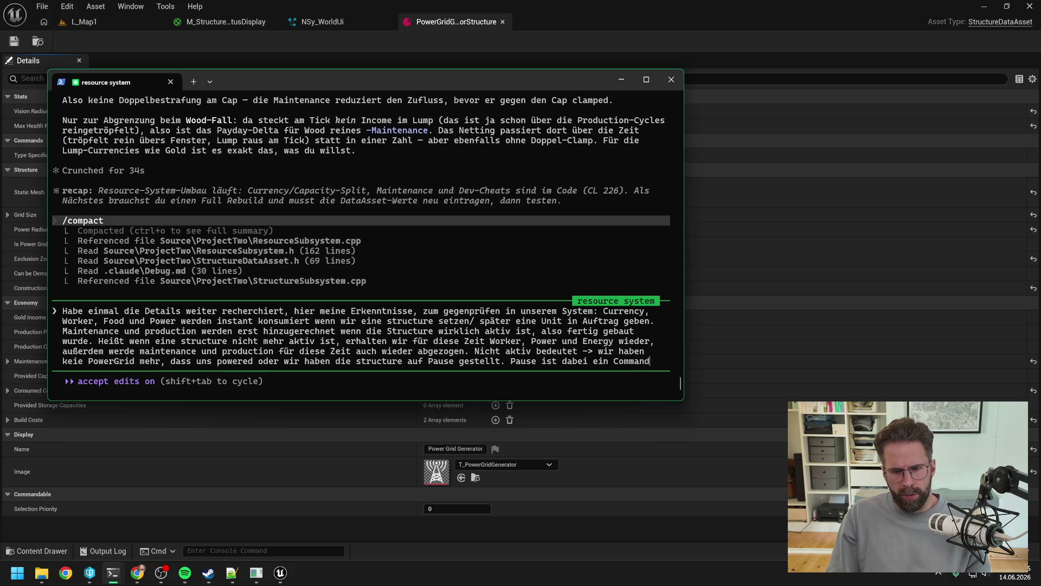
text(den wir )
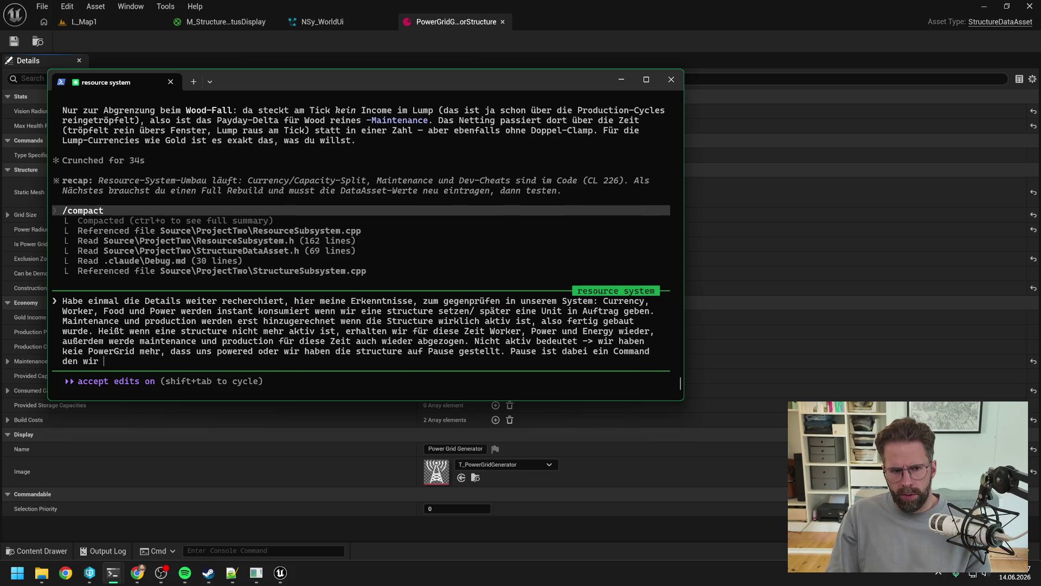
text(structures explizit geben müssen. )
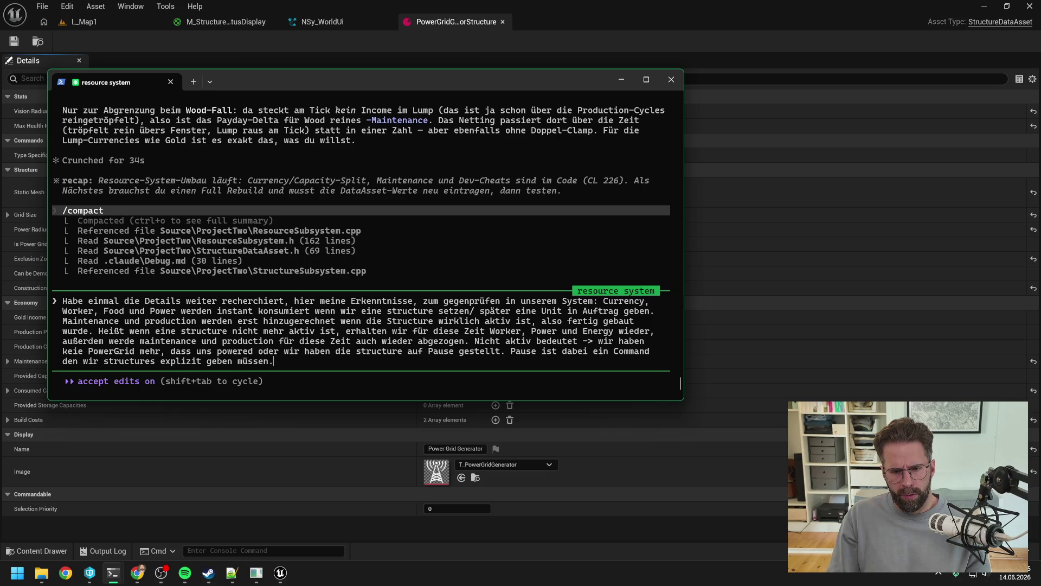
text(IsP)
key(BackSpace)
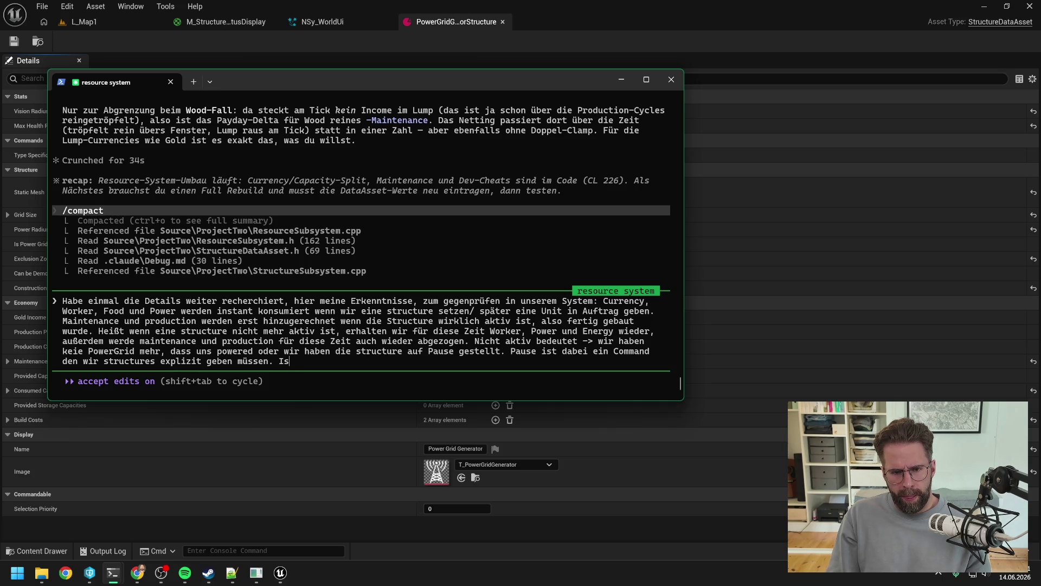
text(Pausable)
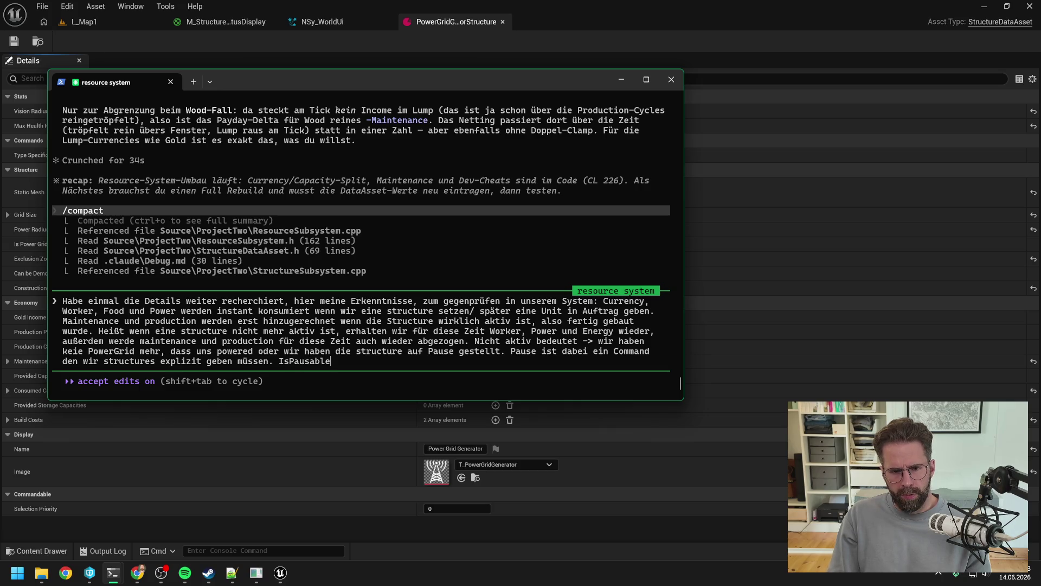
text( (bes)
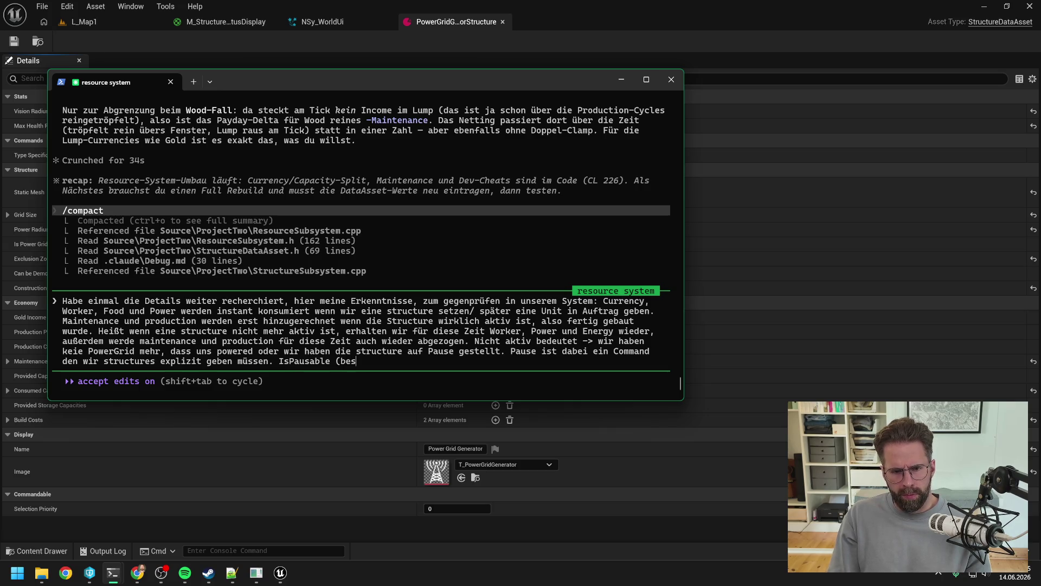
text(serer Name d)
text(amit es nich)
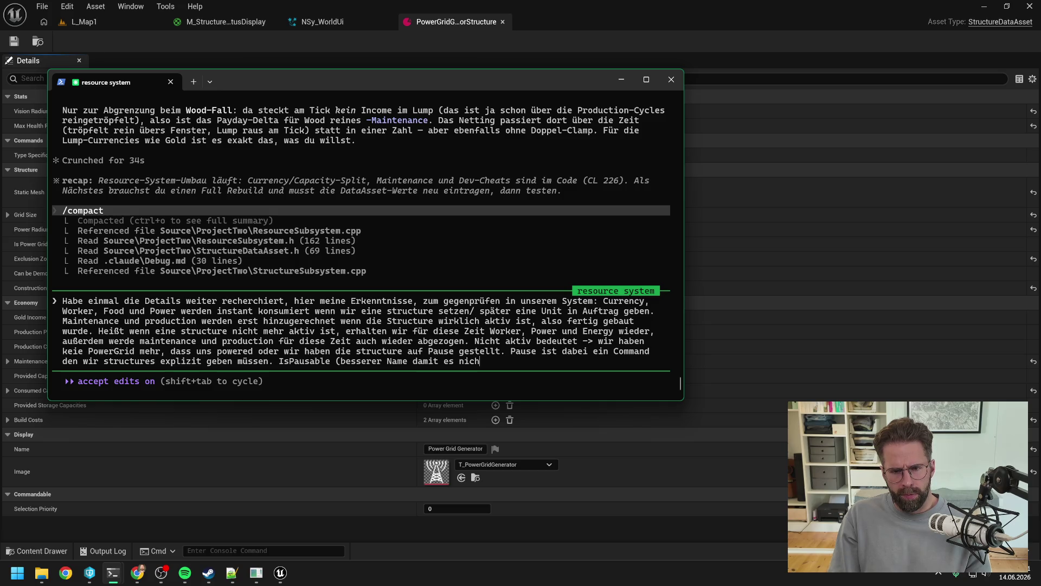
text(t zu sehr mit Gasme)
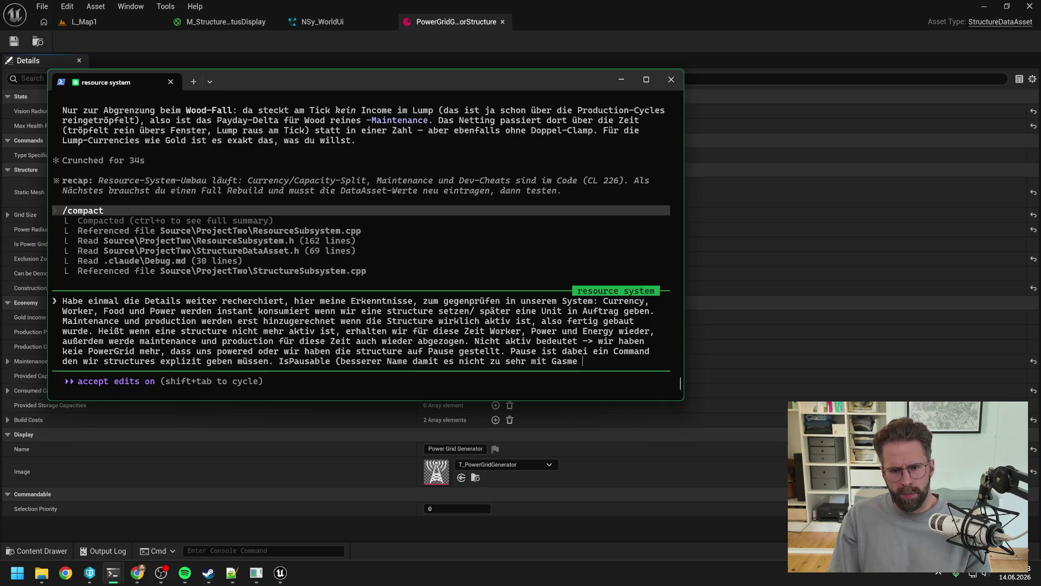
key(BackSpace)
key(BackSpace)
key(BackSpace)
text(me P)
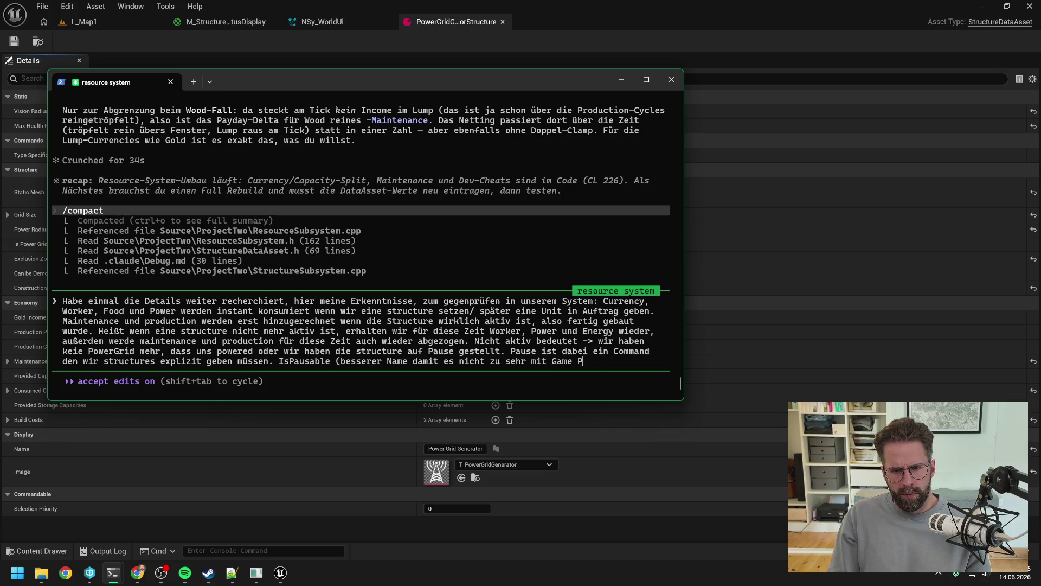
text(ause wording koll)
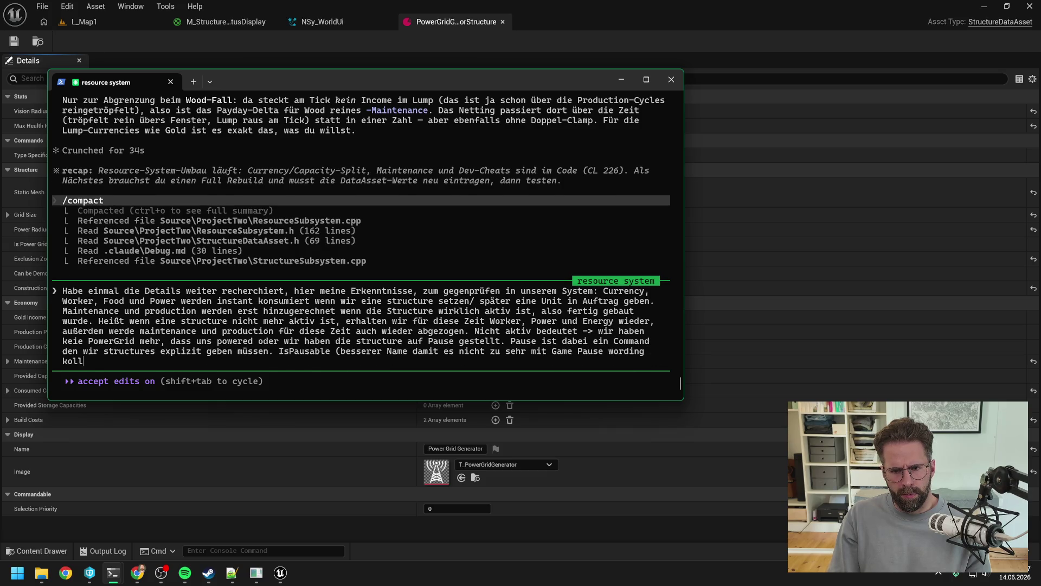
text(idiert?)
text() im DataAsset.)
key(Return)
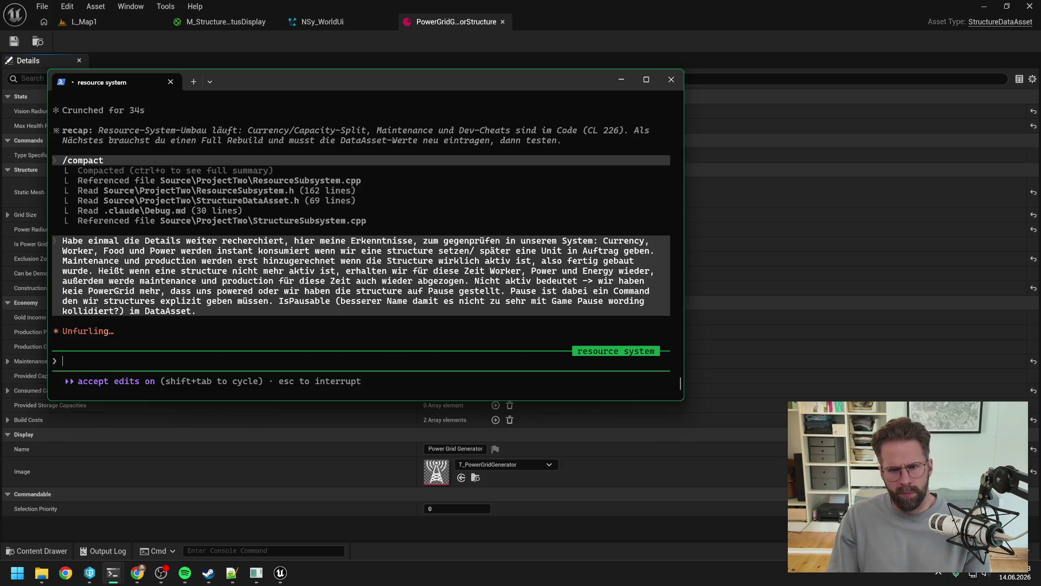
Bring up the Production Bar session and scroll back through its StructureSubsystem.cpp diff.
mouse_move(112, 580)
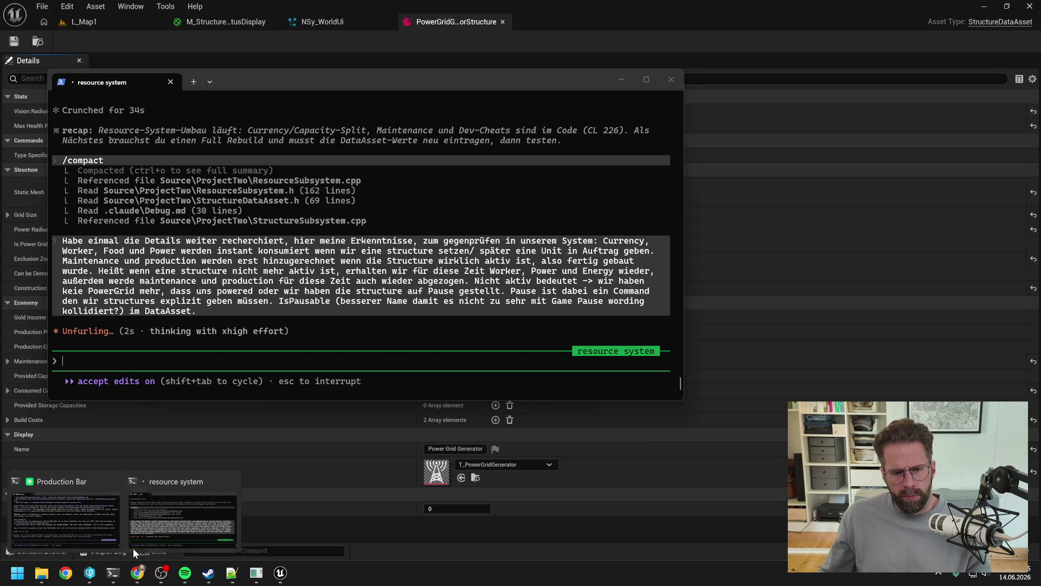
click(67, 507)
scroll(495, 326, up, 2)
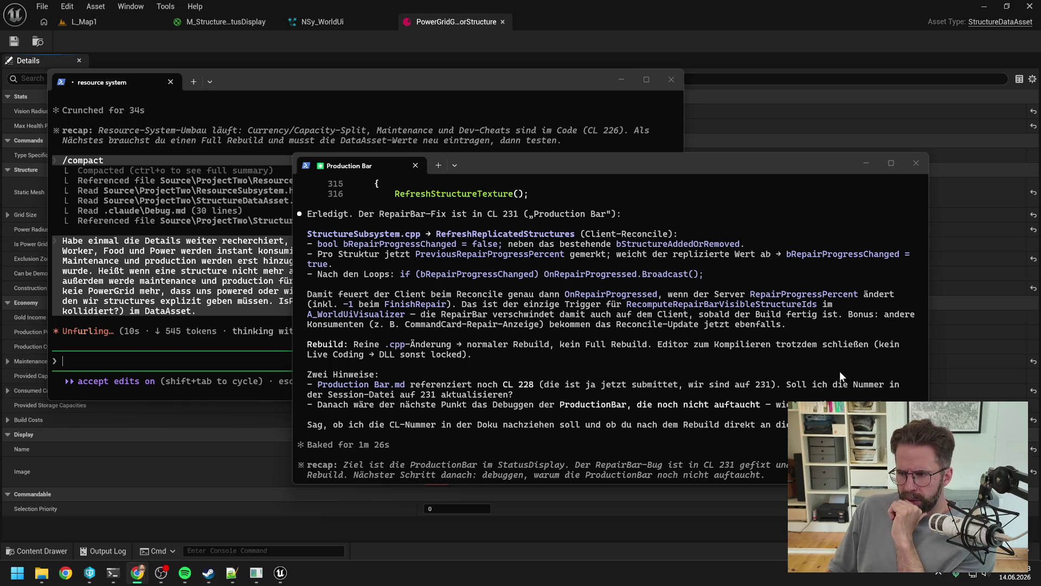
click(741, 348)
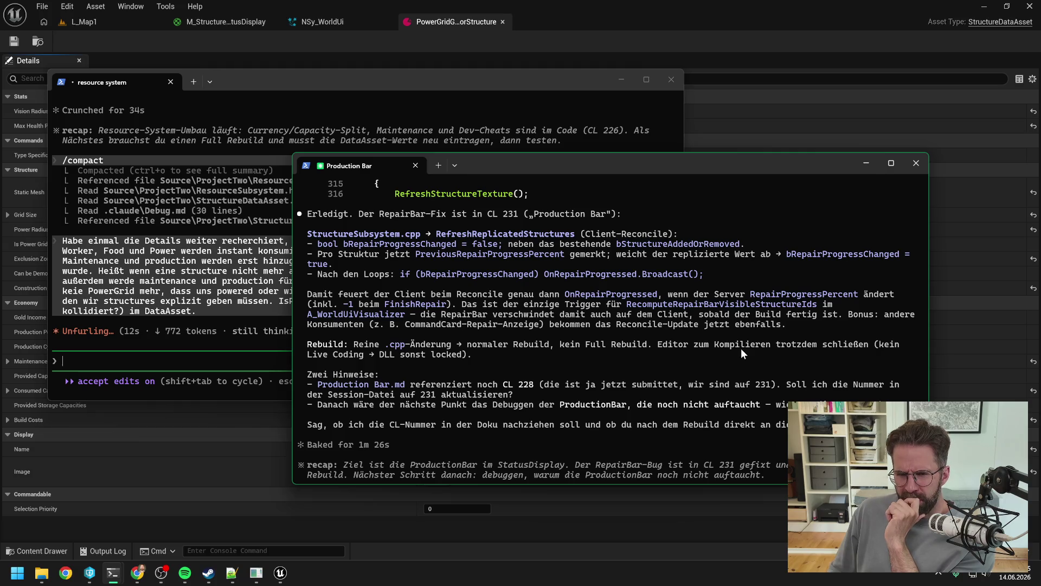
scroll(740, 348, up, 4)
scroll(721, 344, up, 2)
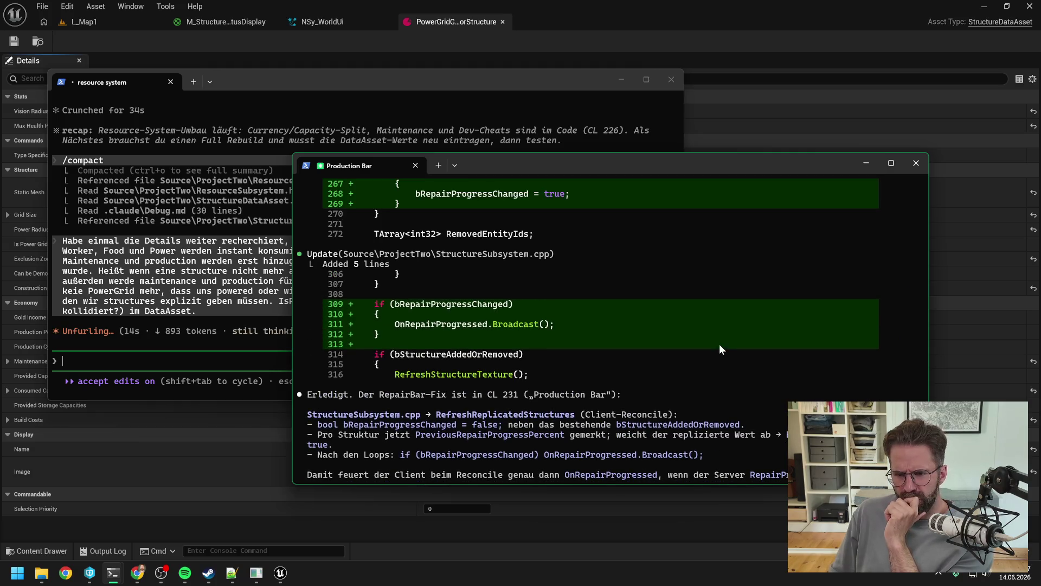
scroll(719, 344, up, 2)
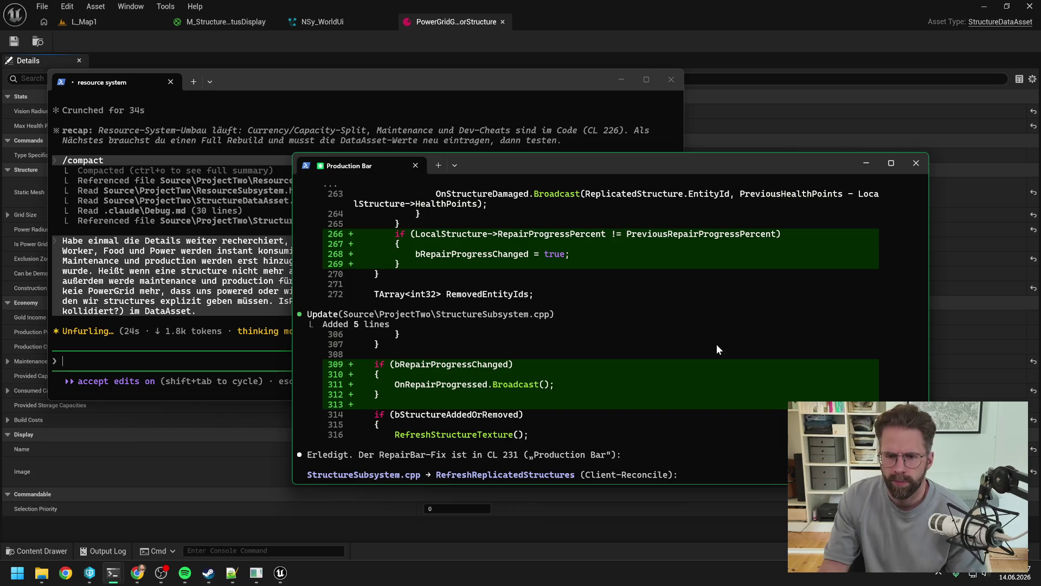
scroll(721, 363, up, 3)
scroll(721, 369, up, 3)
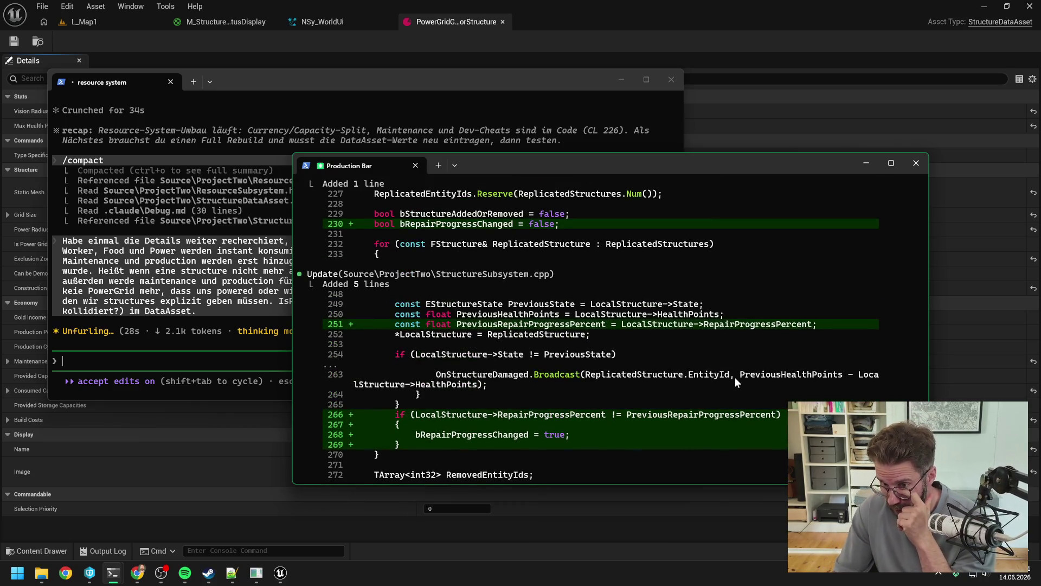
scroll(705, 388, up, 4)
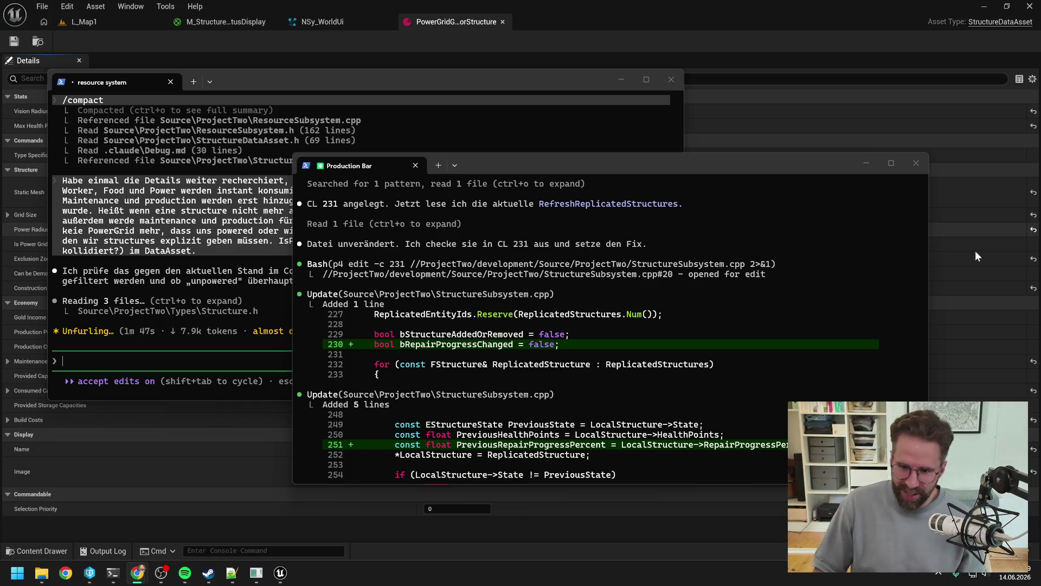
scroll(721, 320, down, 4)
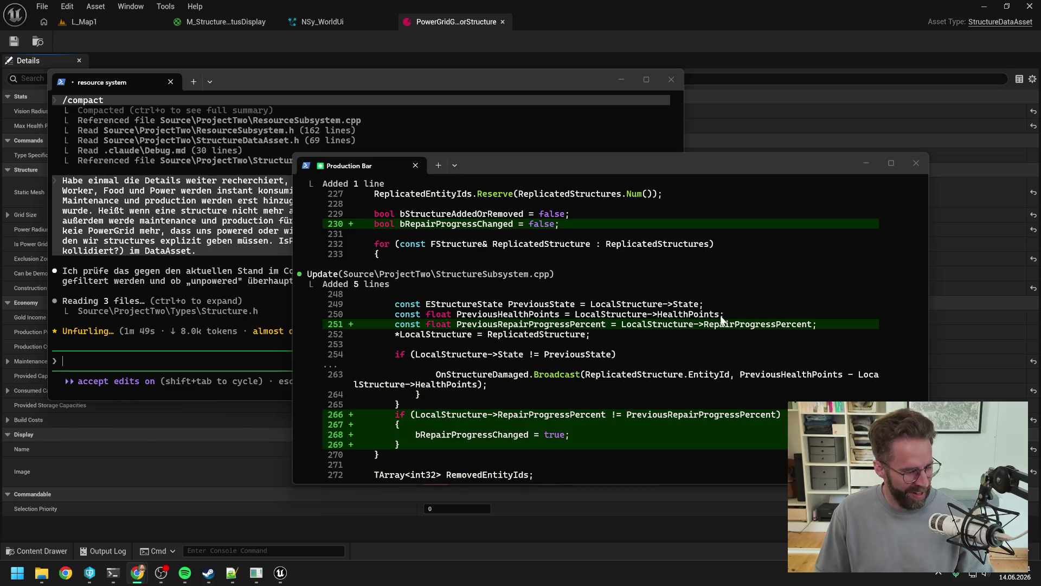
scroll(721, 320, down, 3)
scroll(722, 320, down, 12)
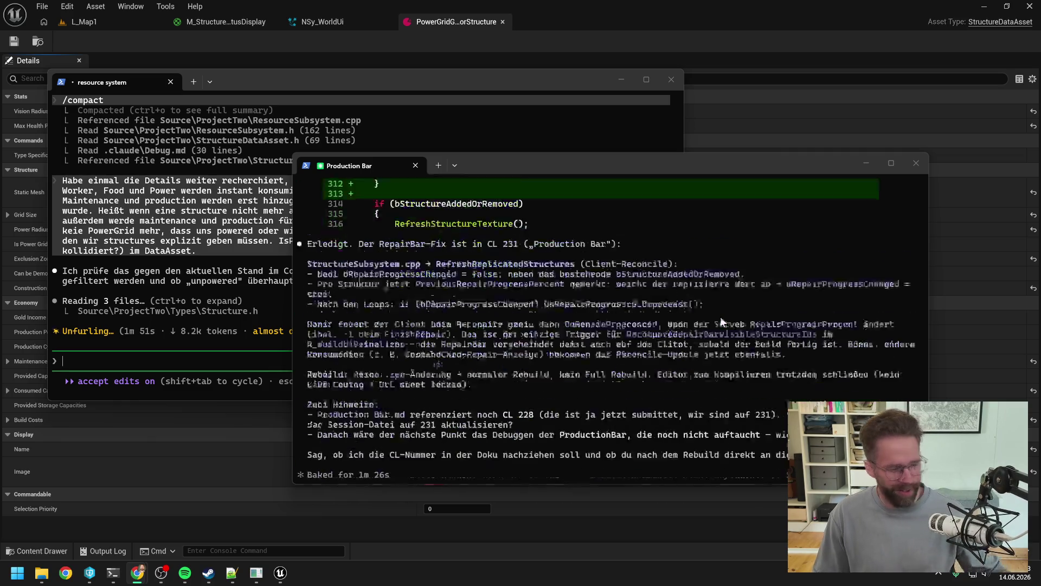
scroll(721, 320, up, 2)
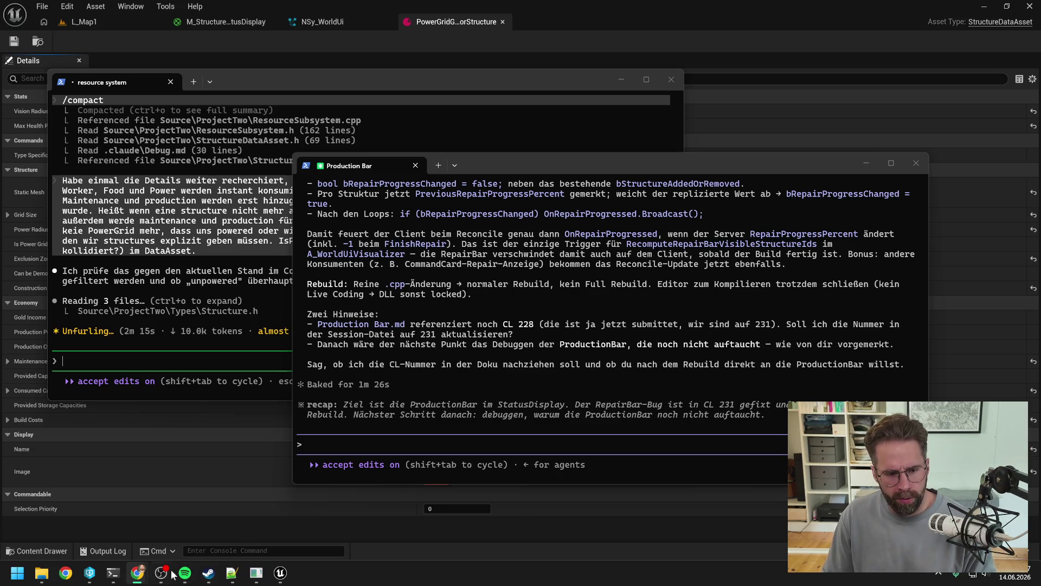
Check in P4V that pending changelist 231 contains StructureSubsystem.cpp.
click(90, 573)
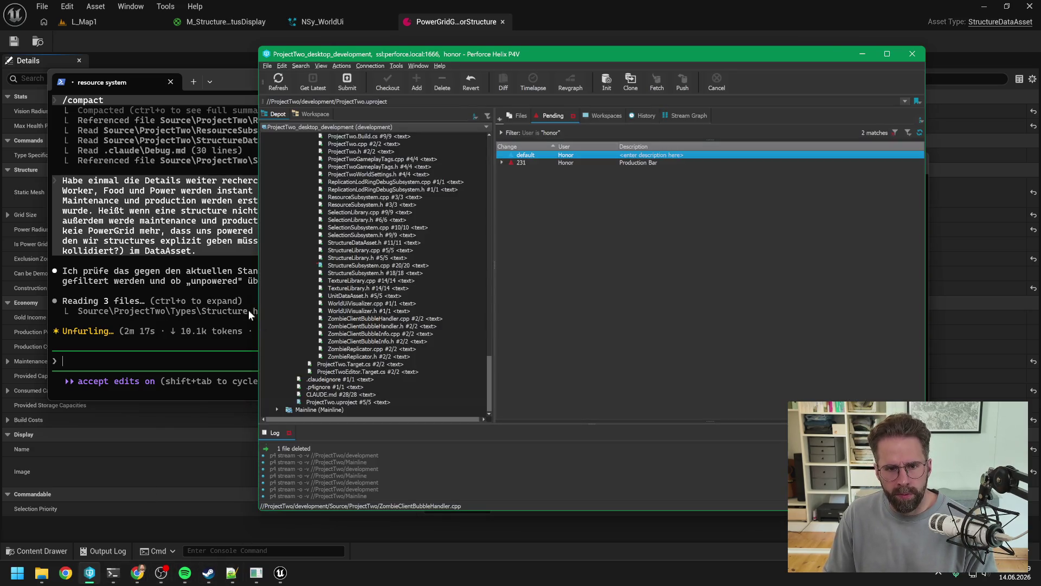
click(501, 163)
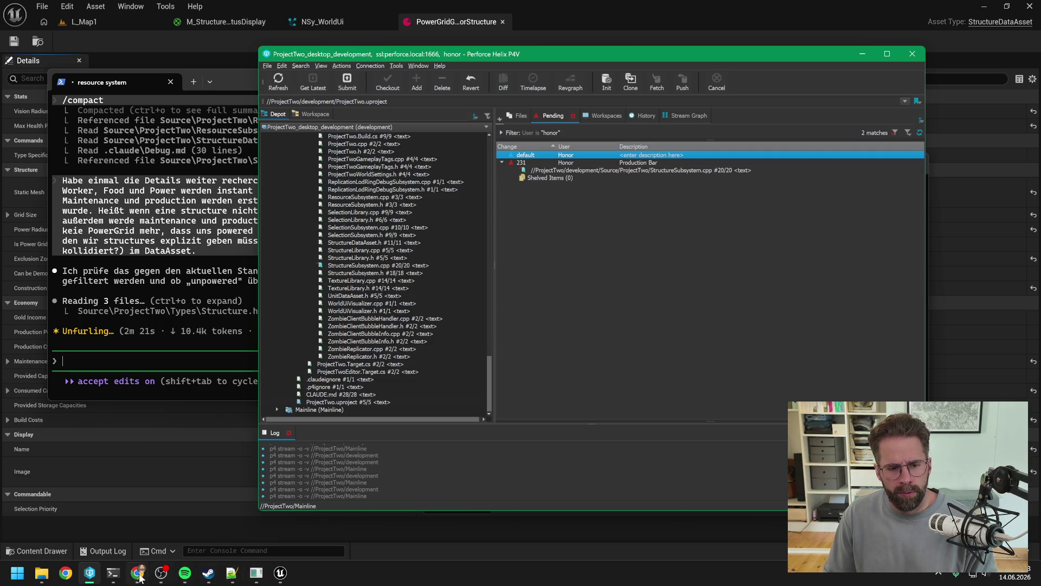
click(113, 573)
click(177, 512)
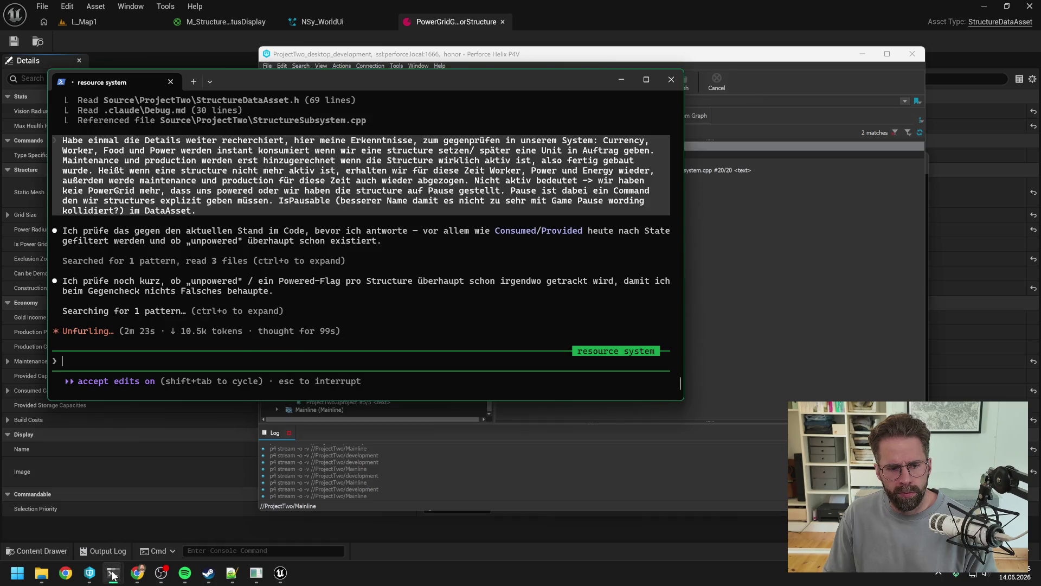
Tell the Production Bar agent 'auf 231 wechseln' to switch to changelist 231.
click(113, 572)
click(102, 512)
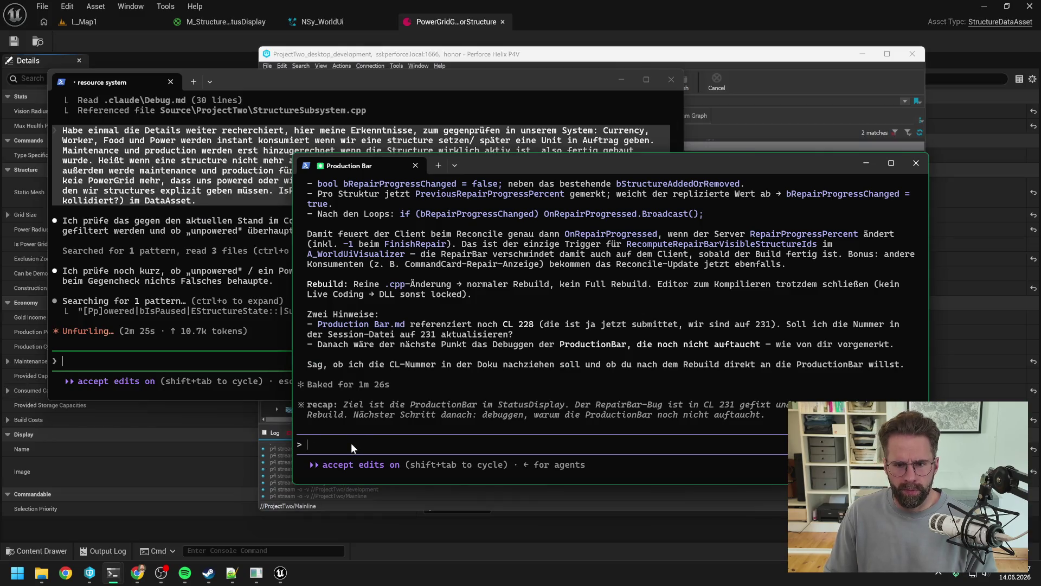
text(auf 231 )
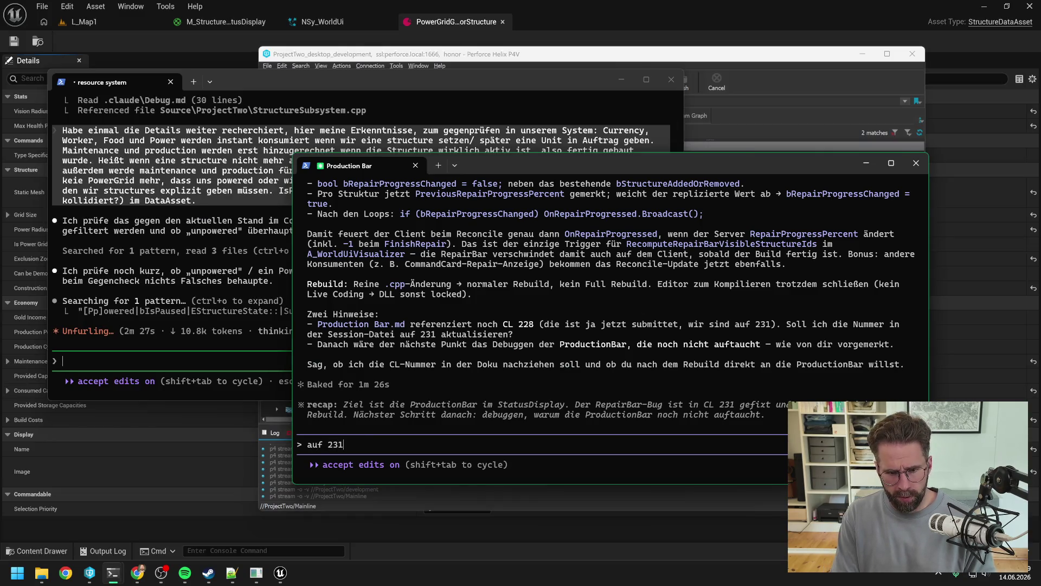
text(wechseln)
key(Return)
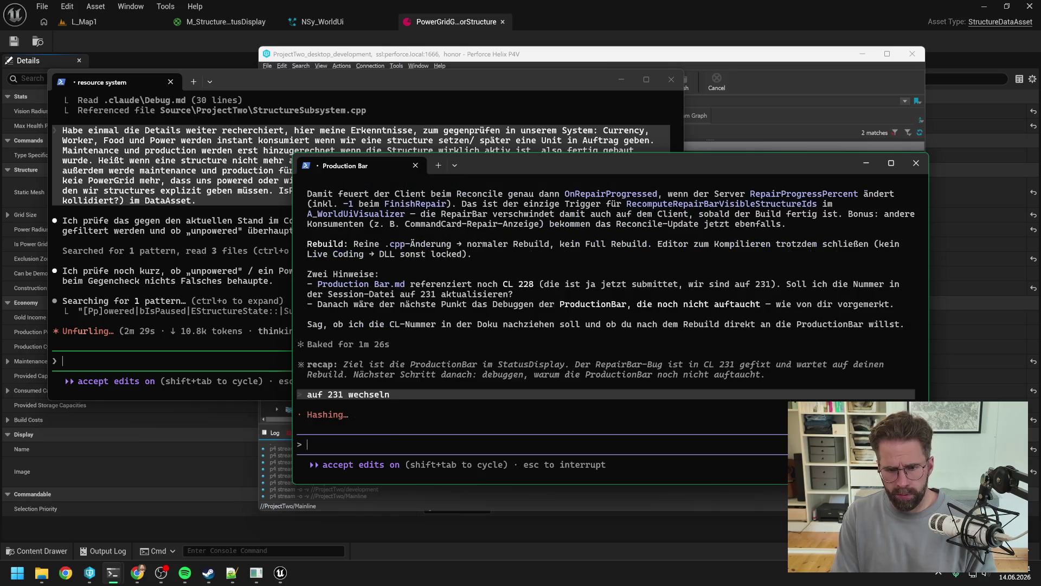
click(280, 573)
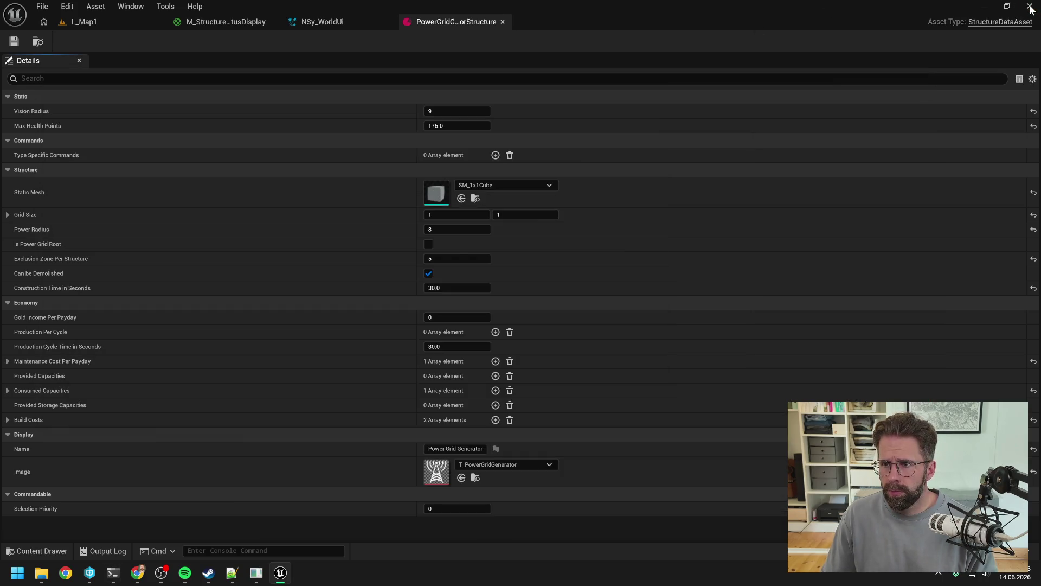
Close Unreal Editor, build the ProjectTwo project from ProjectTwo.sln, then close Visual Studio.
click(1030, 6)
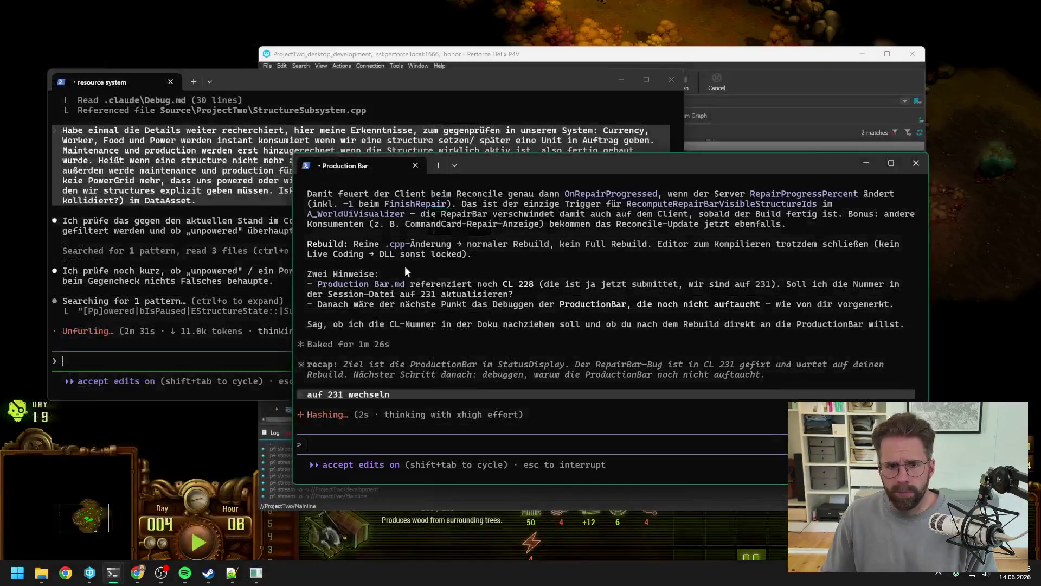
click(47, 573)
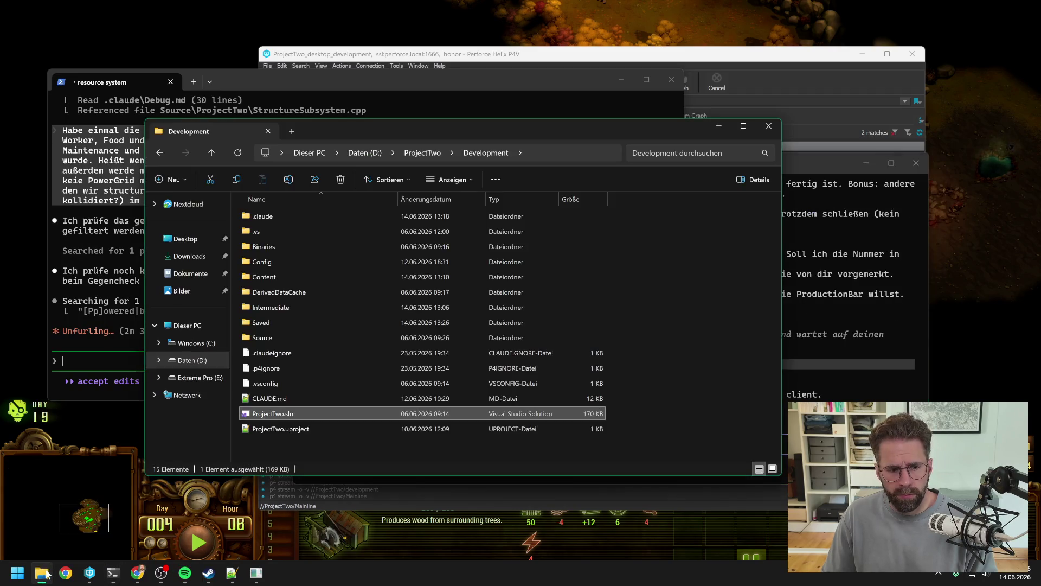
double_click(285, 412)
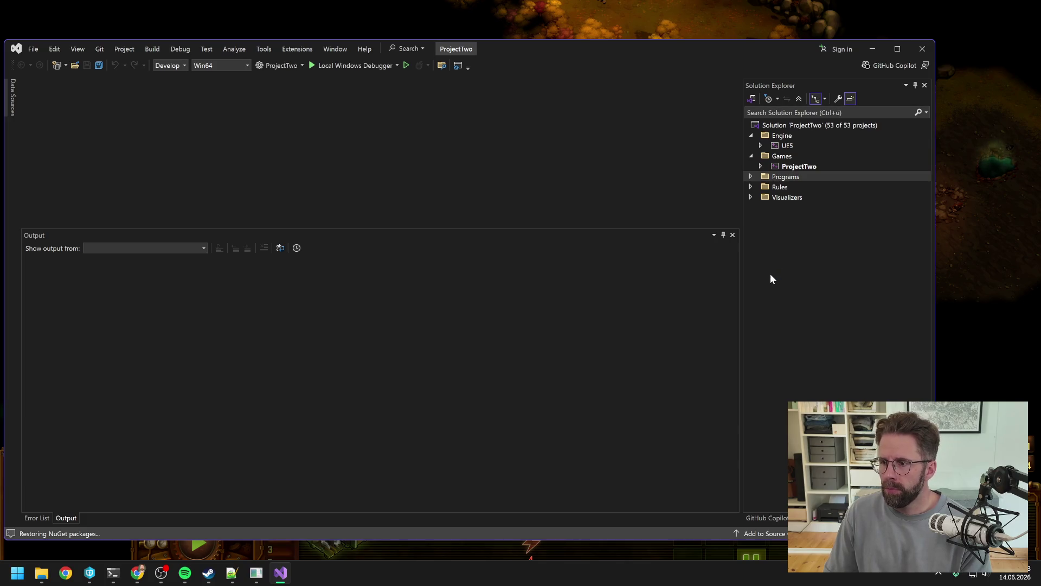
right_click(810, 166)
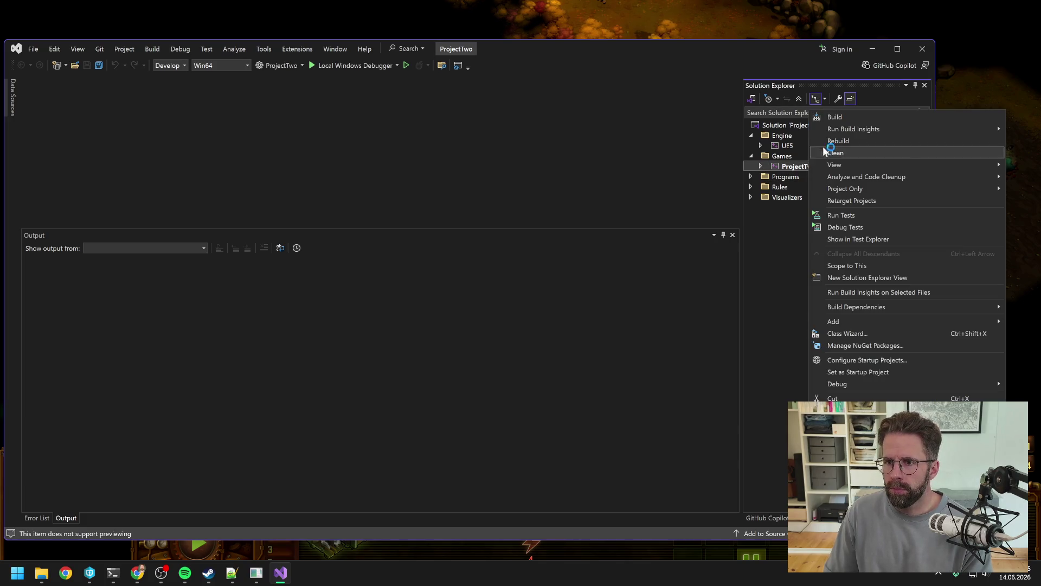
click(838, 121)
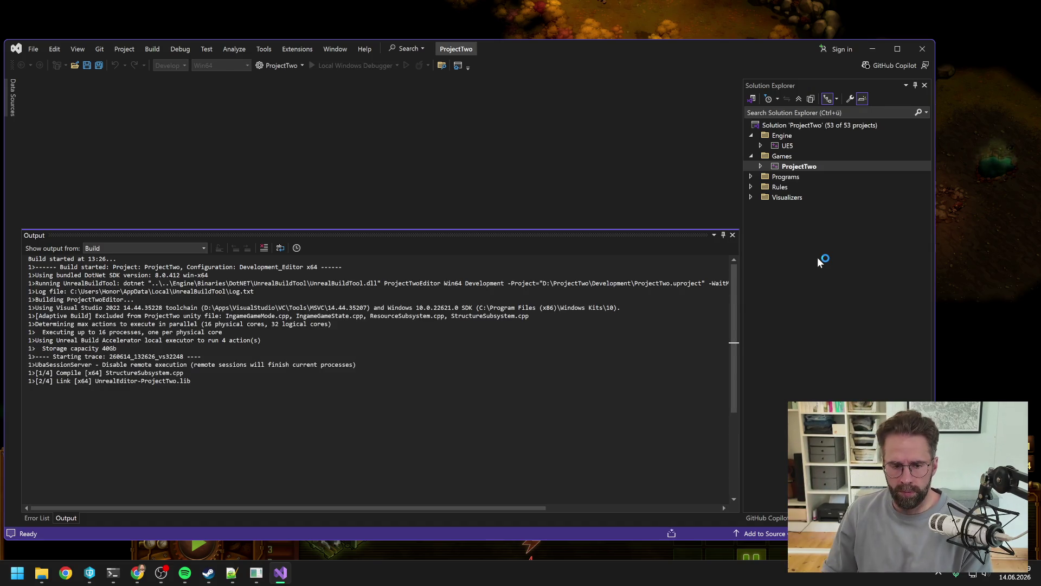
scroll(722, 505, up, 6)
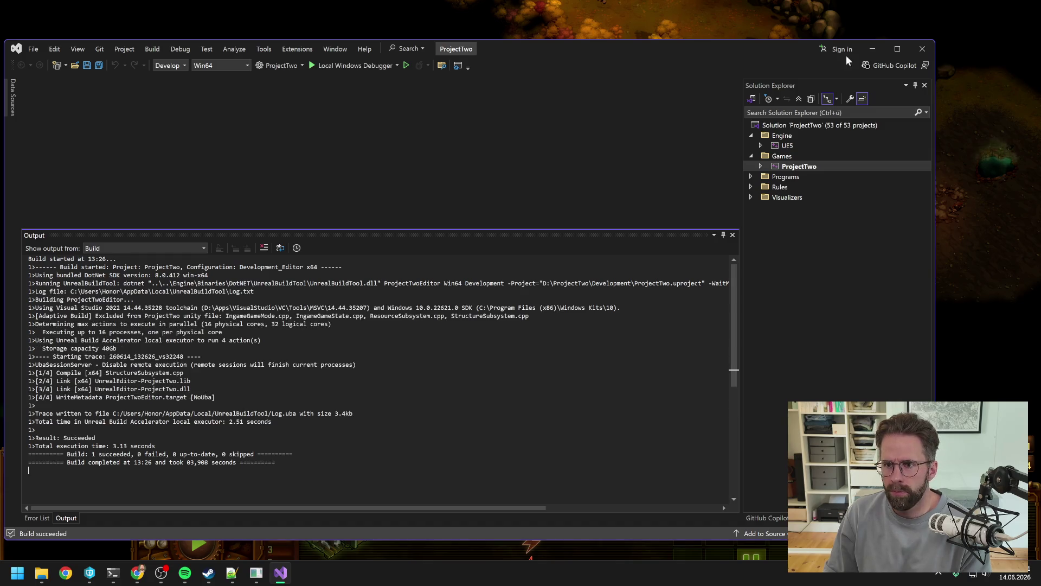
click(923, 49)
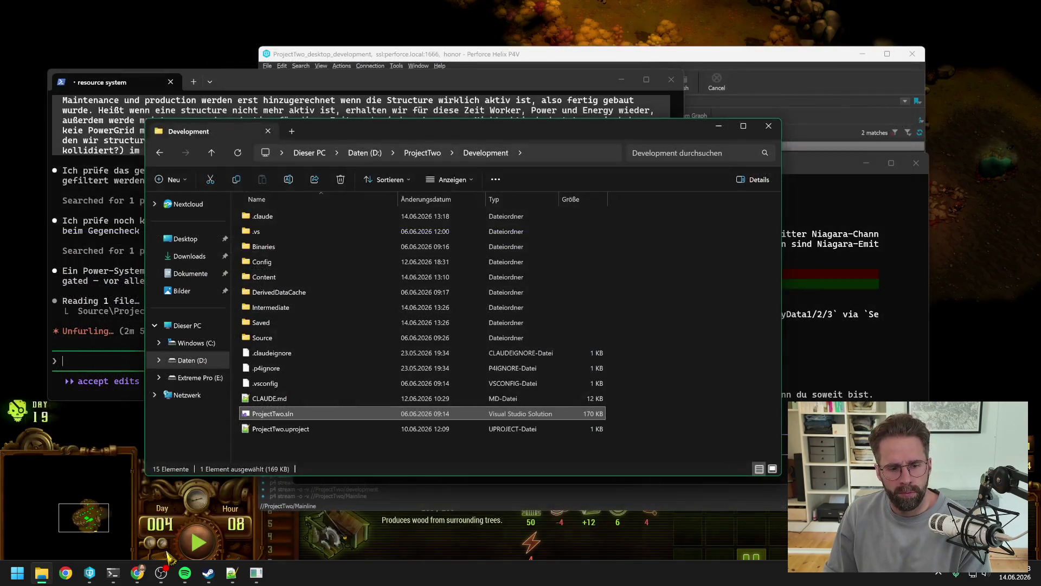
Launch ProjectTwo.uproject from P4V in Unreal Editor and switch to the L_Map1 level.
click(90, 572)
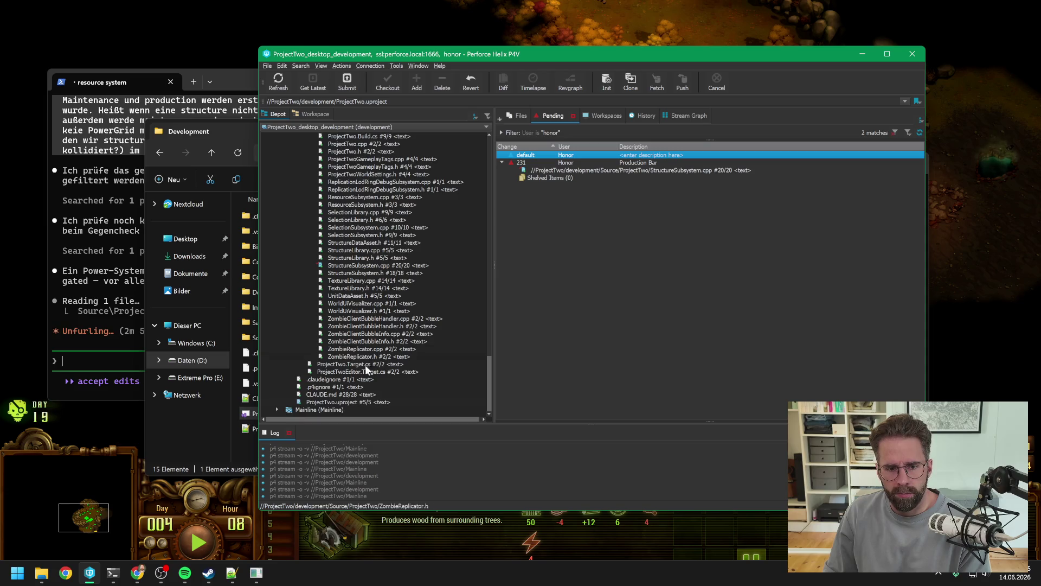
click(362, 403)
double_click(362, 403)
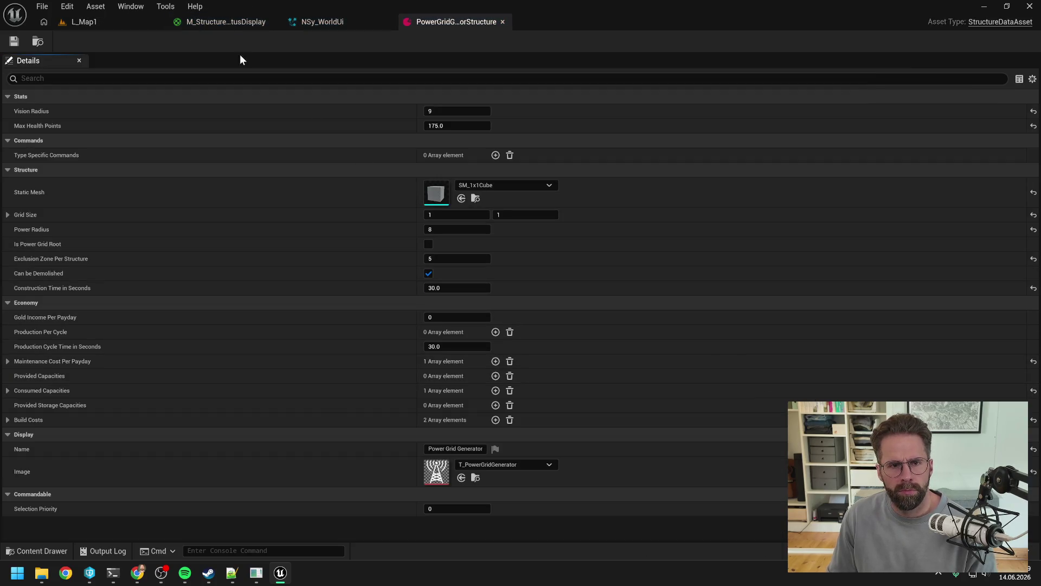
click(121, 18)
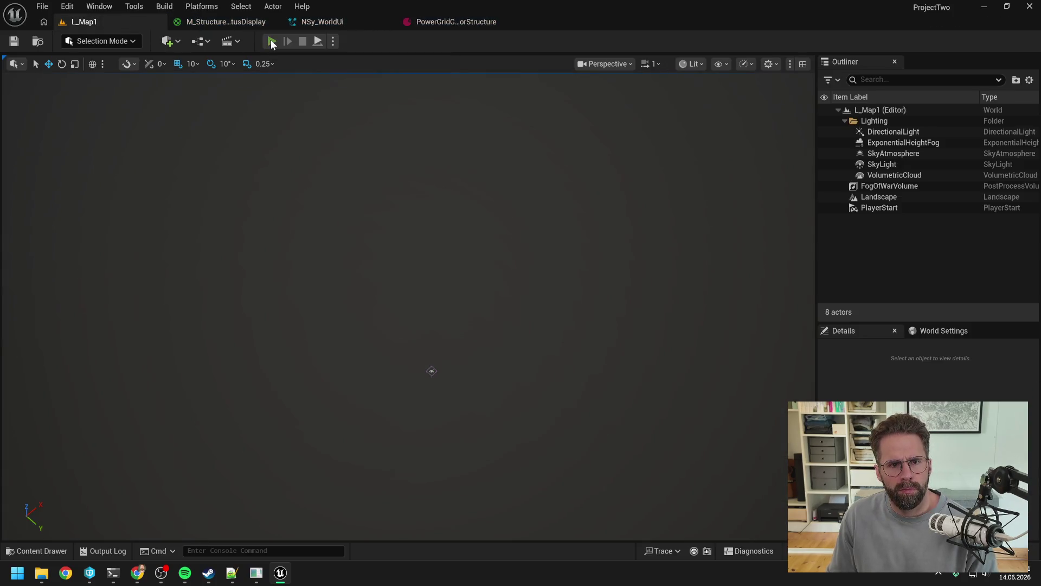
Start a client-preview play session of L_Map1 and select the Main Hall in the client.
click(271, 41)
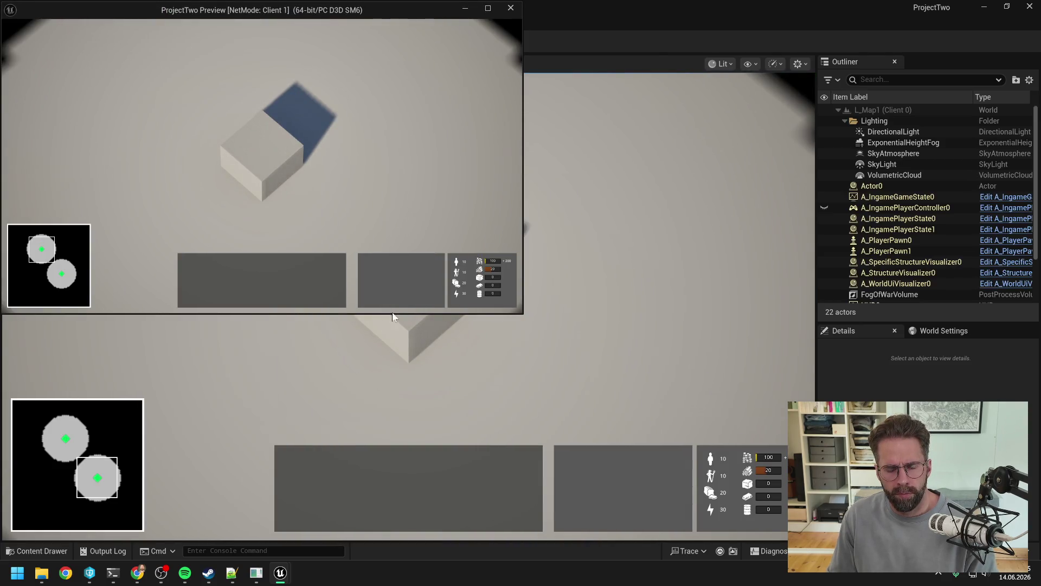
mouse_move(395, 315)
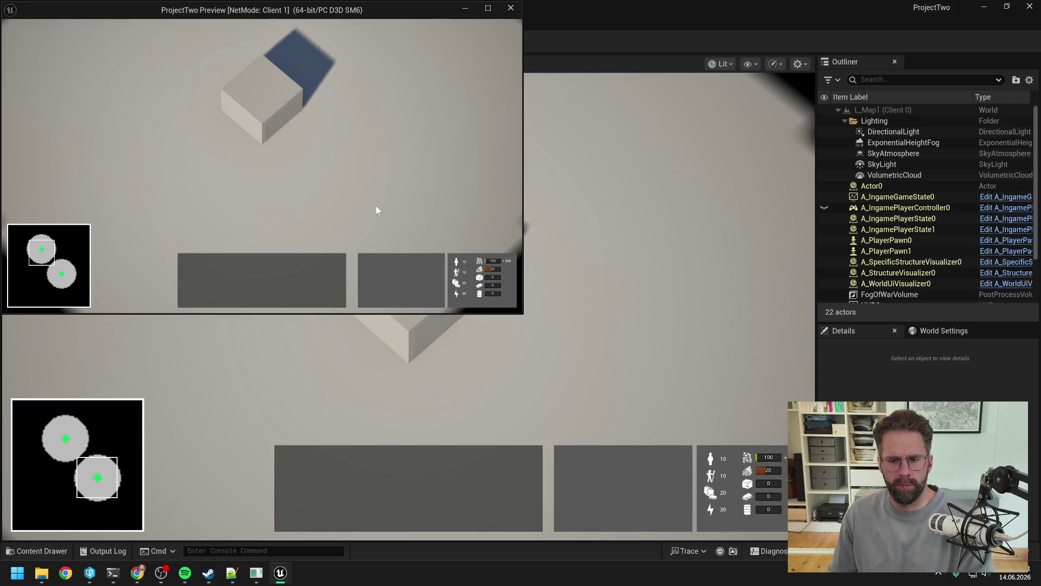
key(w)
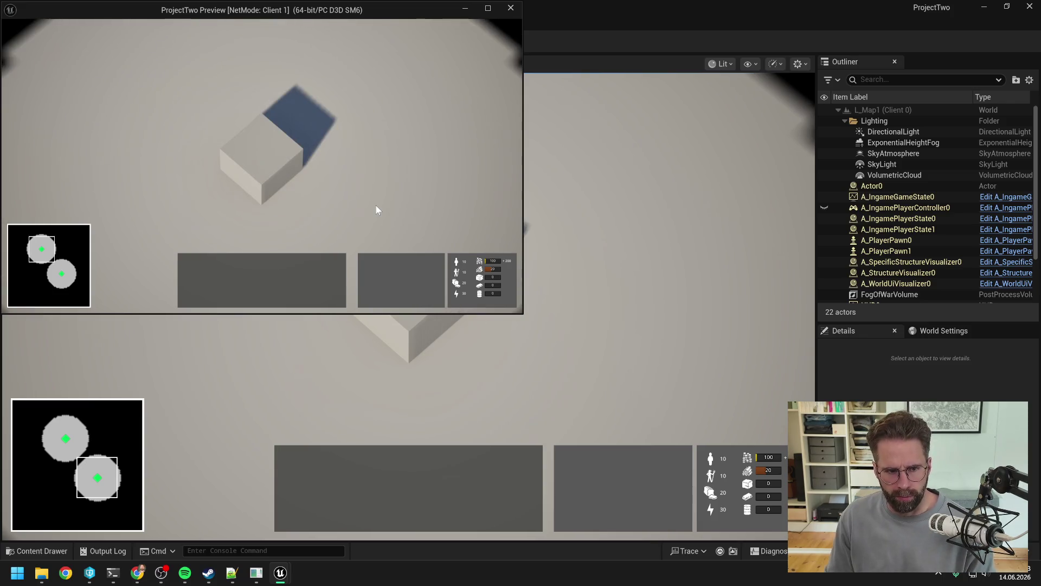
click(320, 162)
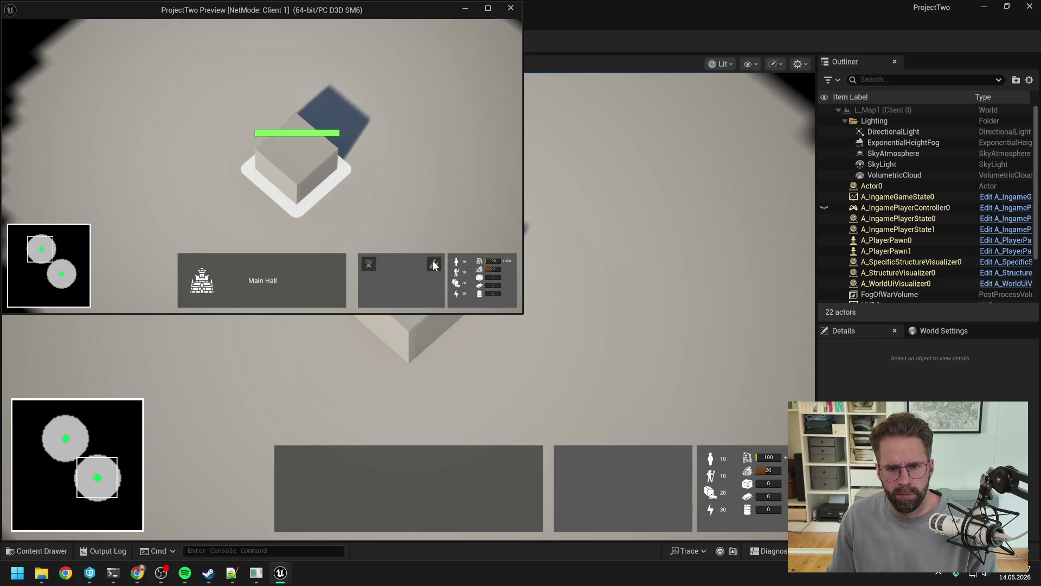
key(alt+Tab)
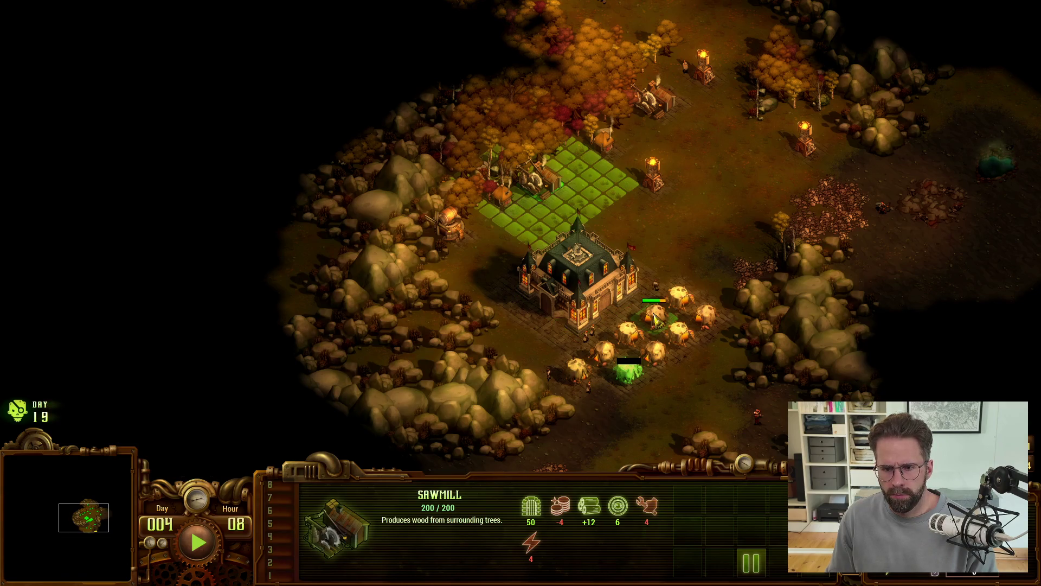
Select a Tent and the Command Center, browsing the Resources and Military building categories.
click(653, 317)
click(583, 319)
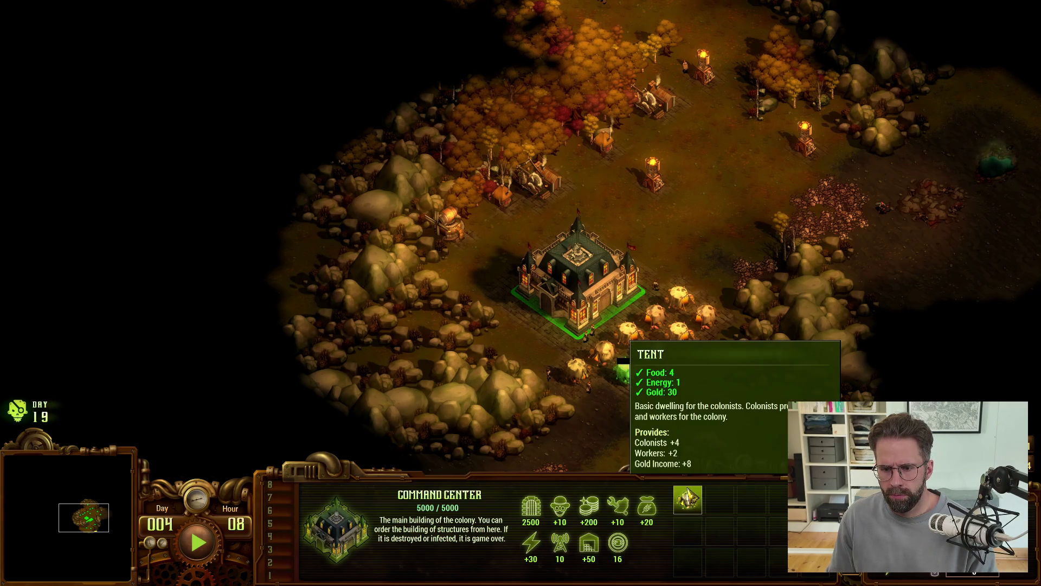
click(753, 502)
key(Escape)
click(720, 499)
key(Escape)
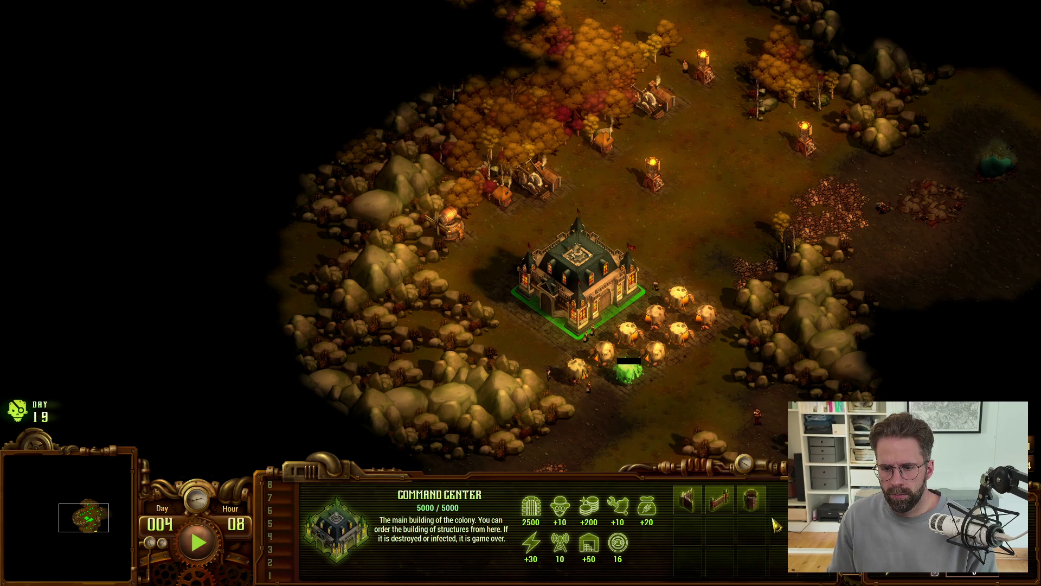
click(724, 536)
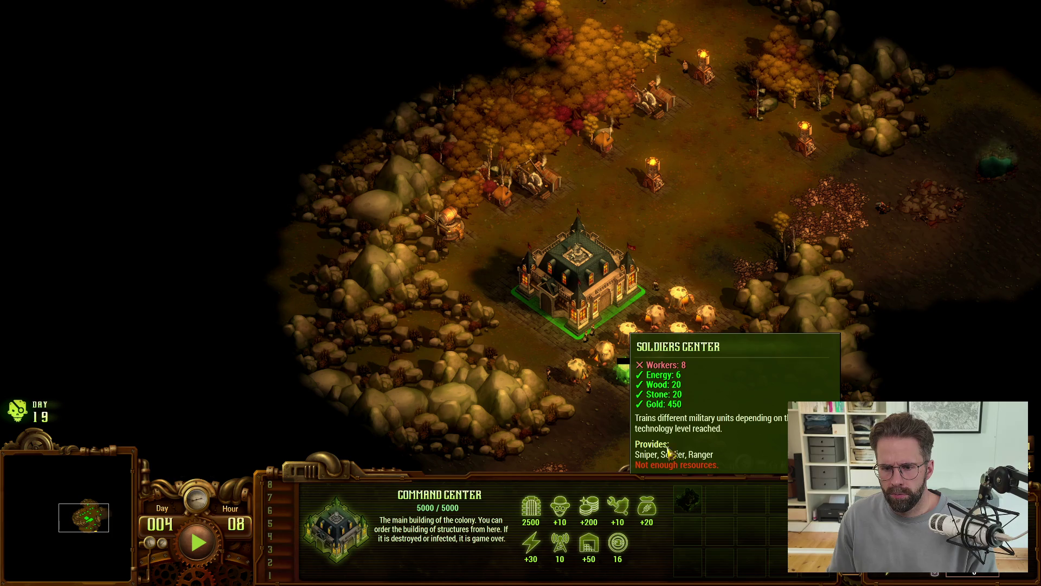
key(alt+Tab)
key(alt+Tab)
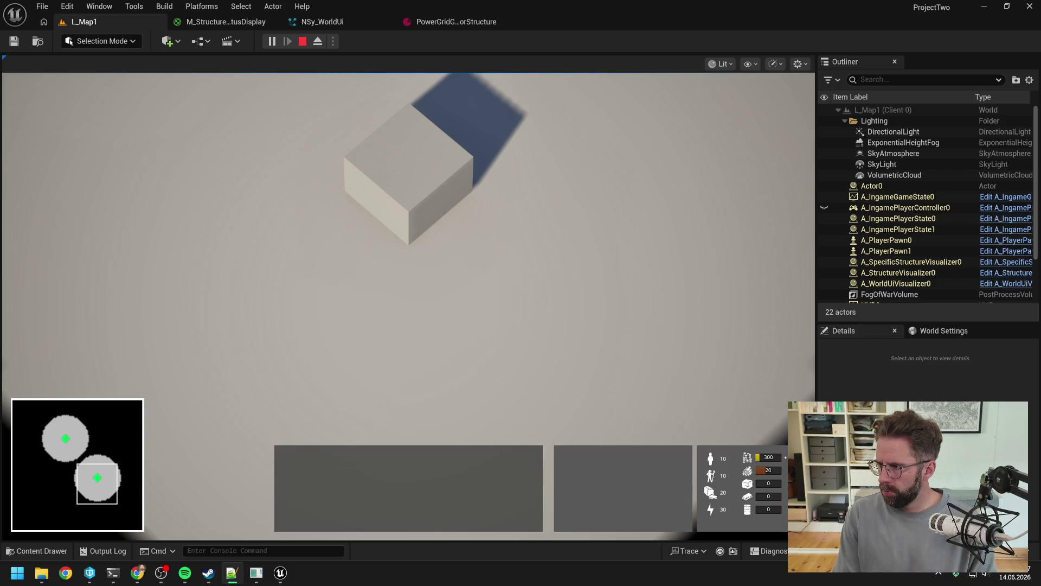
Select the Main Hall on the server and start placing a Power Grid Generator.
click(600, 57)
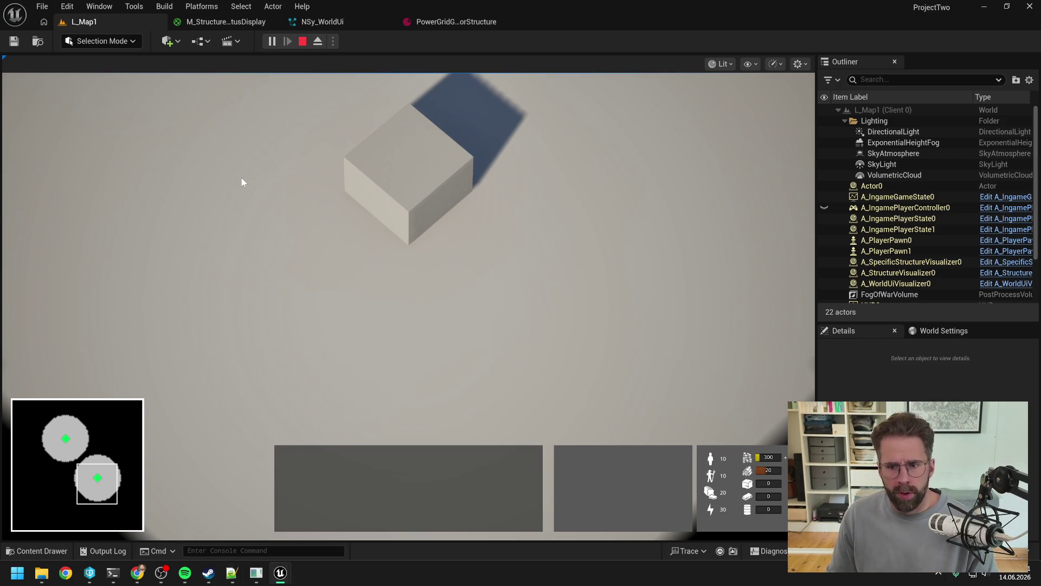
click(412, 217)
click(575, 460)
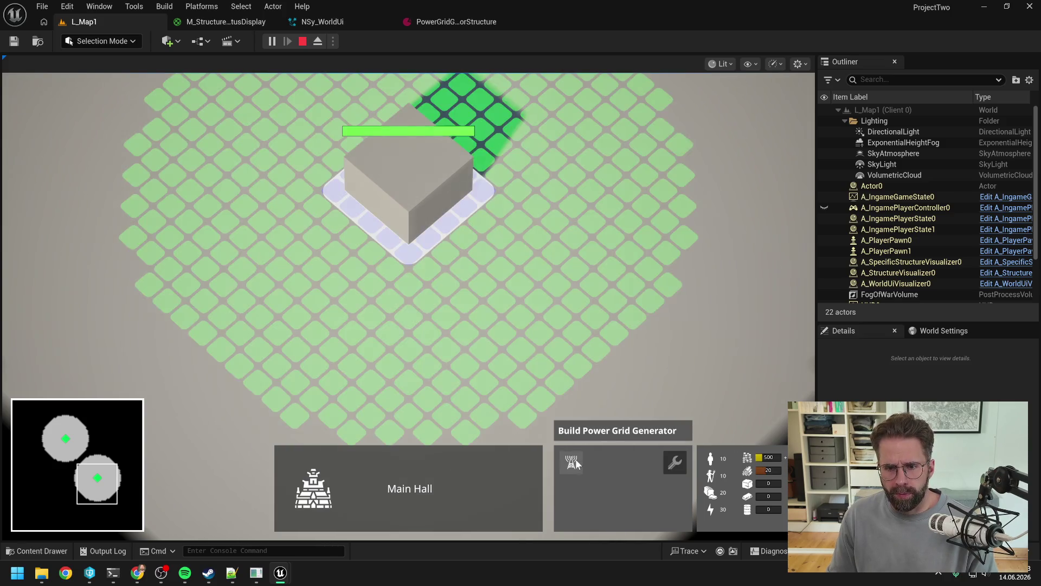
key(alt+Tab)
key(alt+Tab)
key(alt+Tab)
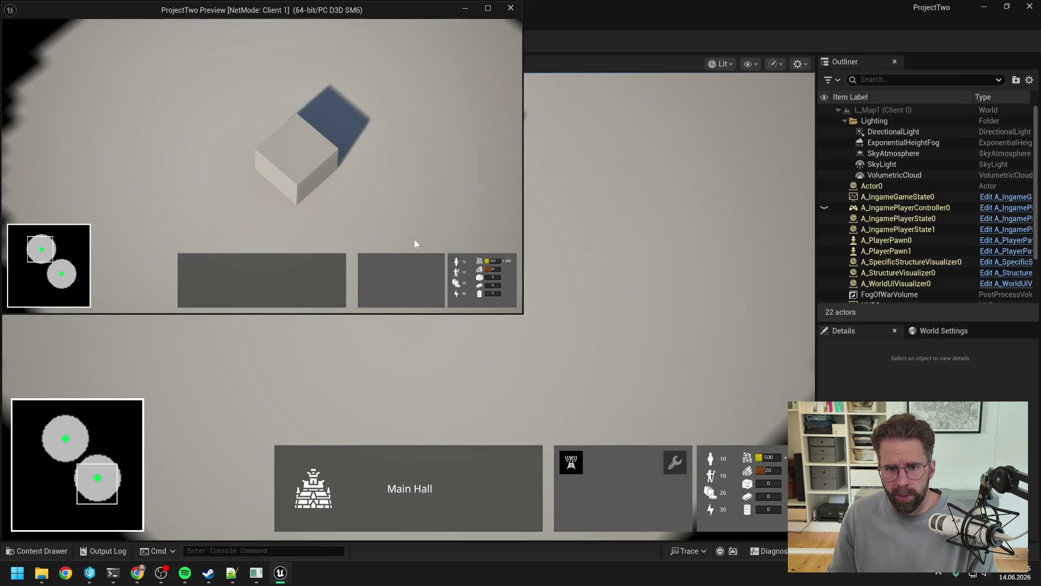
Place the Power Grid Generator beside the Main Hall in the client, then stop the play session.
click(297, 163)
click(368, 263)
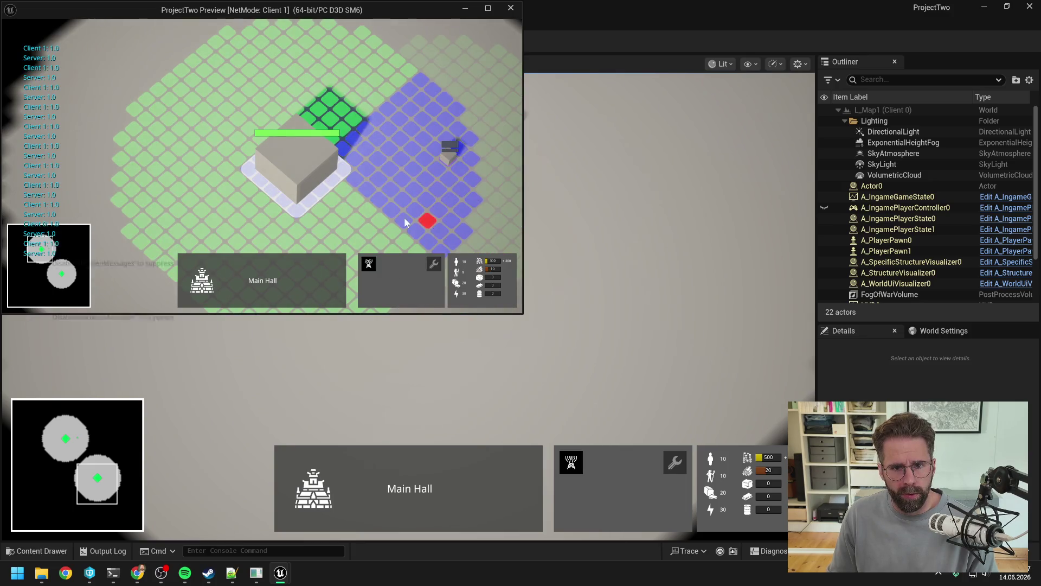
right_click(401, 218)
click(402, 221)
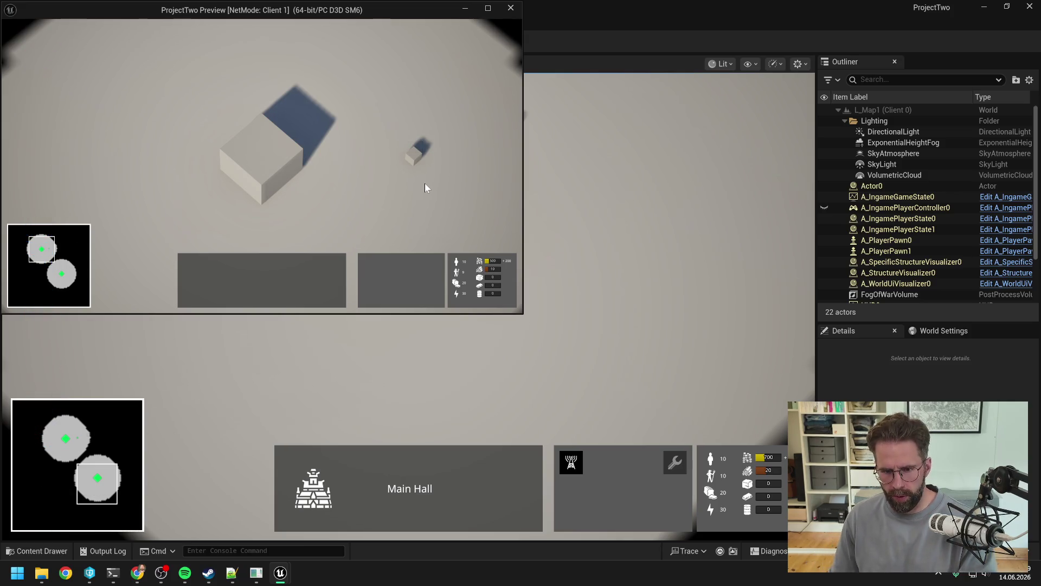
key(Escape)
click(322, 22)
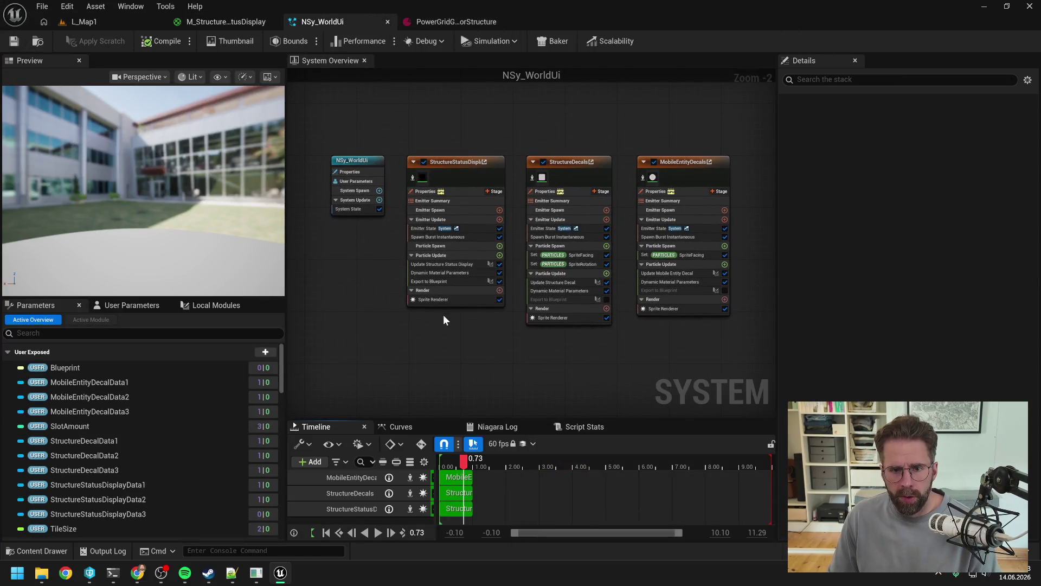
Turn off Export to Blueprint on StructureStatusDisplay and save NSy_WorldUi after checking it out.
key(ctrl+space)
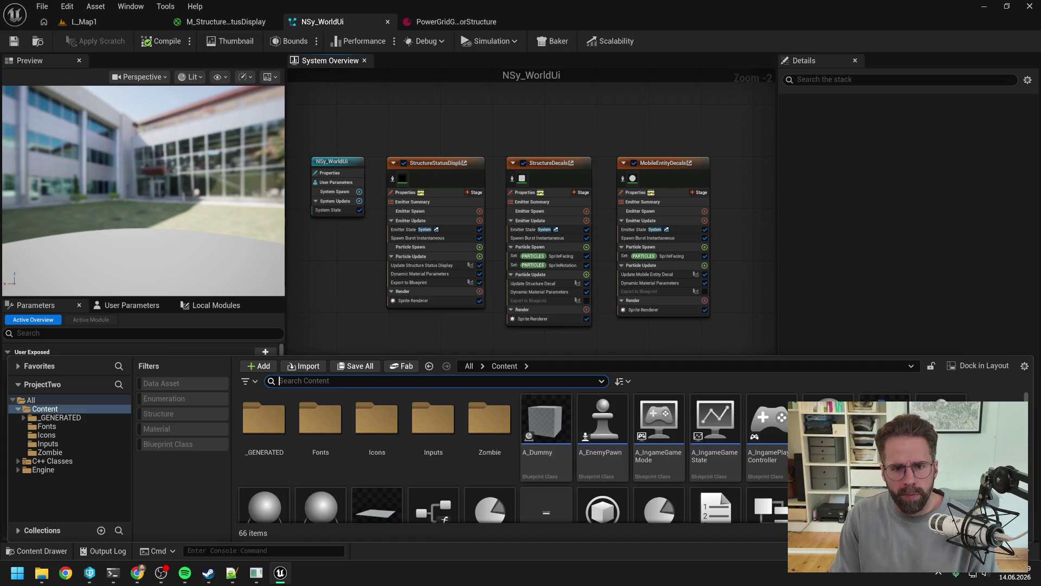
click(479, 282)
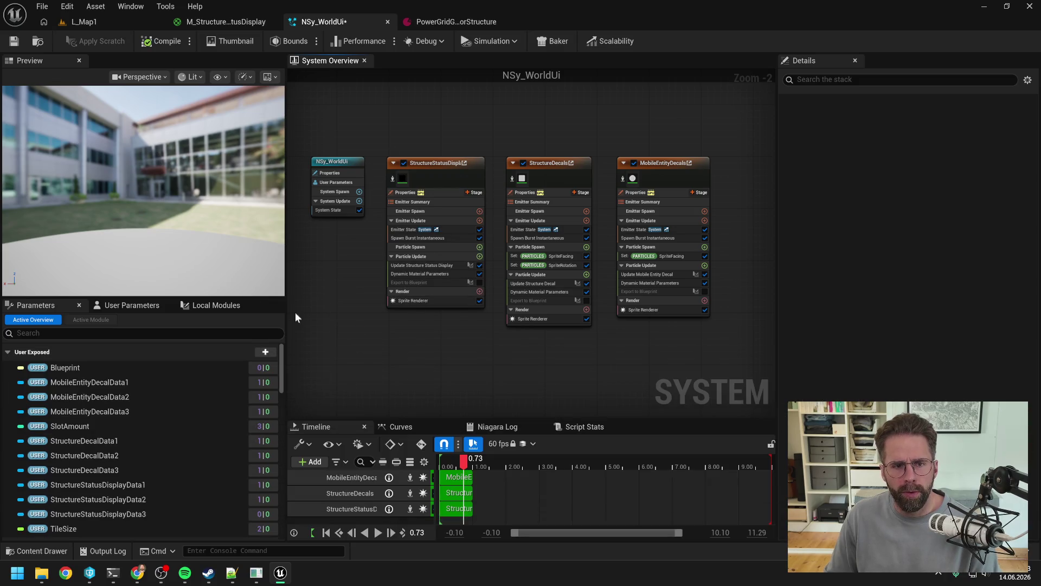
click(14, 41)
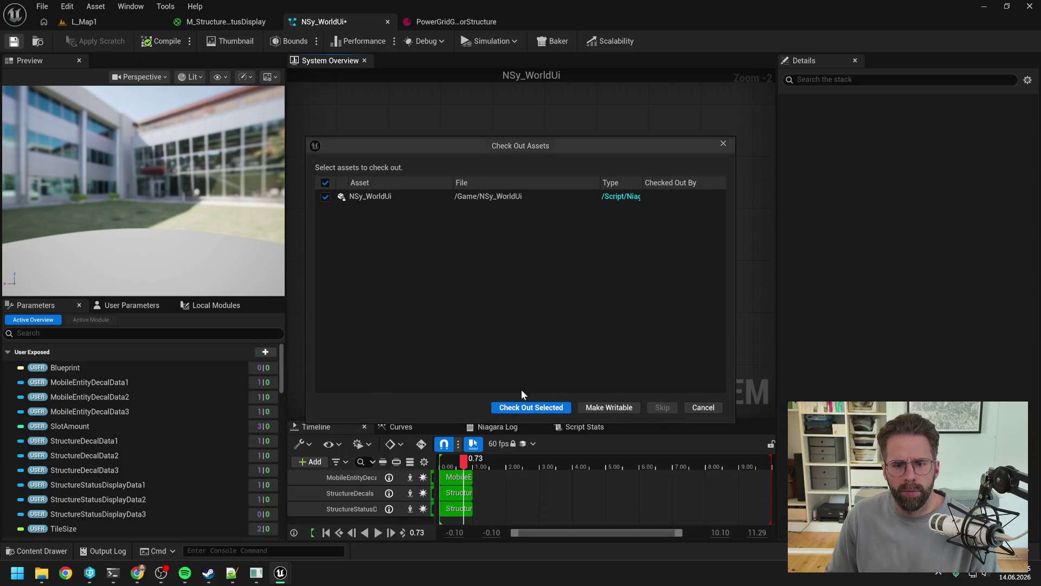
click(529, 408)
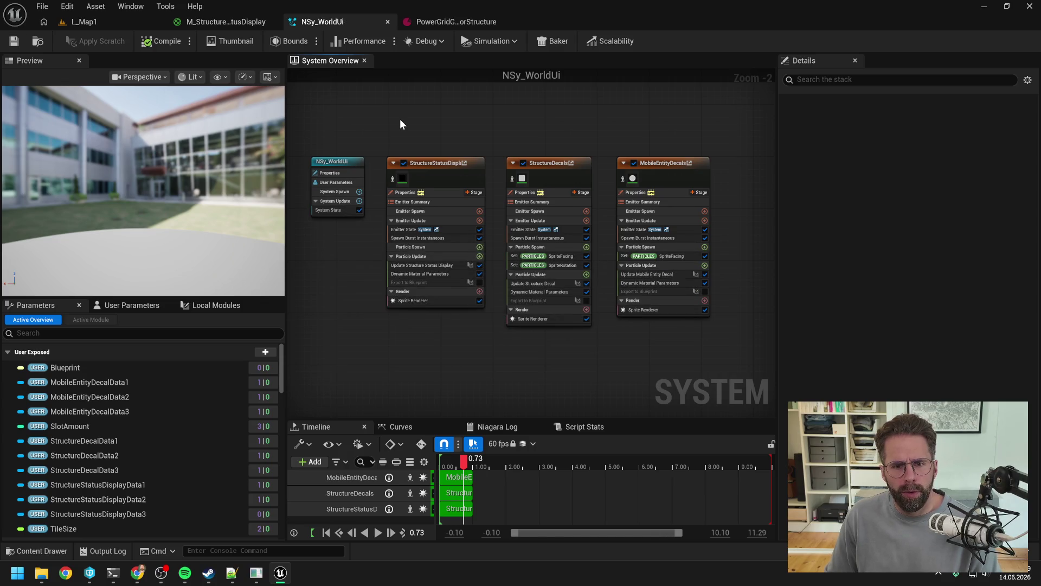
Play the L_Map1 level in a PIE client preview window.
drag(400, 119, 342, 112)
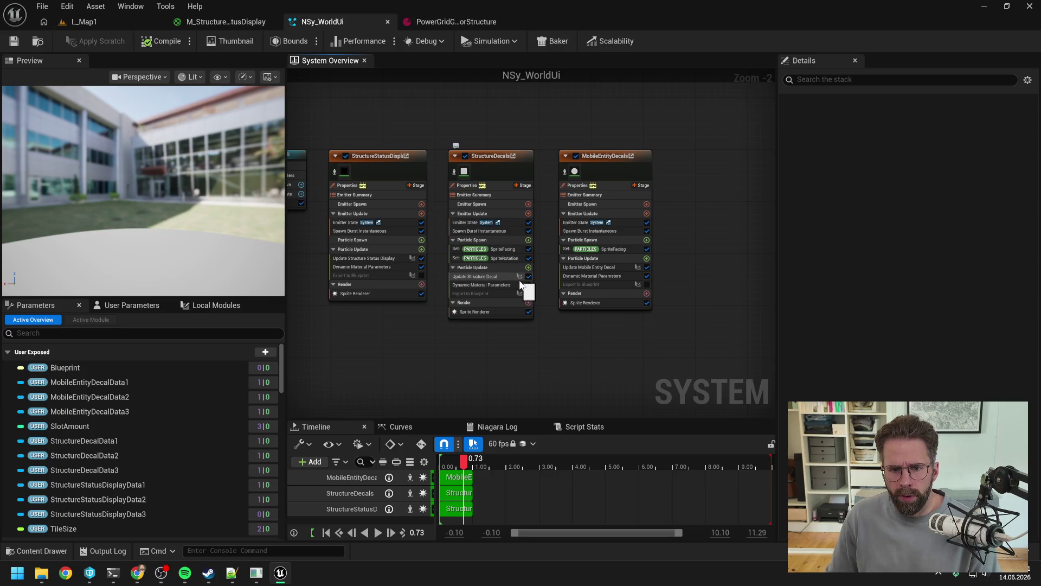
mouse_move(373, 269)
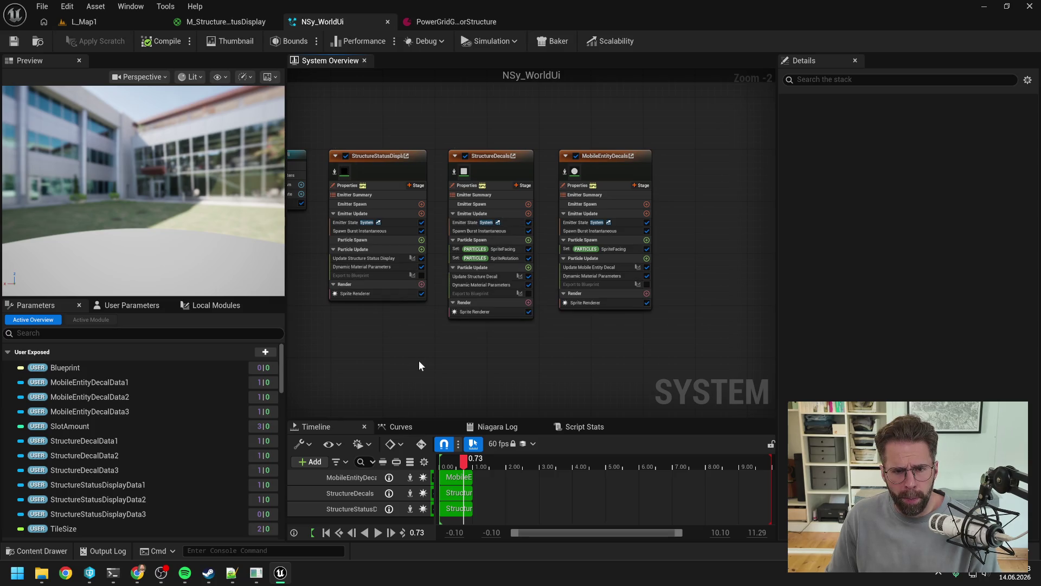
drag(421, 362, 463, 359)
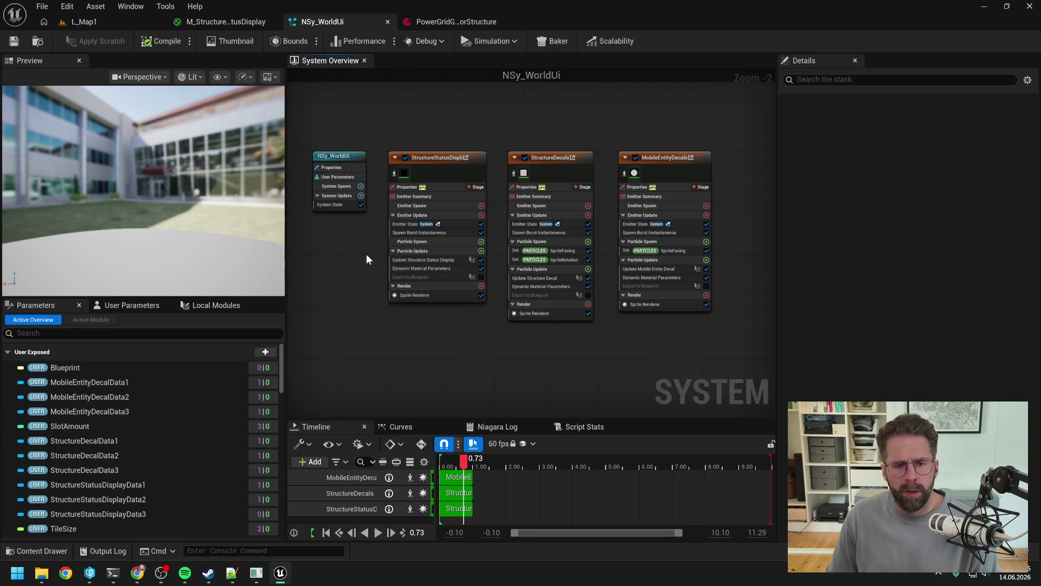
click(82, 22)
click(269, 40)
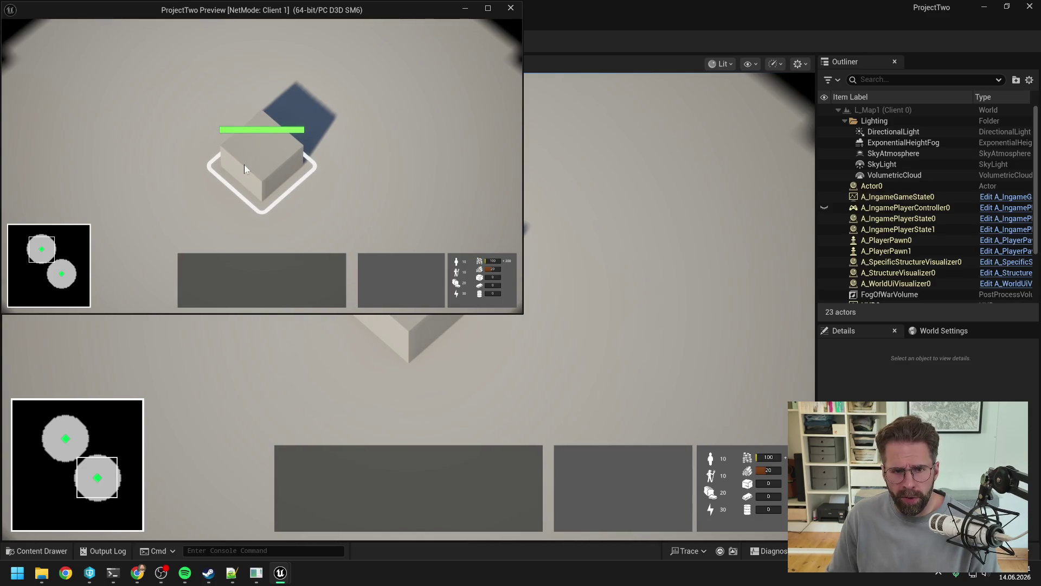
Select the Main Hall in play to check its status bar, stop playing, and reopen NSy_WorldUi.
click(279, 163)
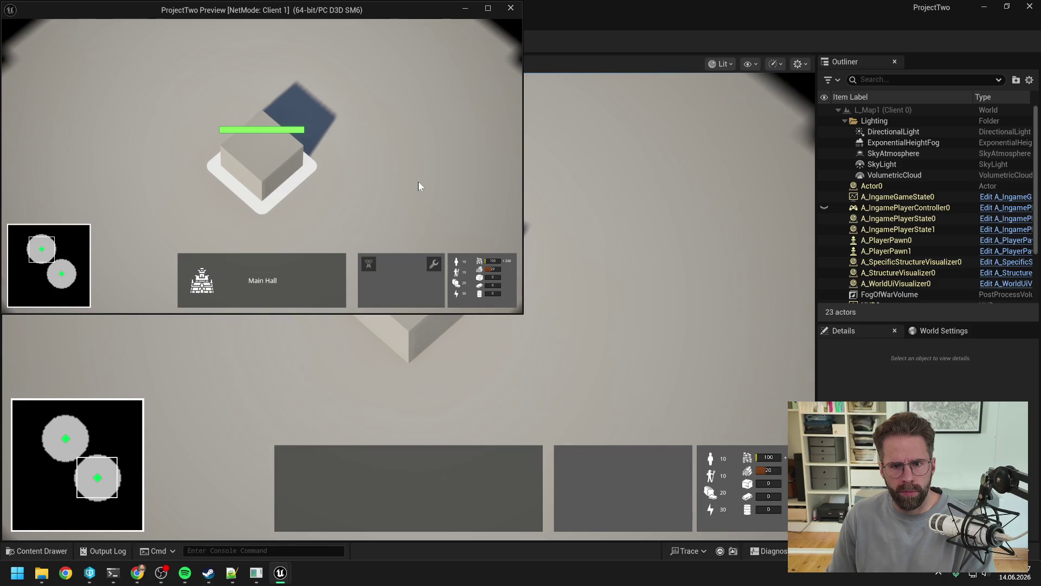
key(Escape)
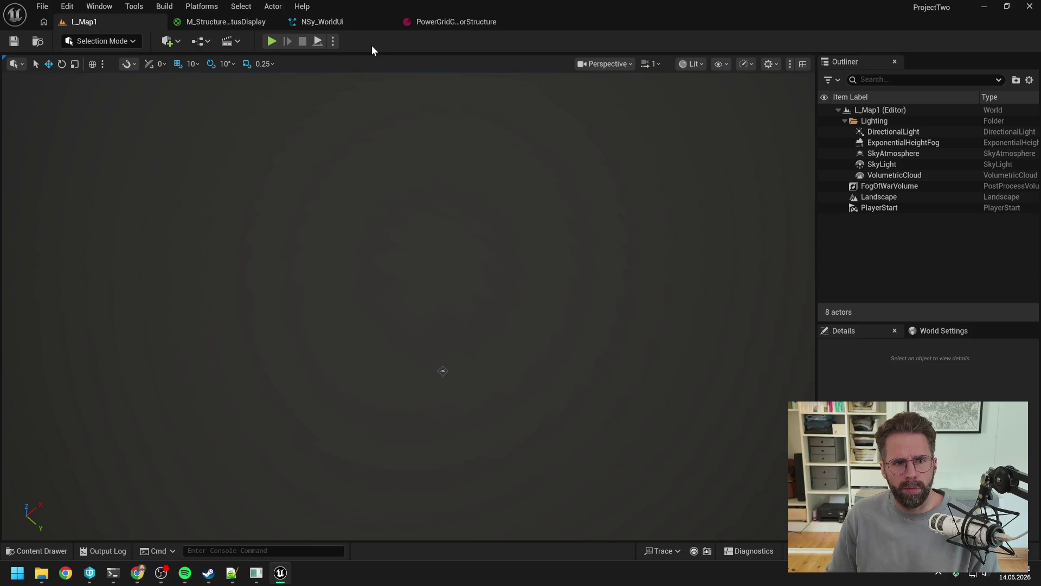
key(ctrl+space)
click(201, 371)
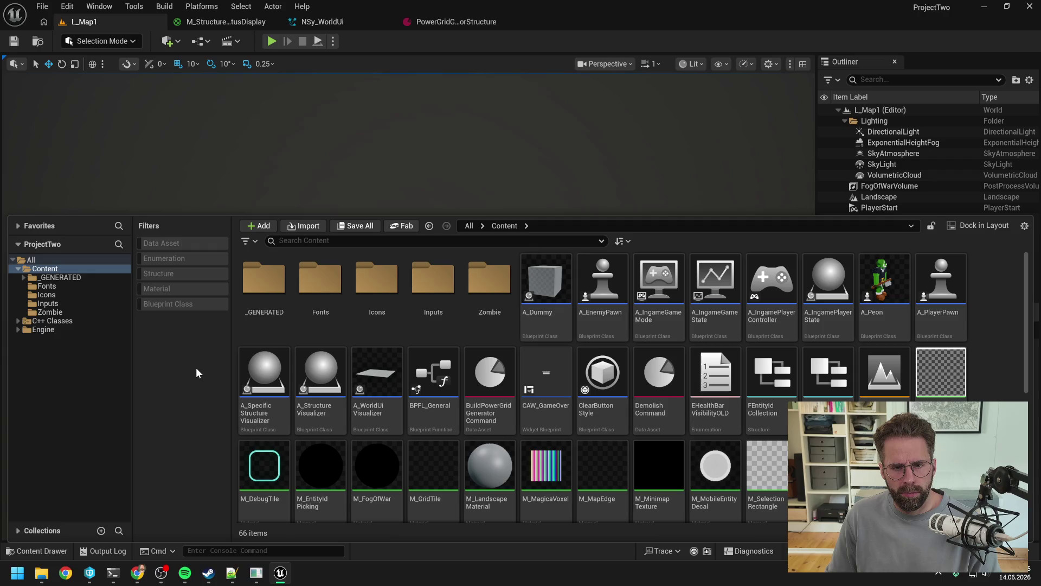
click(319, 22)
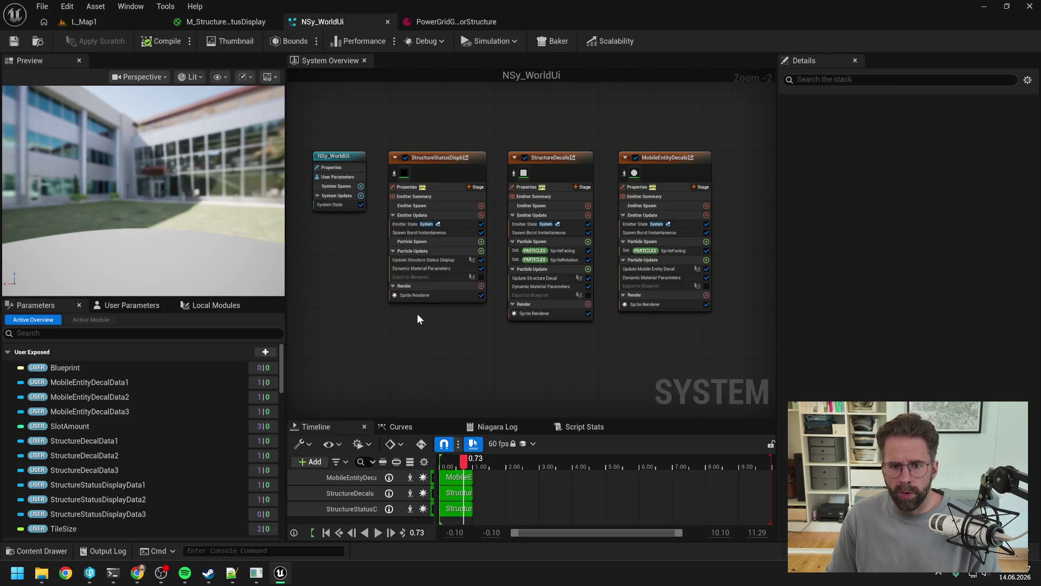
Open the Export to Blueprint module's script graph, then return to the System Overview.
click(433, 277)
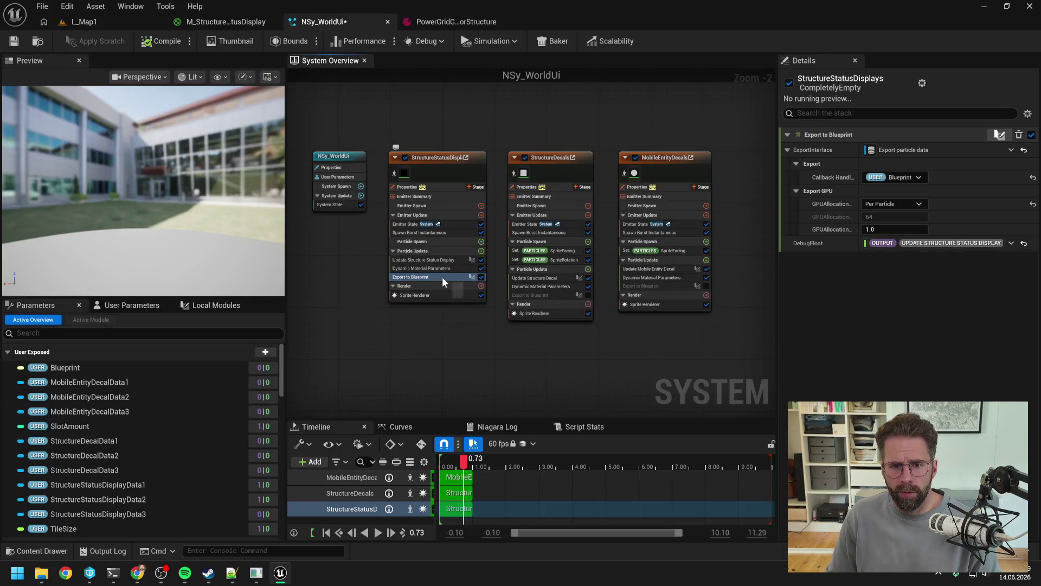
double_click(441, 277)
scroll(515, 267, up, 1)
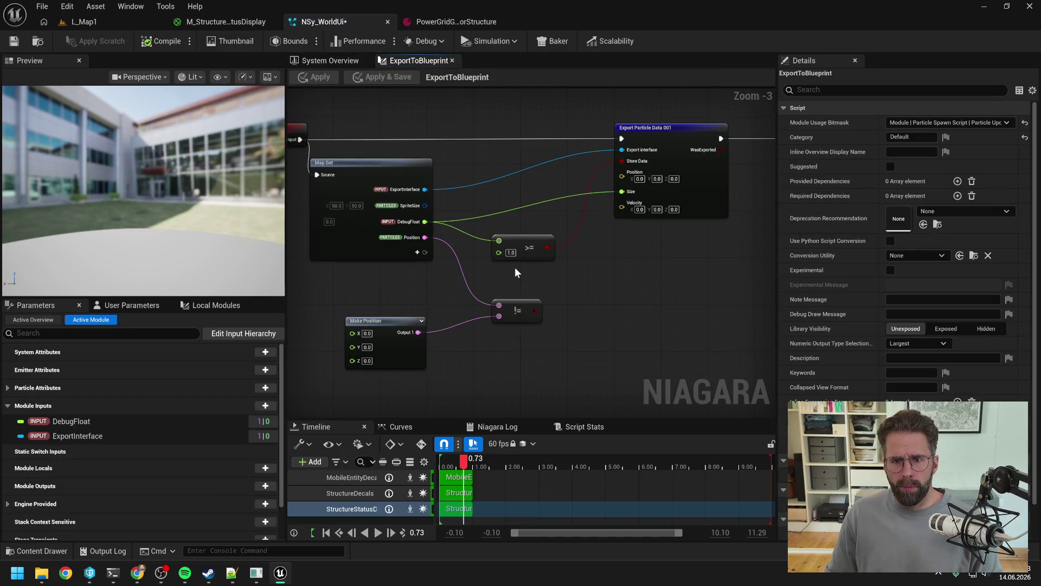
click(324, 61)
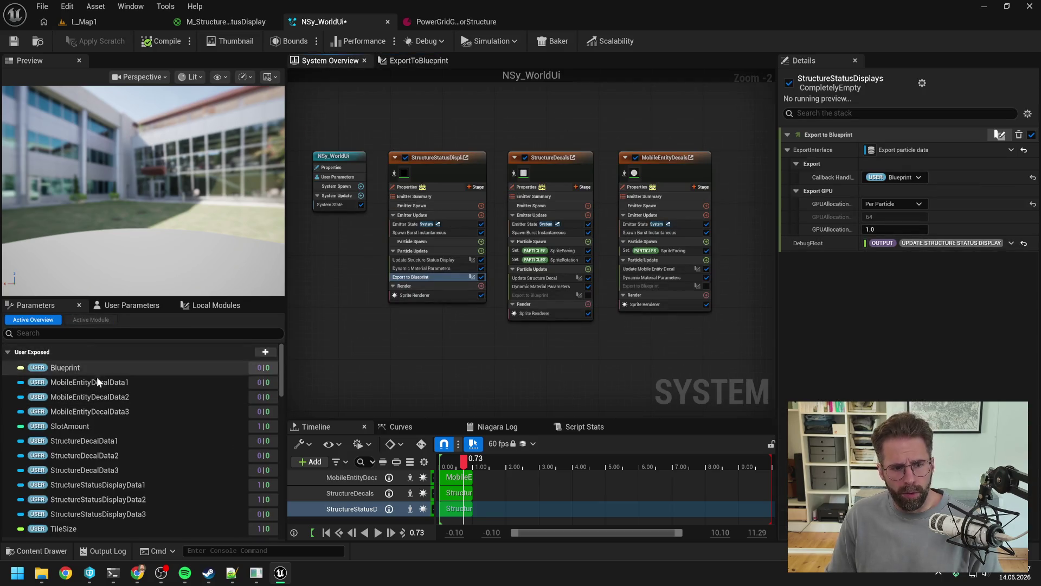
Bind IsProductionBarVisible to the Export to Blueprint DebugFloat input and save NSy_WorldUi.
scroll(108, 379, down, 10)
scroll(132, 396, down, 10)
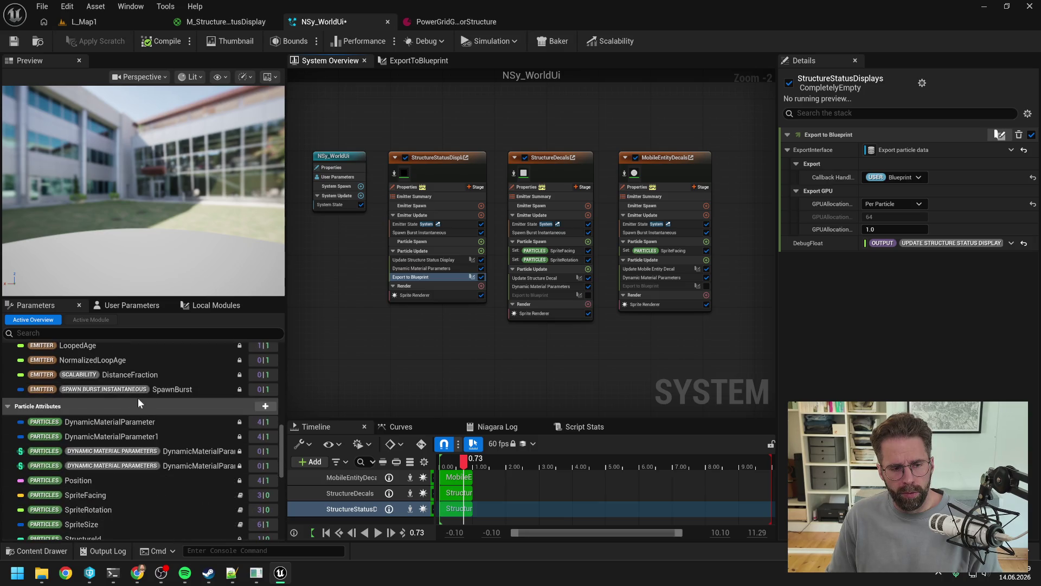
scroll(134, 405, down, 1)
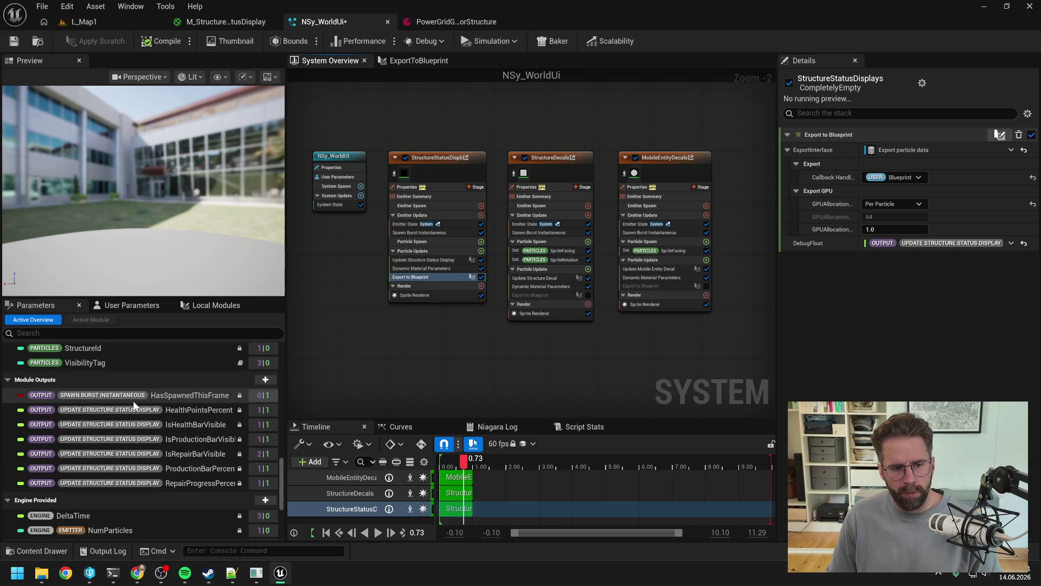
scroll(132, 404, down, 5)
scroll(131, 404, up, 4)
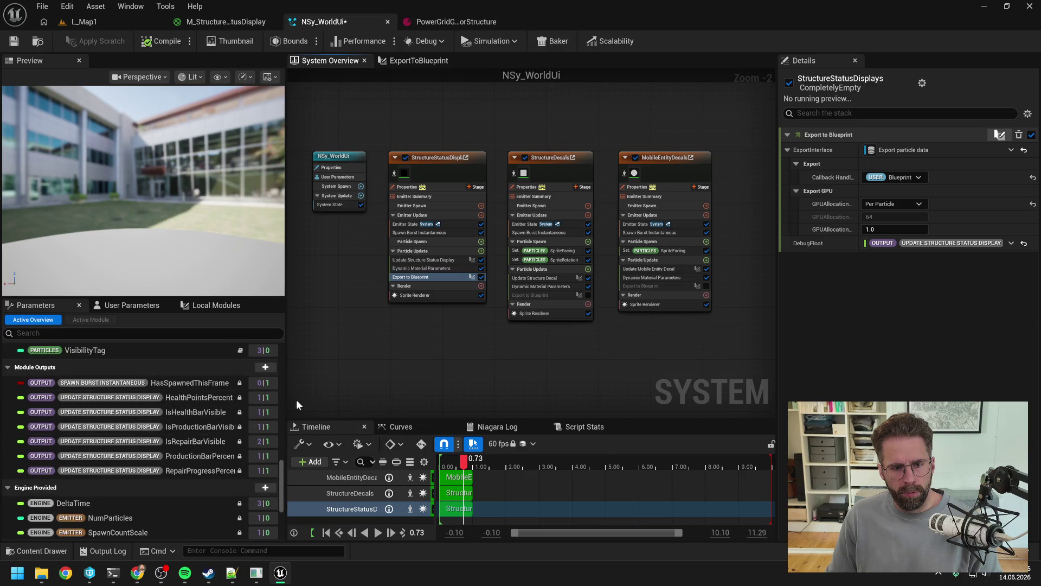
drag(286, 401, 320, 400)
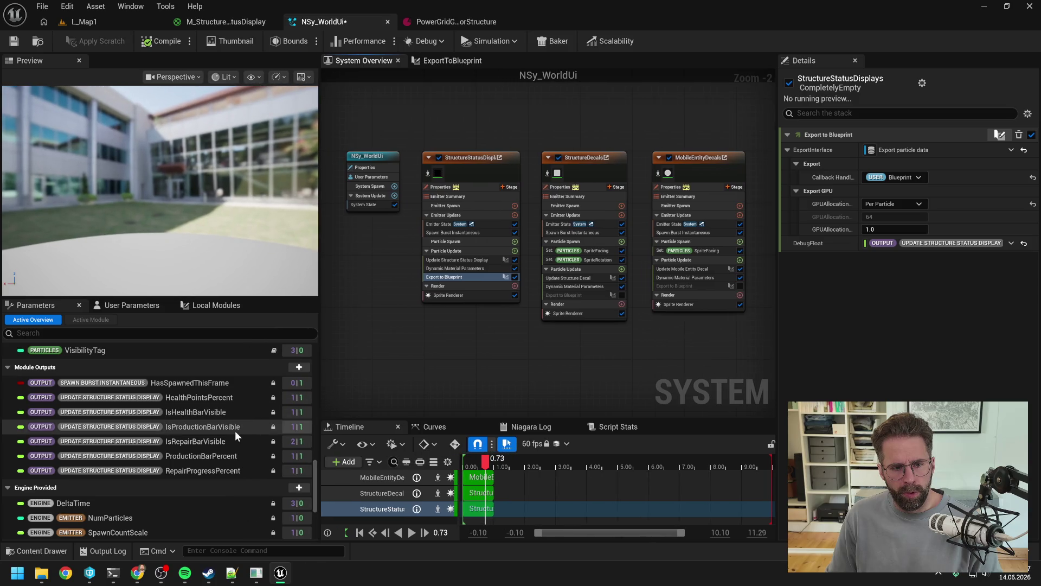
mouse_move(208, 426)
mouse_down()
mouse_move(941, 264)
mouse_move(943, 239)
mouse_move(932, 244)
mouse_up()
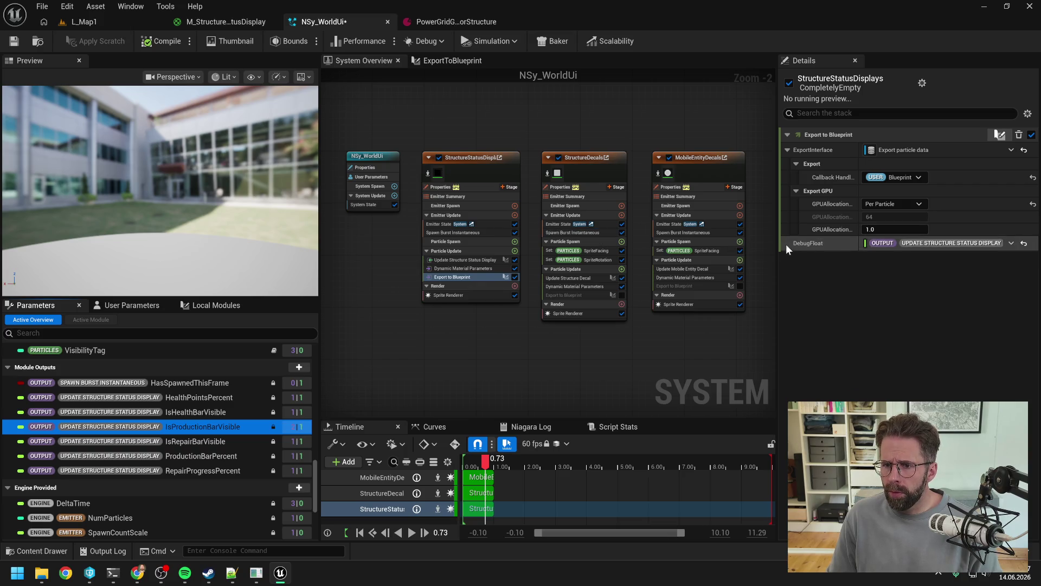
mouse_move(778, 242)
mouse_down()
mouse_move(668, 255)
mouse_move(813, 260)
mouse_move(798, 254)
mouse_up()
click(9, 43)
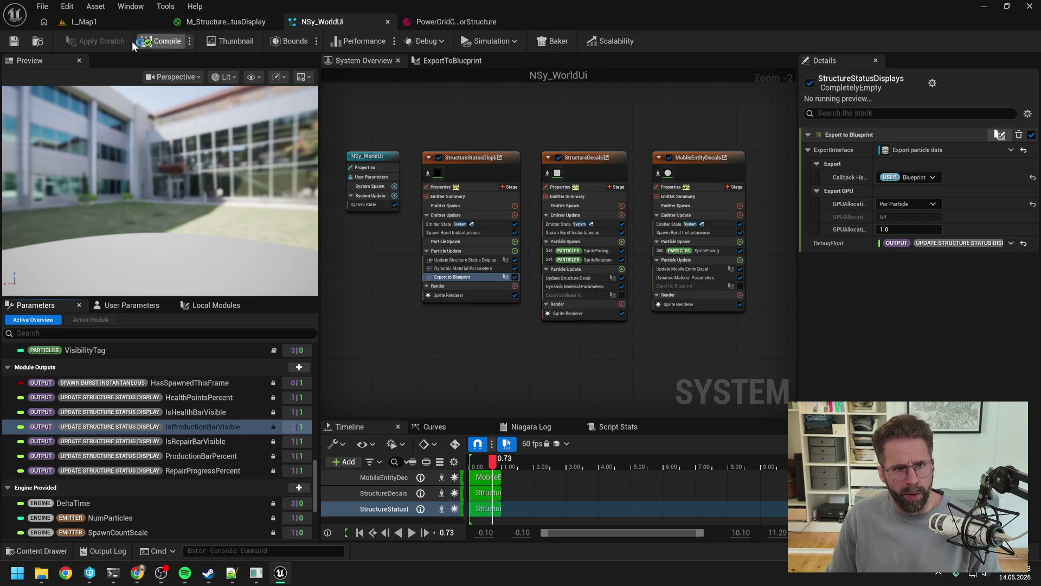
click(105, 23)
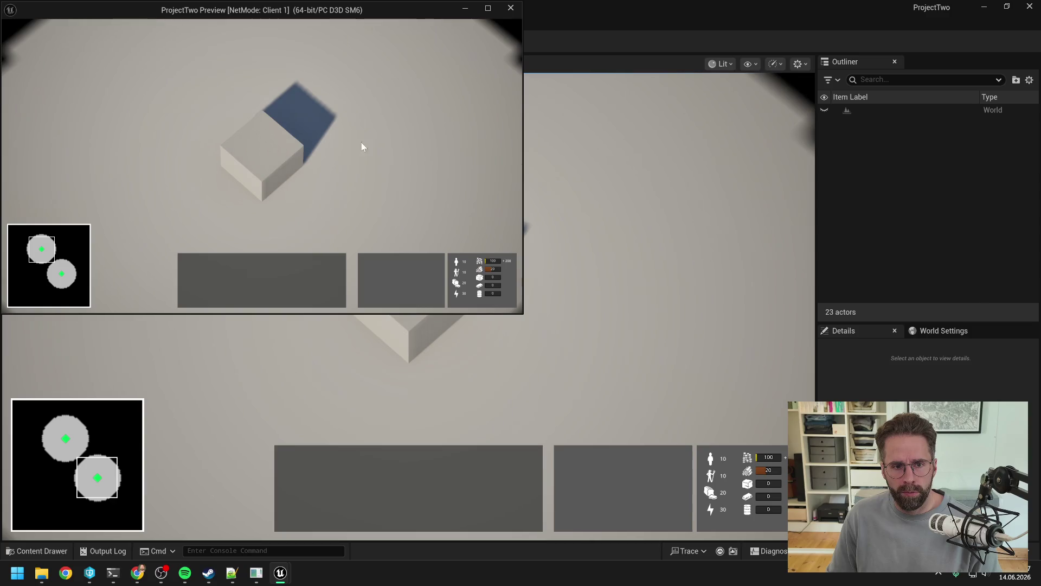
click(276, 154)
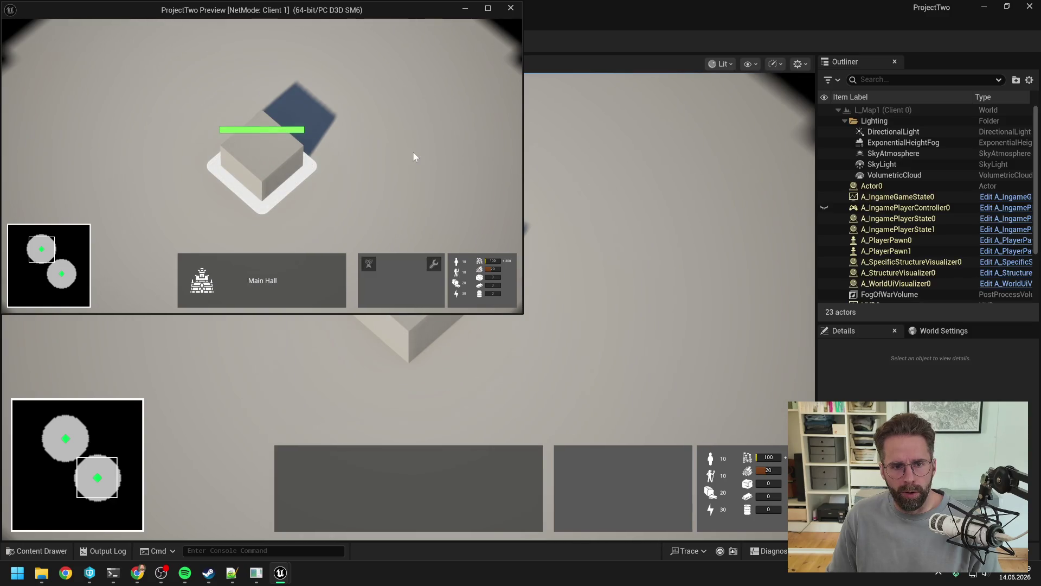
key(Escape)
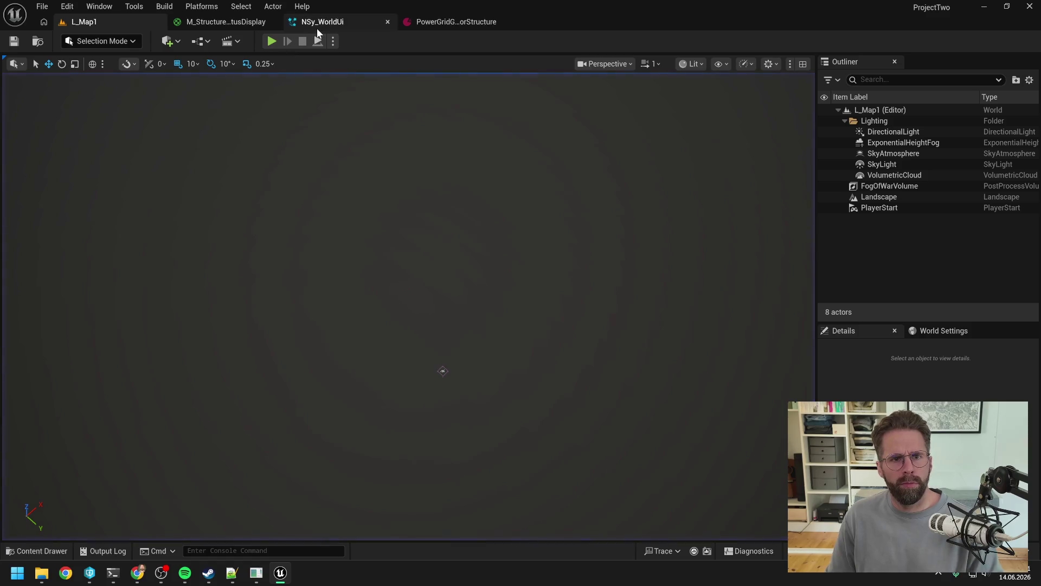
click(319, 22)
click(477, 260)
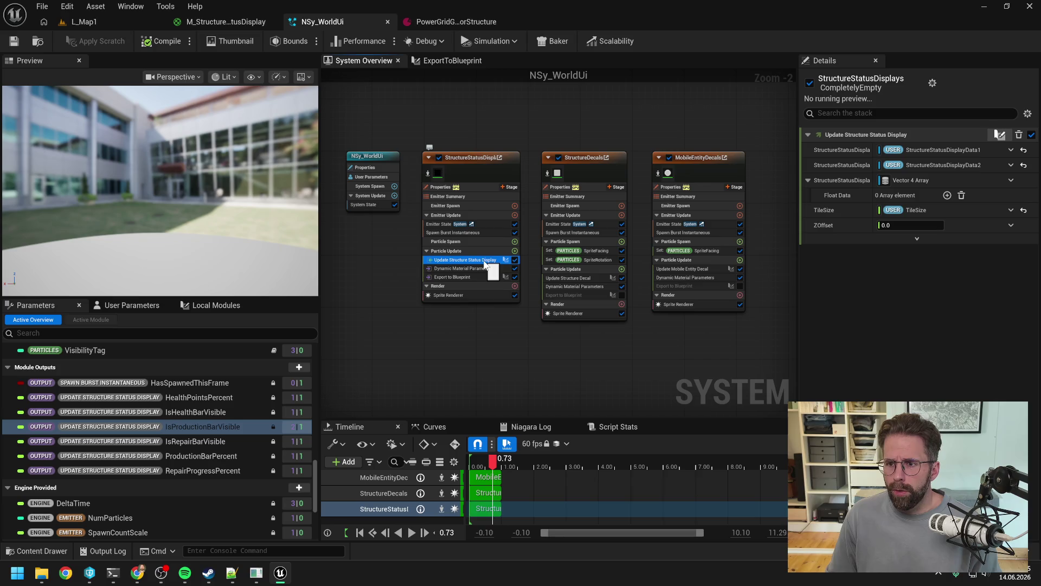
Bind the third display data input to StructureStatusDisplayData3, set ZOffset to 50.0, and save.
click(140, 305)
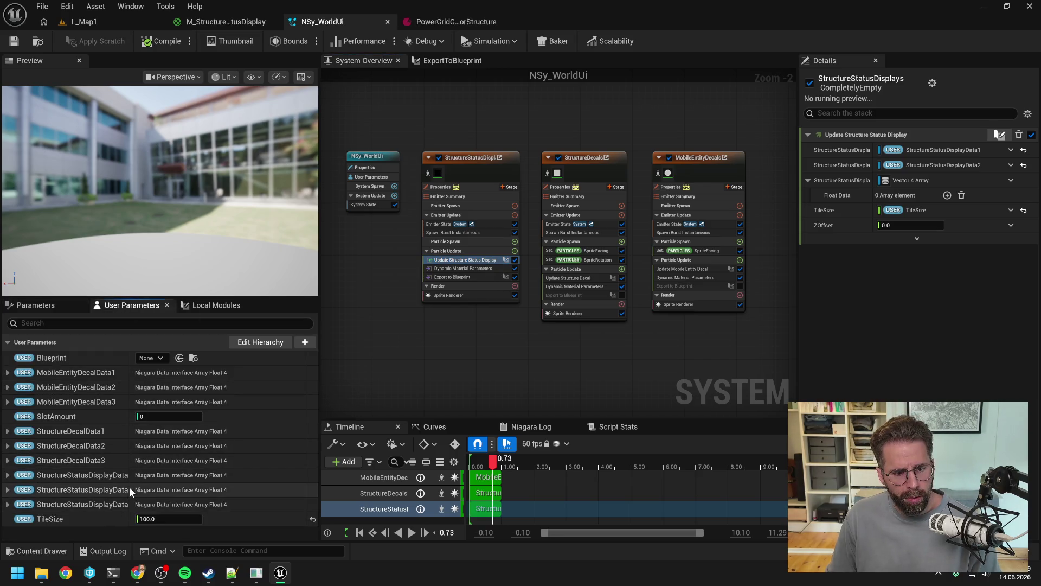
drag(131, 445, 160, 444)
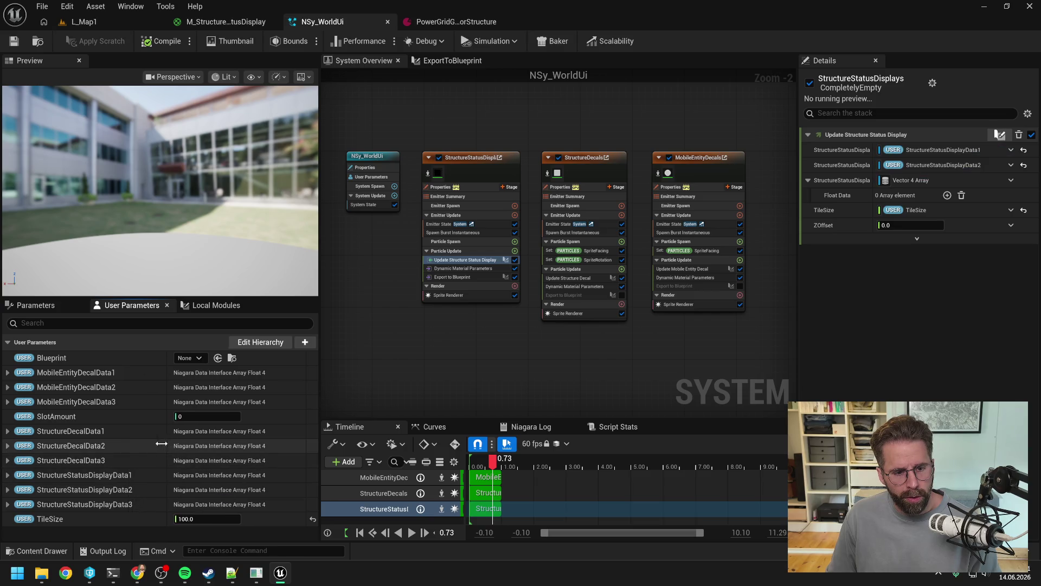
click(1011, 180)
click(904, 182)
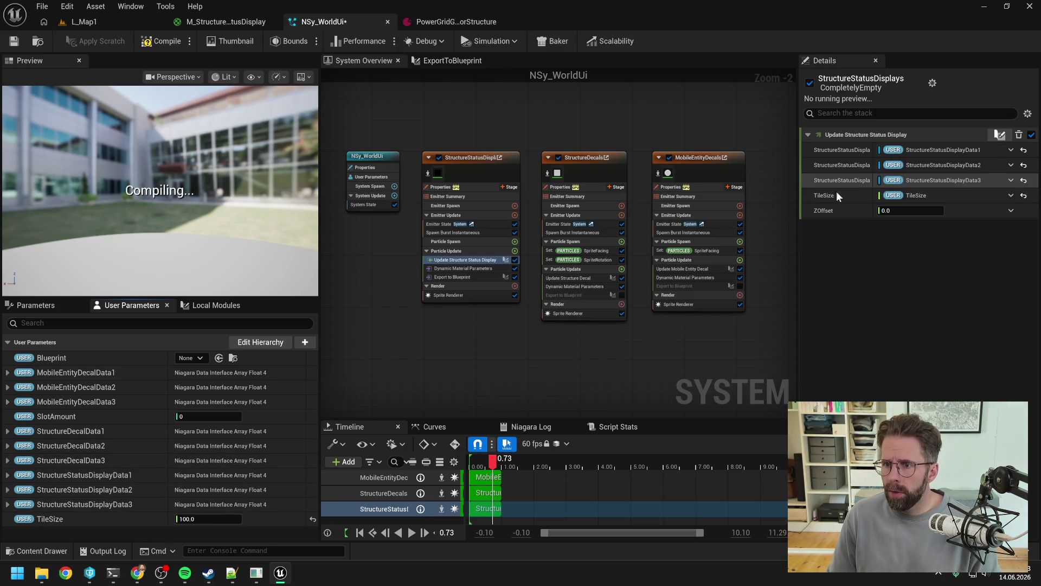
click(911, 210)
text(50)
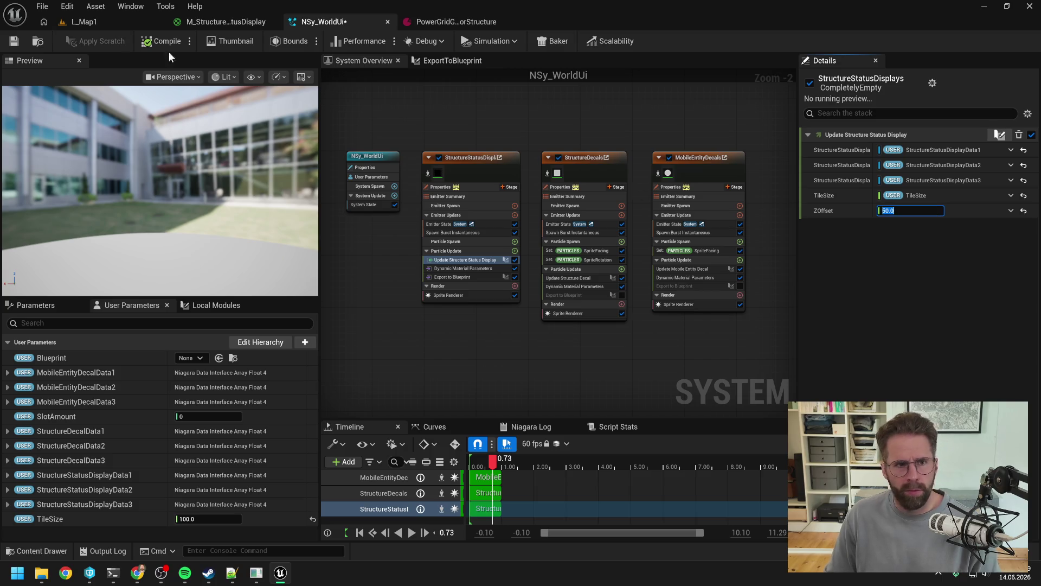
click(14, 41)
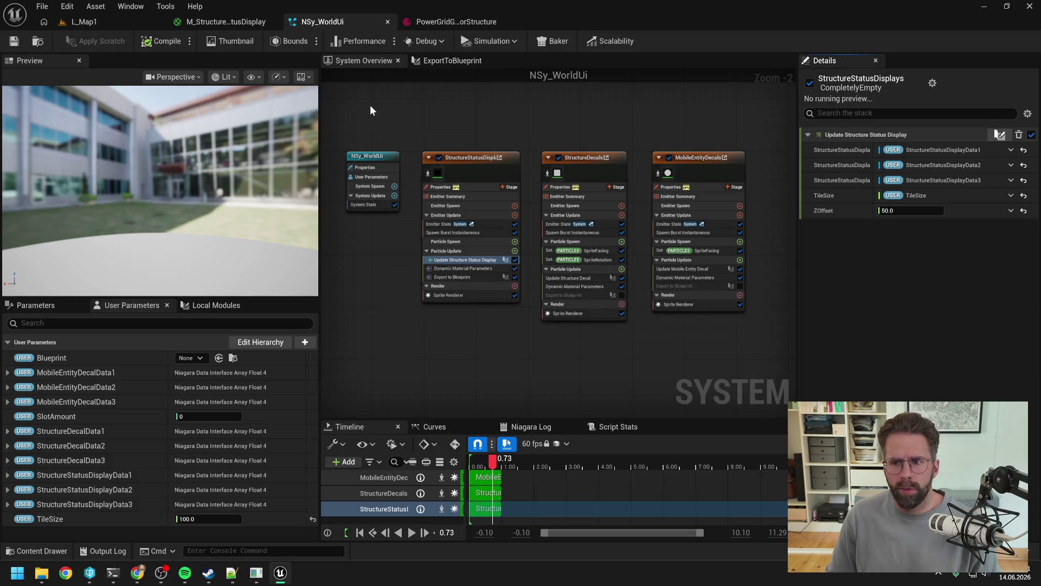
click(109, 20)
click(270, 43)
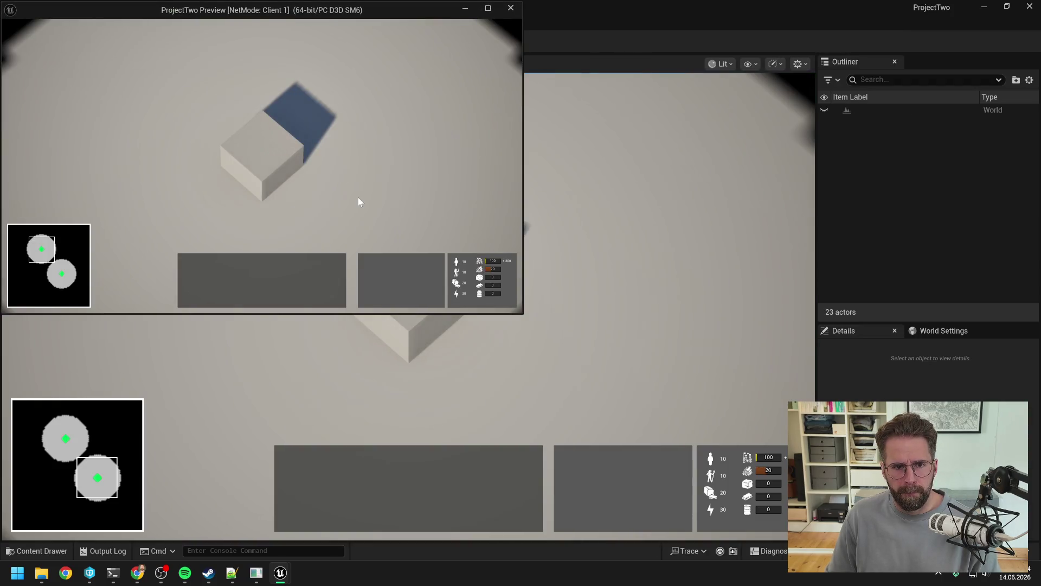
click(263, 154)
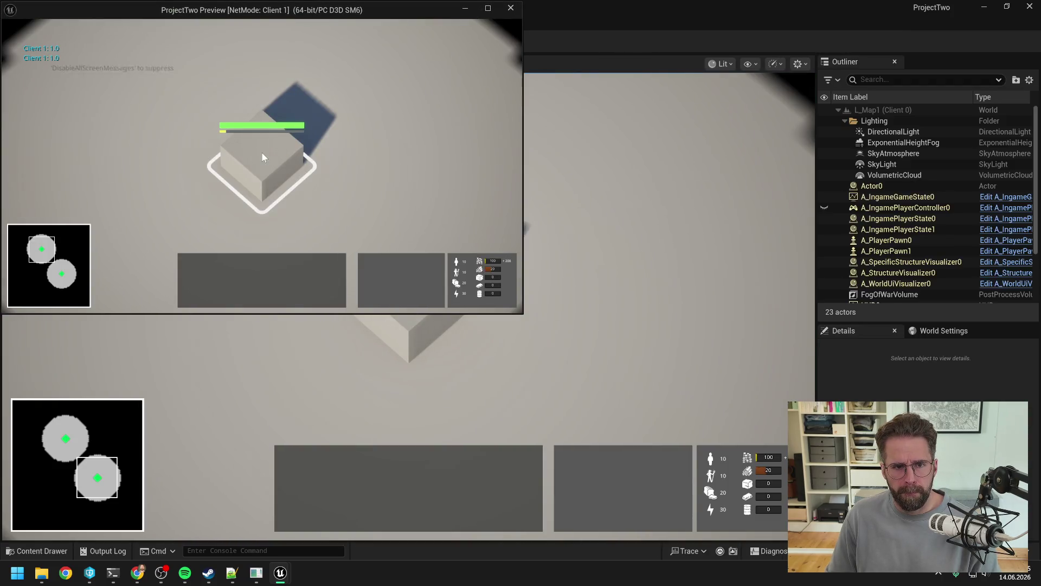
click(417, 177)
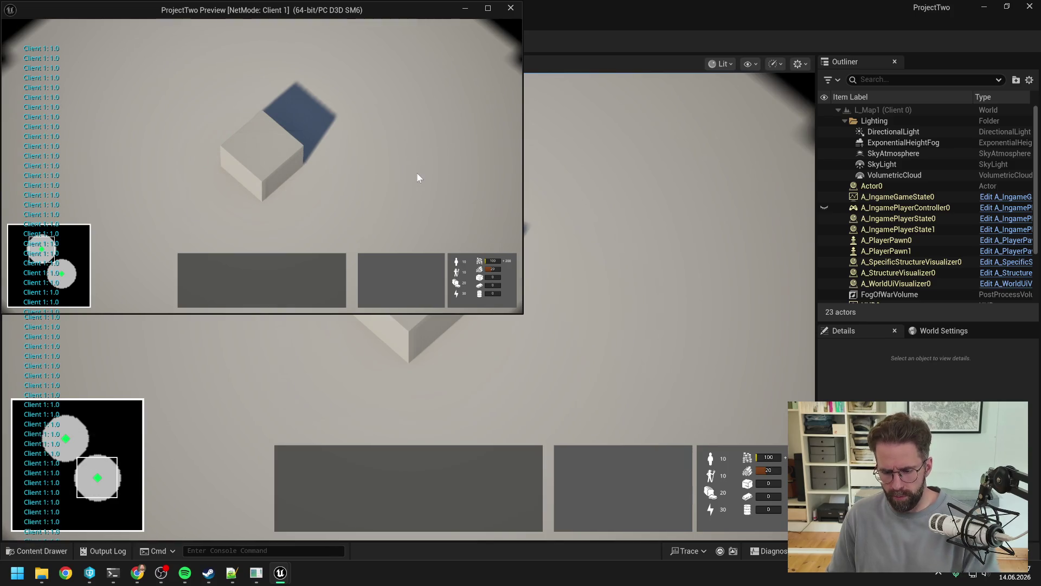
key(Escape)
click(332, 22)
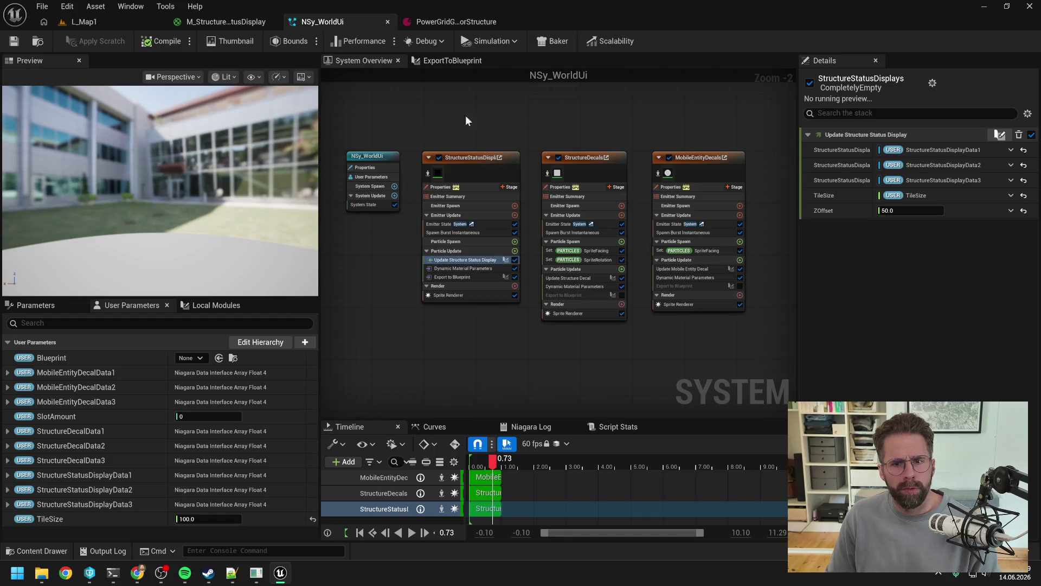
Change the ProductionColor parameter to pure green by setting red to 0.
click(215, 19)
scroll(364, 95, down, 6)
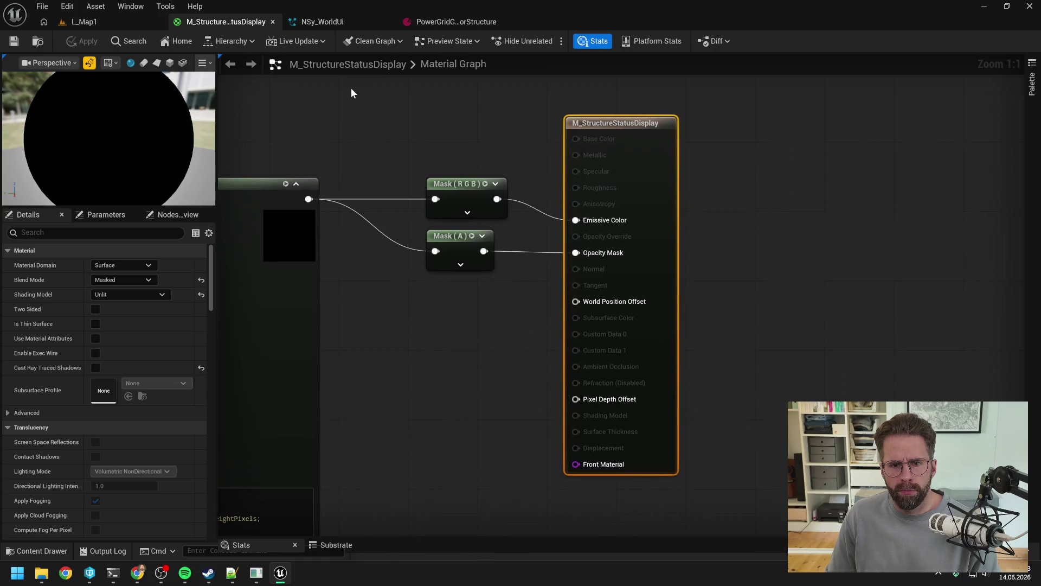
scroll(483, 213, up, 4)
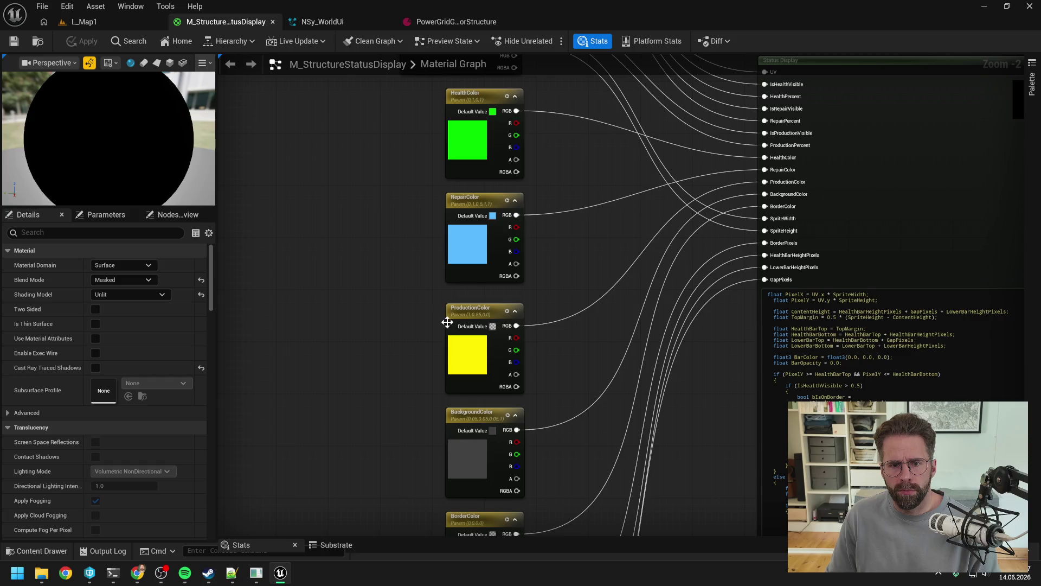
double_click(471, 355)
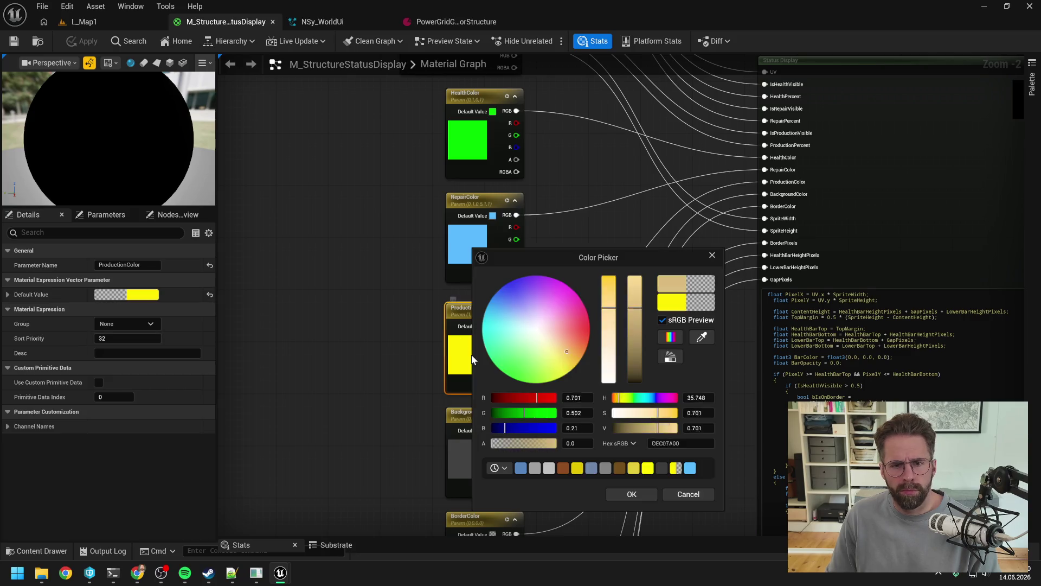
click(585, 413)
click(574, 398)
text(0)
key(Return)
click(638, 490)
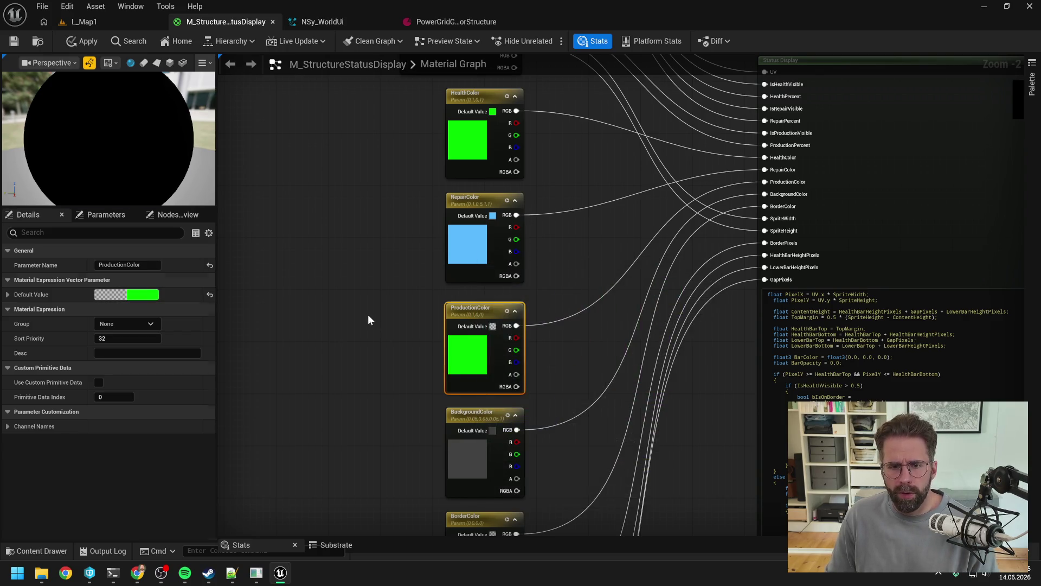
Apply and save M_StructureStatusDisplay, checking it out, and return to the L_Map1 level.
click(367, 317)
click(82, 41)
click(15, 42)
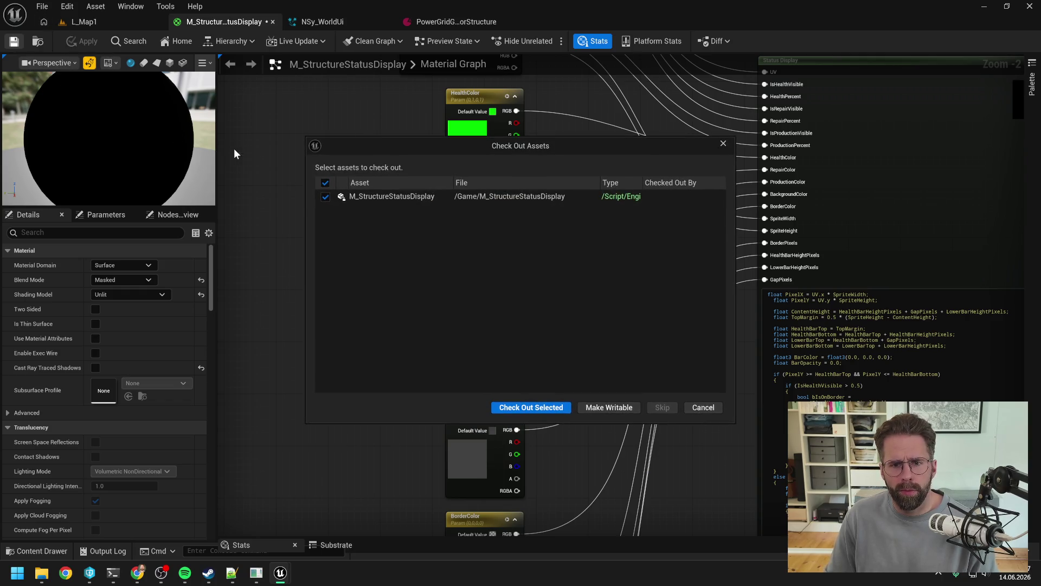
click(534, 408)
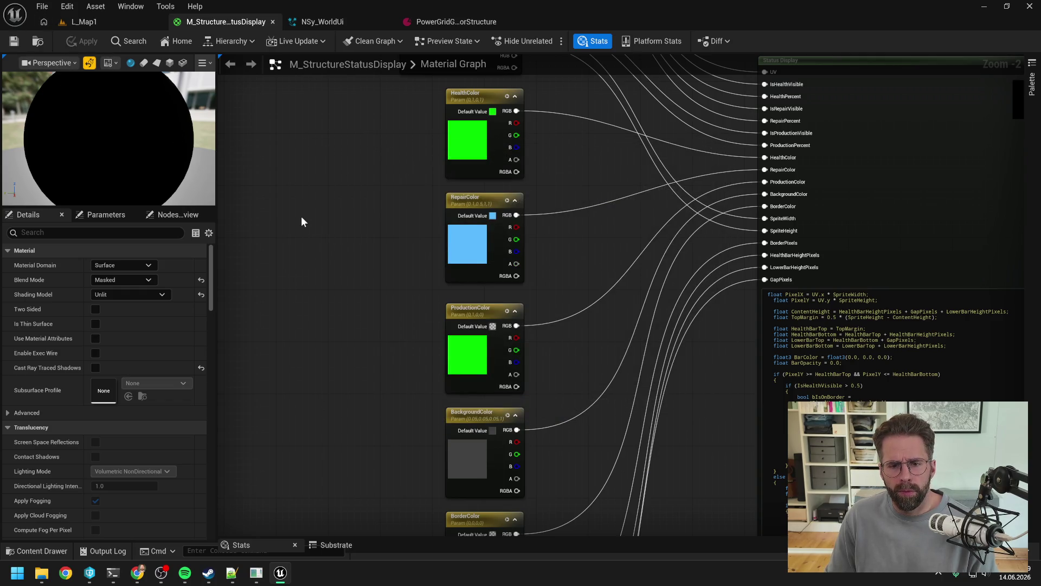
click(90, 21)
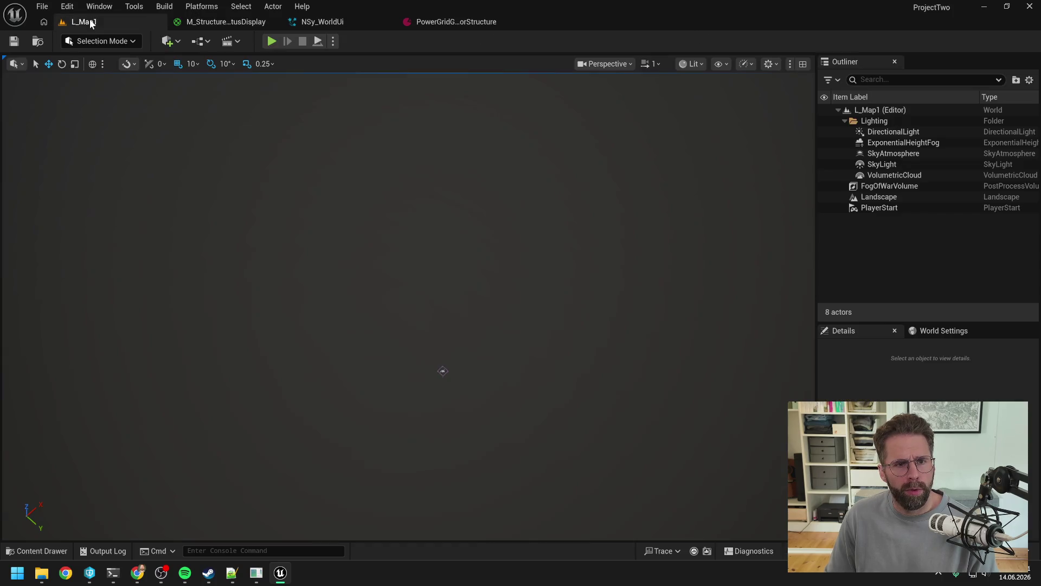
Playtest L_Map1, selecting and deselecting the cube building to check its status bars.
click(271, 41)
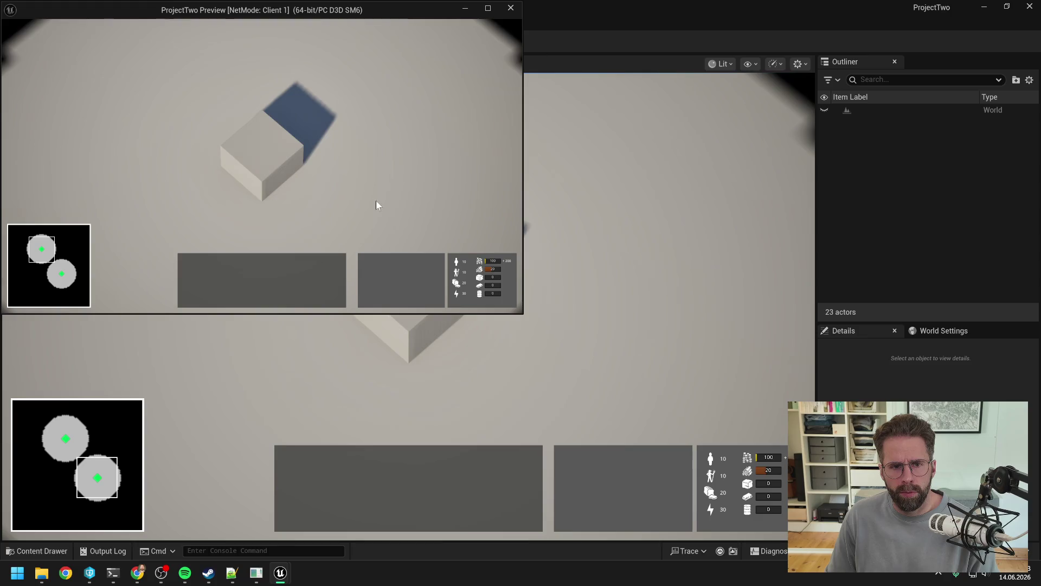
click(269, 155)
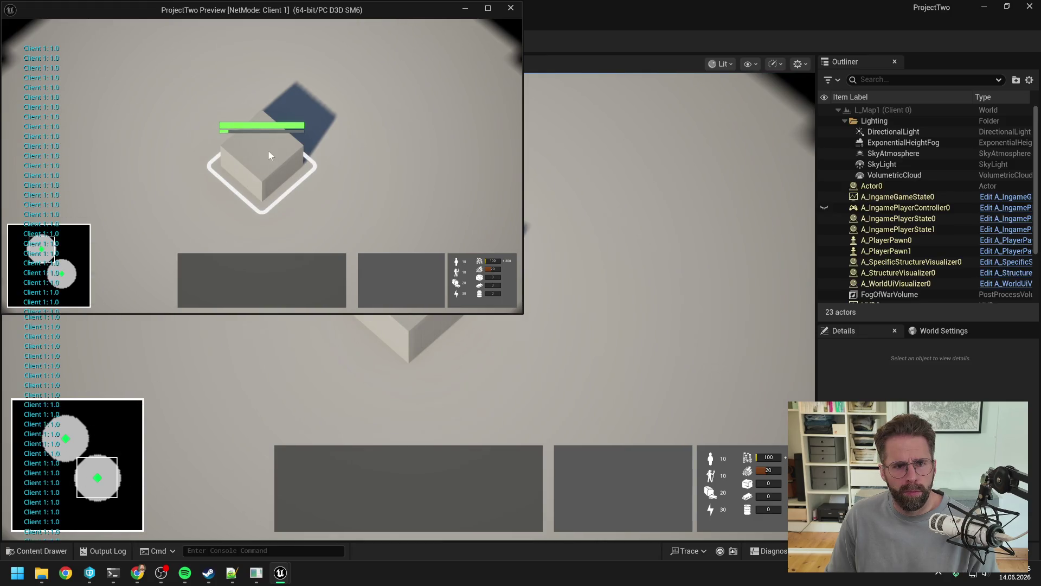
click(379, 199)
click(253, 142)
click(412, 159)
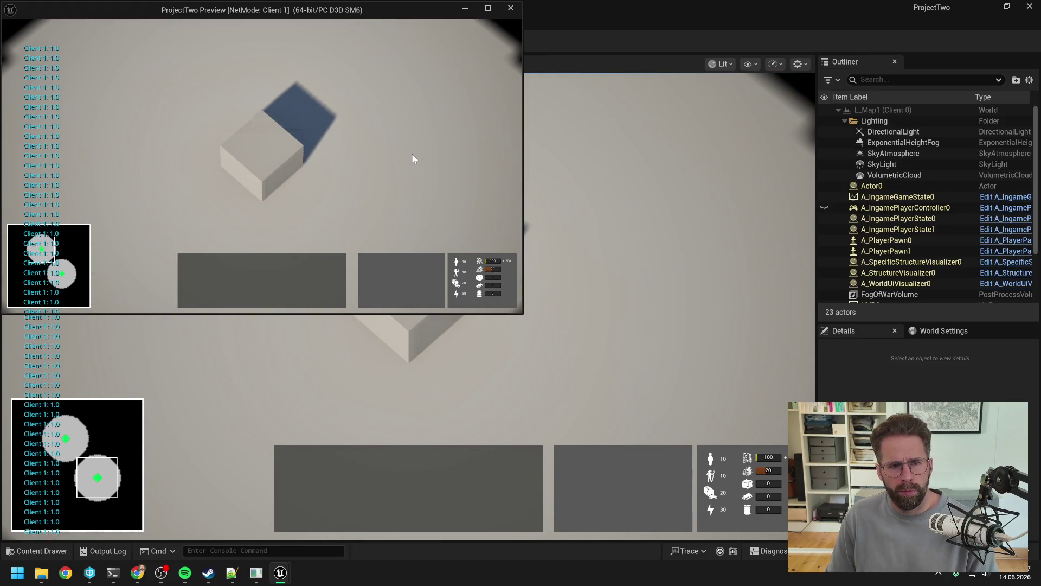
key(Escape)
Disable the Export to Blueprint module in NSy_WorldUi and save the system.
click(326, 22)
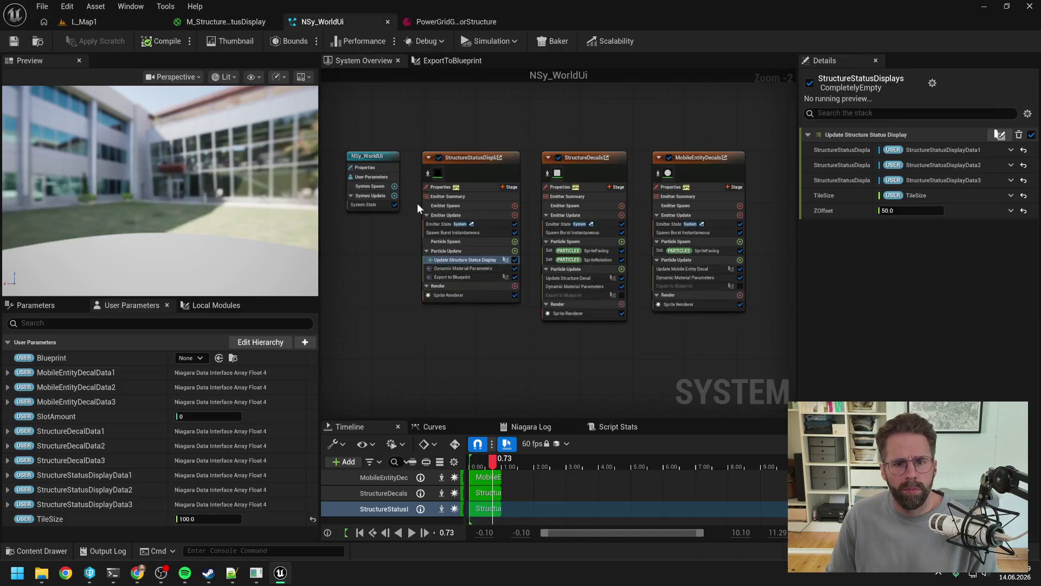
click(514, 277)
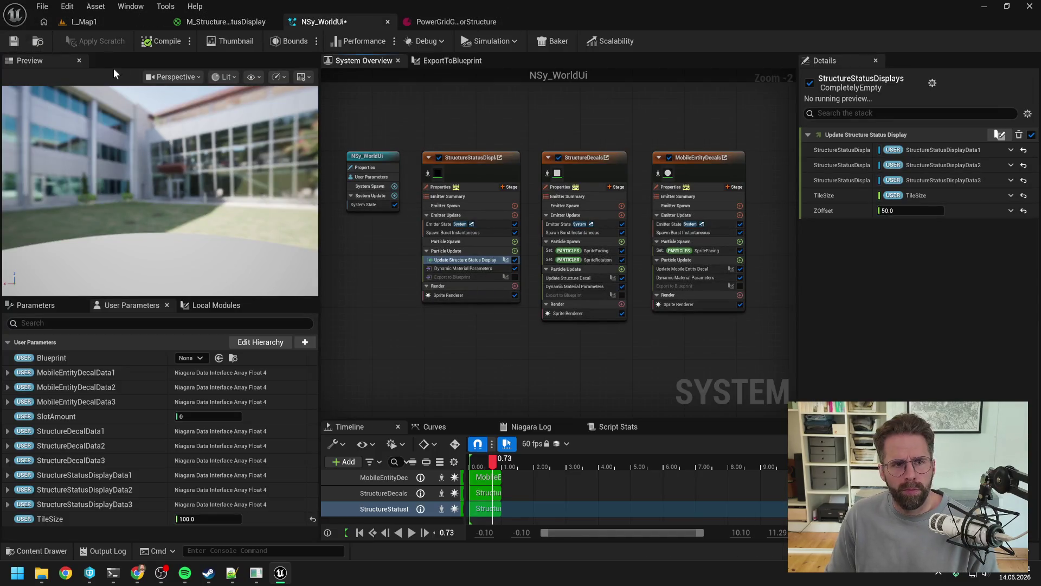
click(16, 43)
Play L_Map1 again, toggling the cube's selection to verify its green status bars.
click(92, 21)
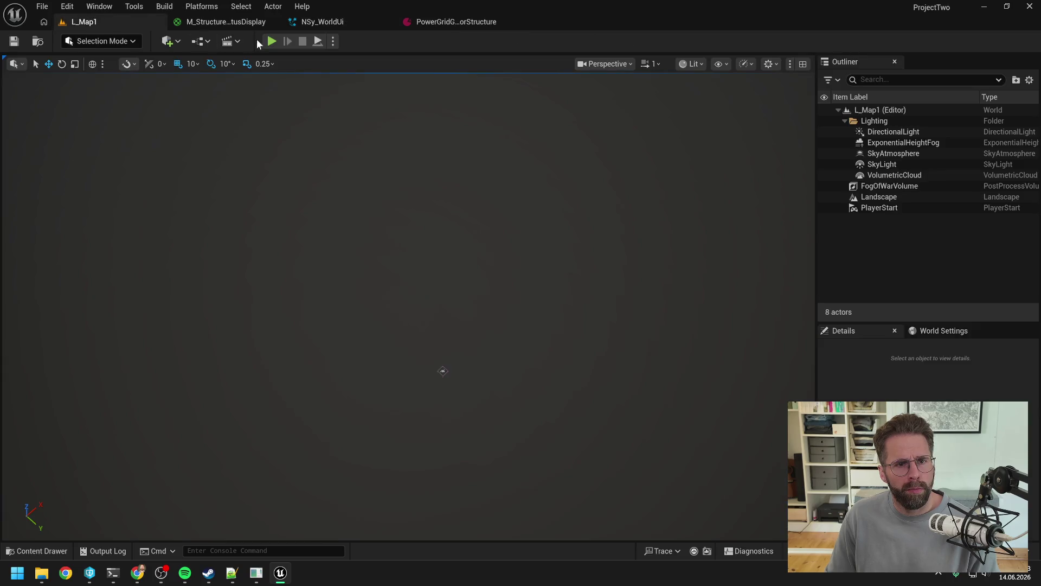
click(271, 42)
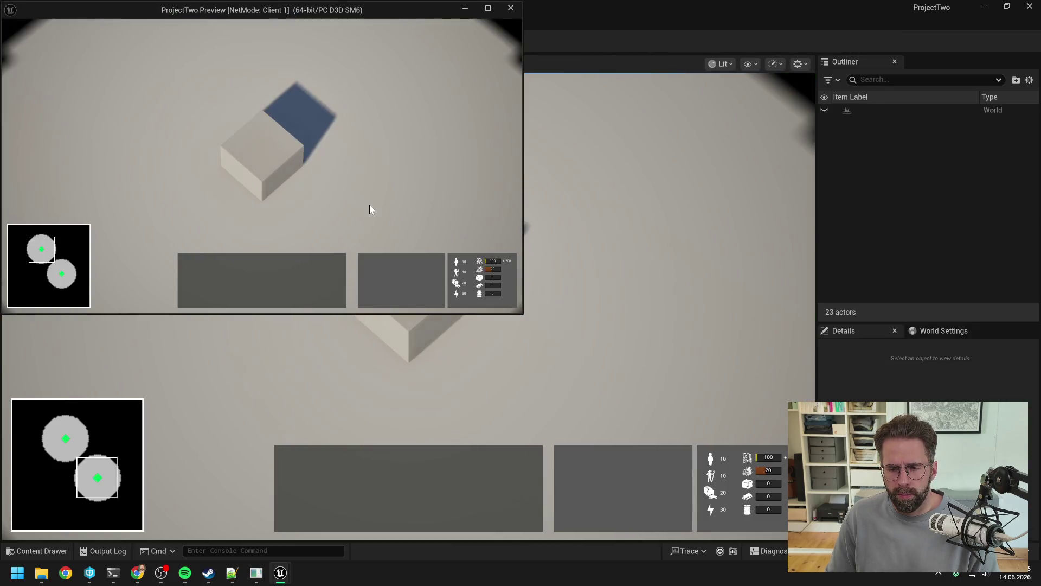
click(260, 159)
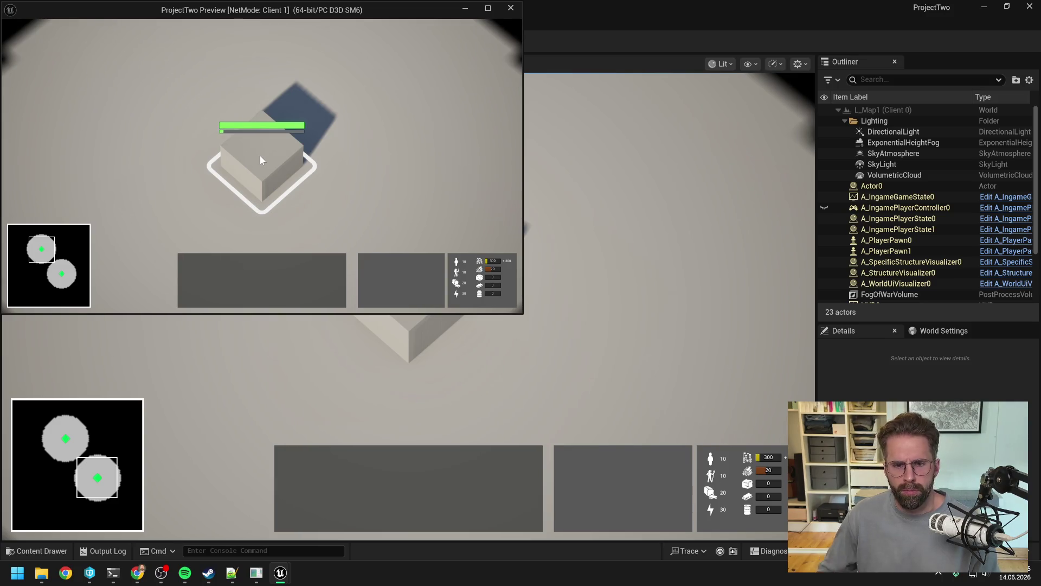
click(452, 226)
click(265, 146)
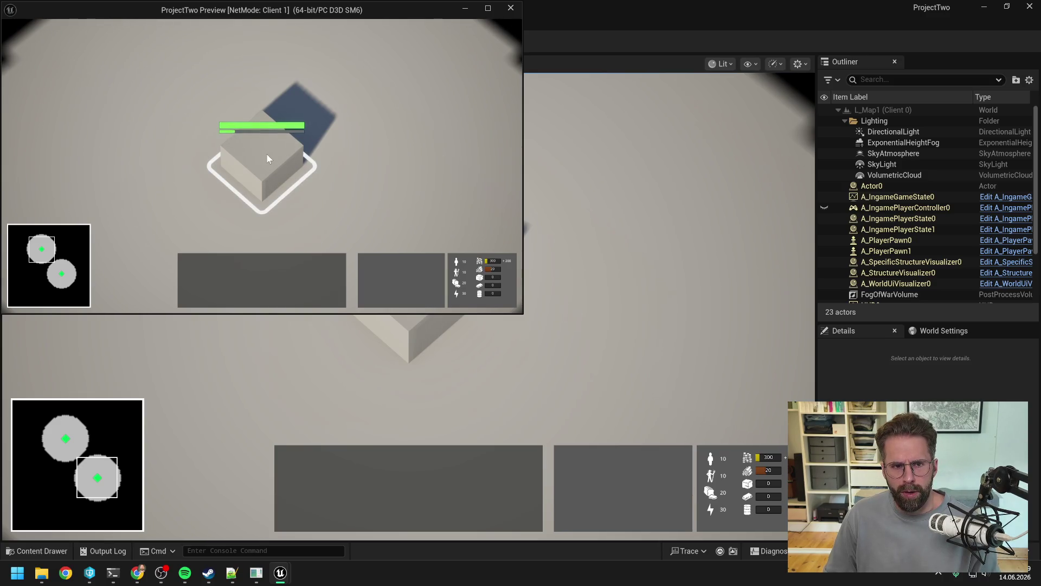
click(353, 151)
click(263, 158)
click(452, 230)
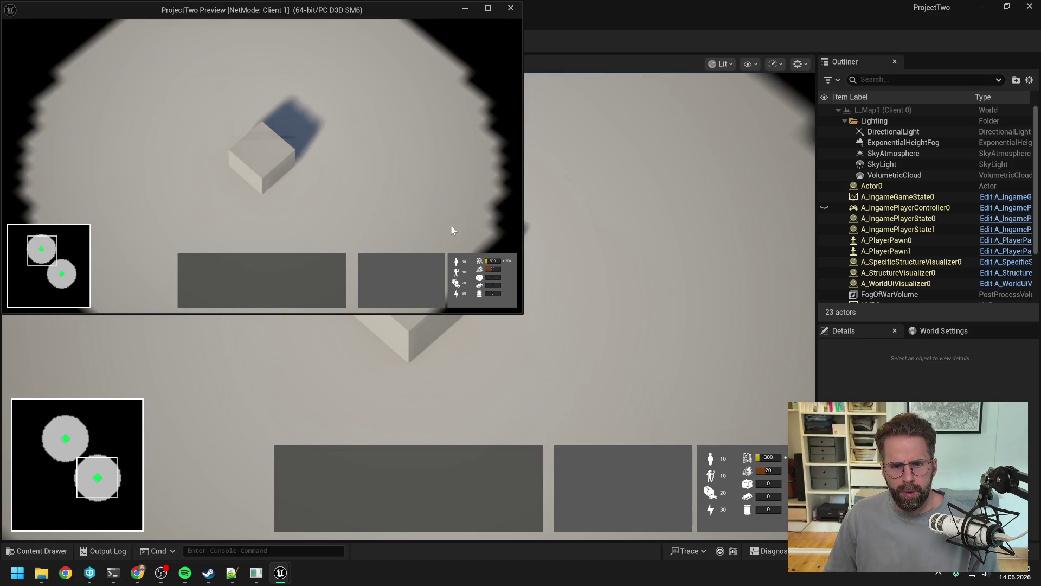
key(Escape)
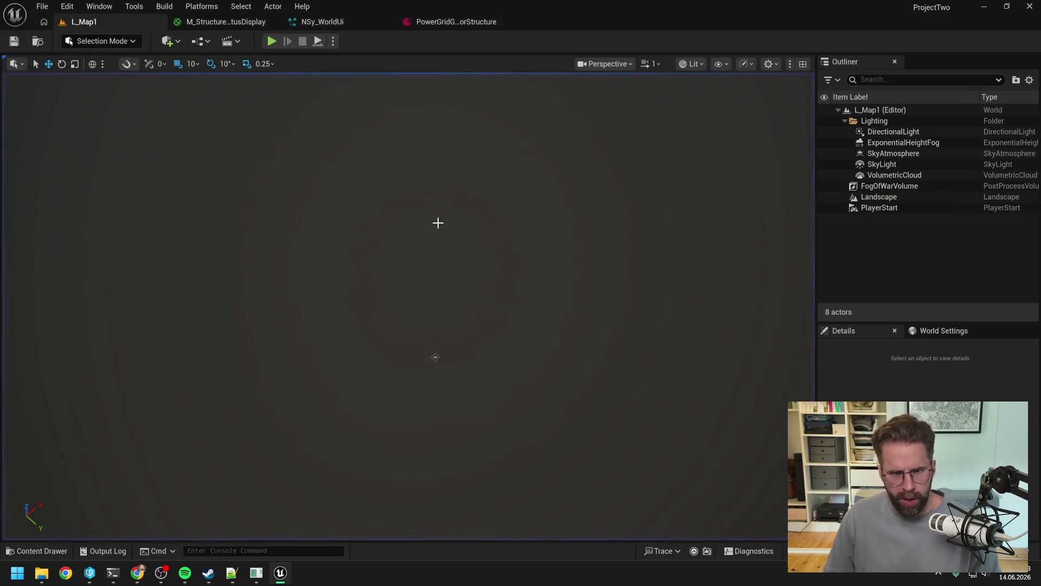
Search 'res' in the Content Drawer and open the WBP_Resources widget blueprint.
key(ctrl+space)
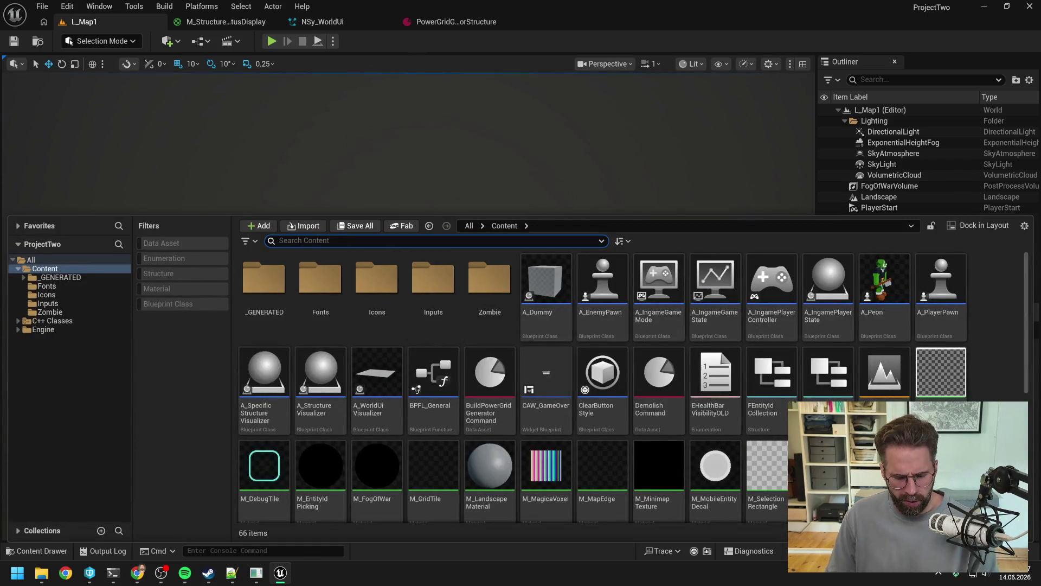
text(res)
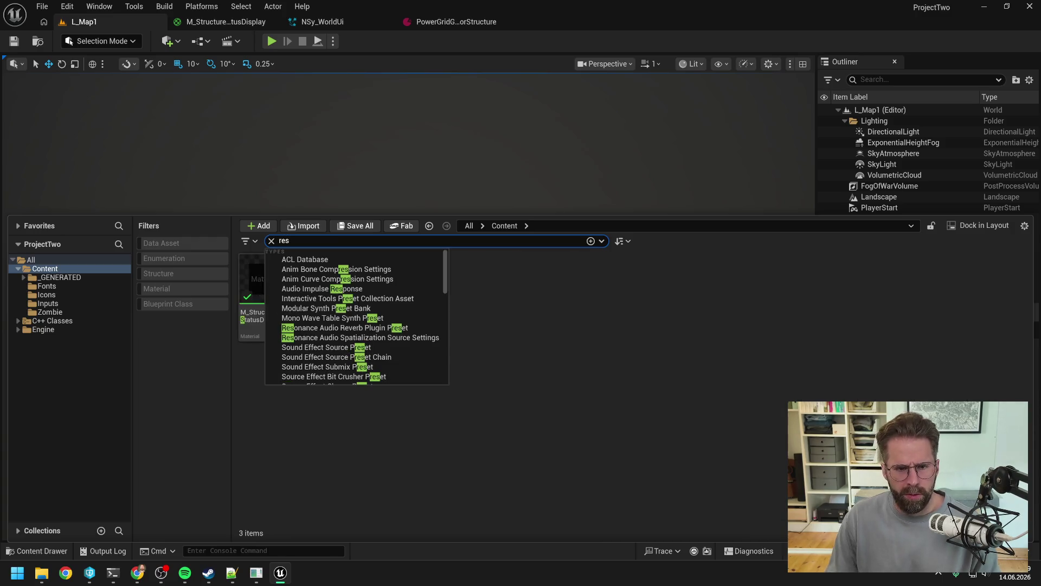
click(519, 419)
click(320, 326)
double_click(320, 326)
Inspect the HorizontalBox, Overlay and BackgroundBorder widgets in the Hierarchy.
scroll(374, 192, up, 2)
scroll(374, 192, up, 5)
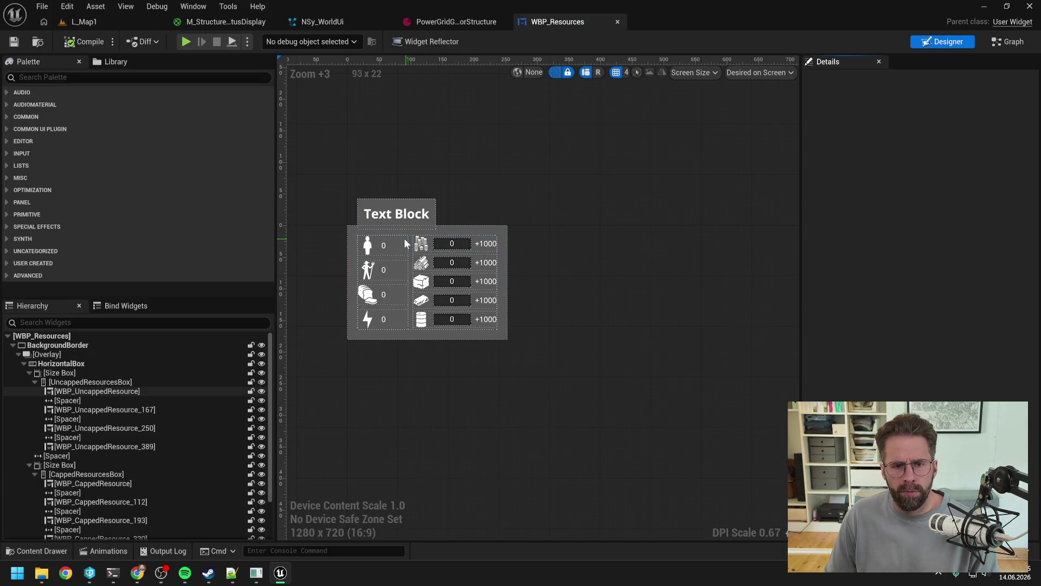
scroll(404, 243, up, 3)
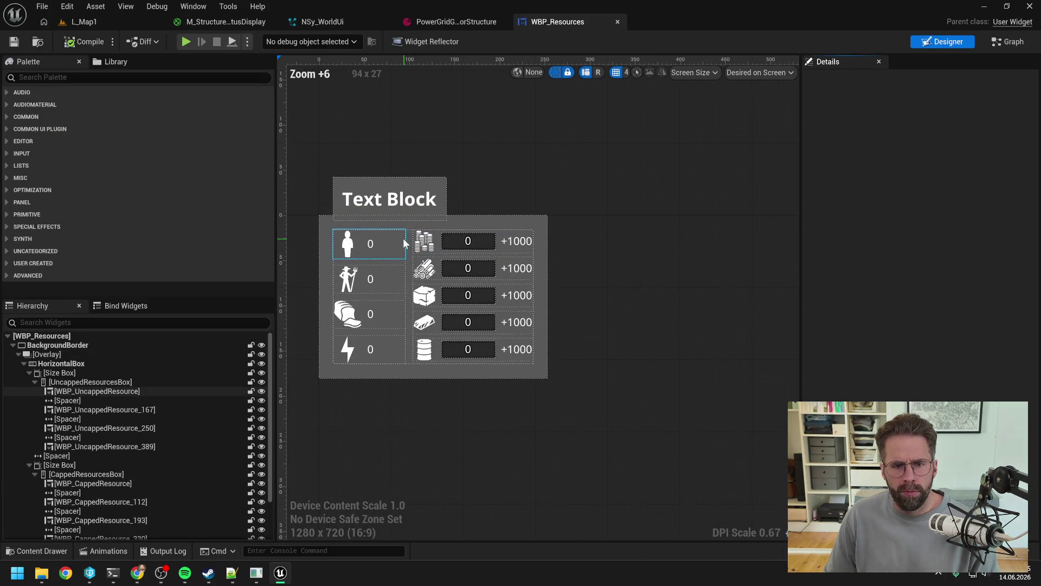
click(63, 366)
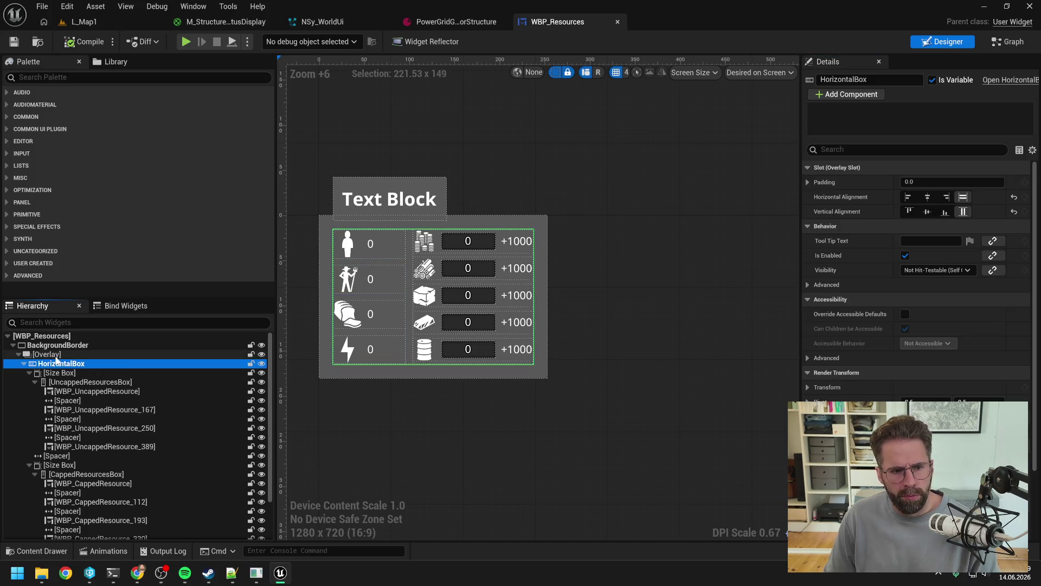
click(54, 355)
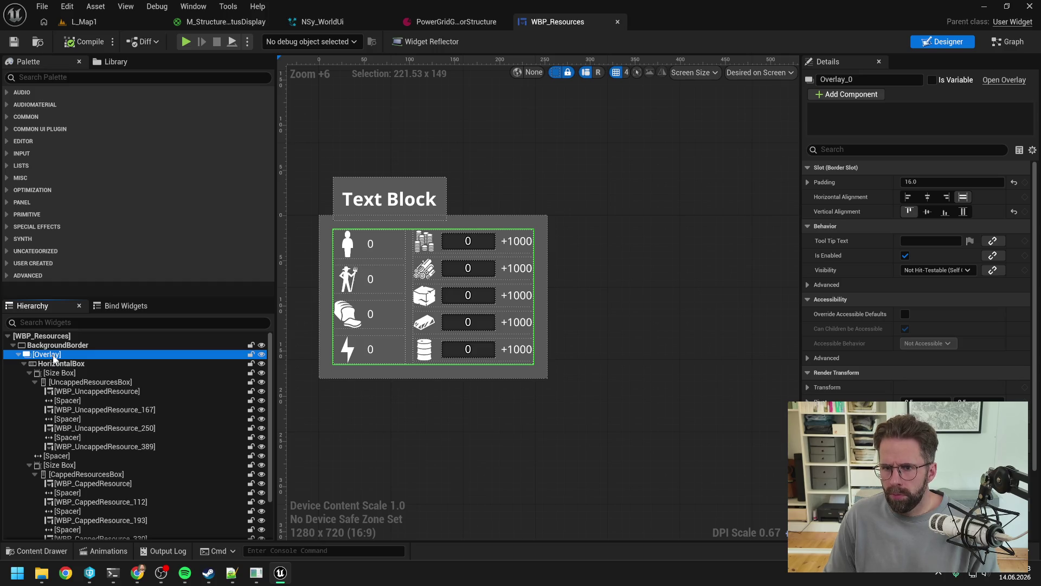
click(57, 346)
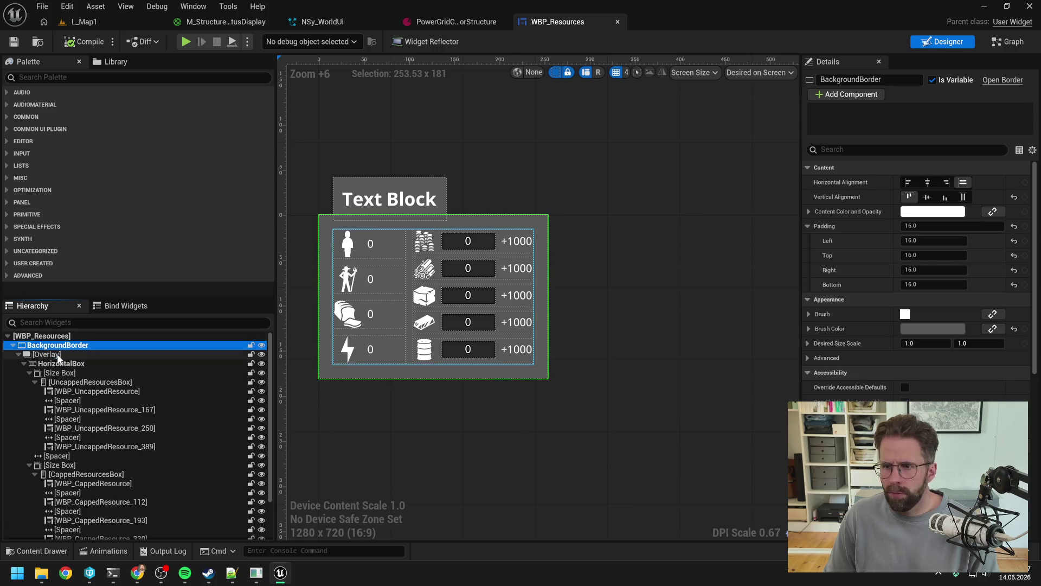
click(58, 358)
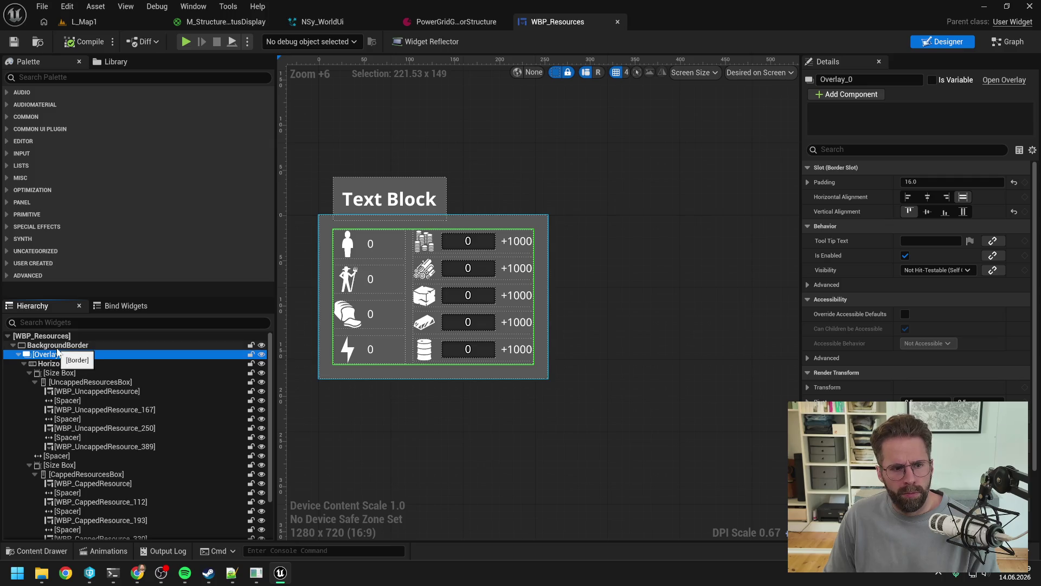
right_click(59, 355)
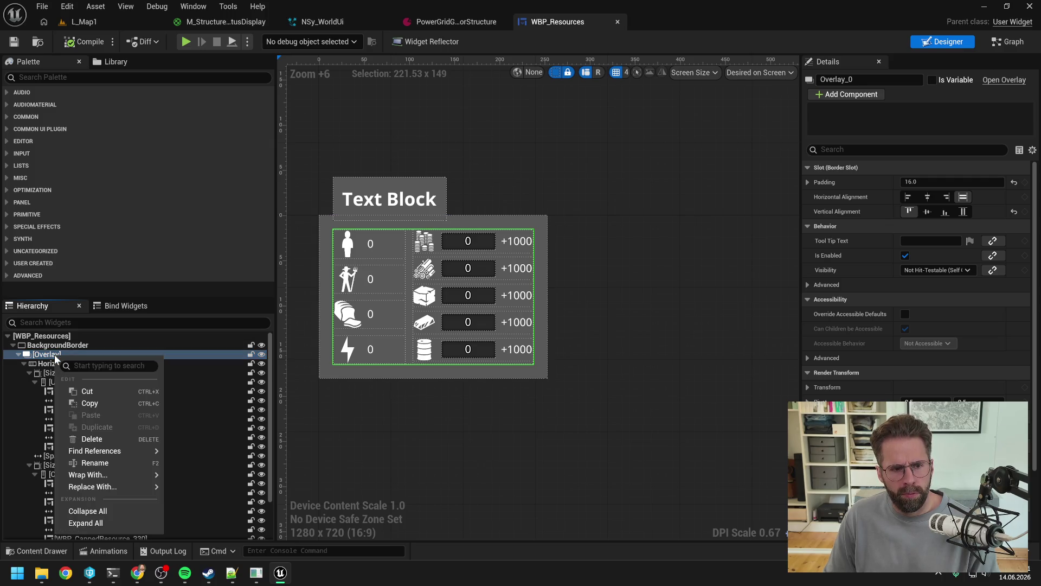
Wrap the Overlay in a new Overlay and add a Progress Bar from the Palette into it.
mouse_move(106, 477)
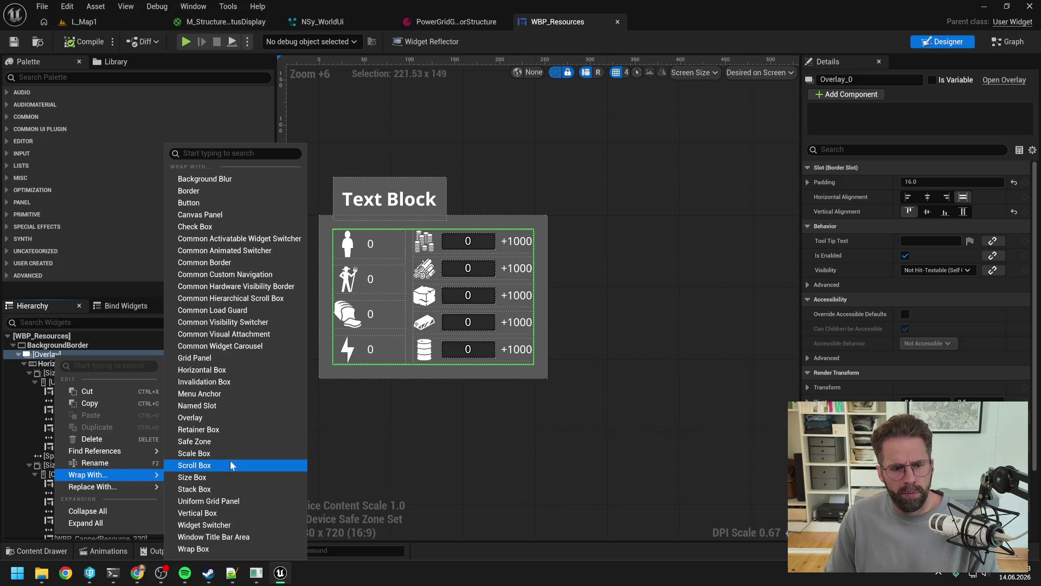
click(204, 418)
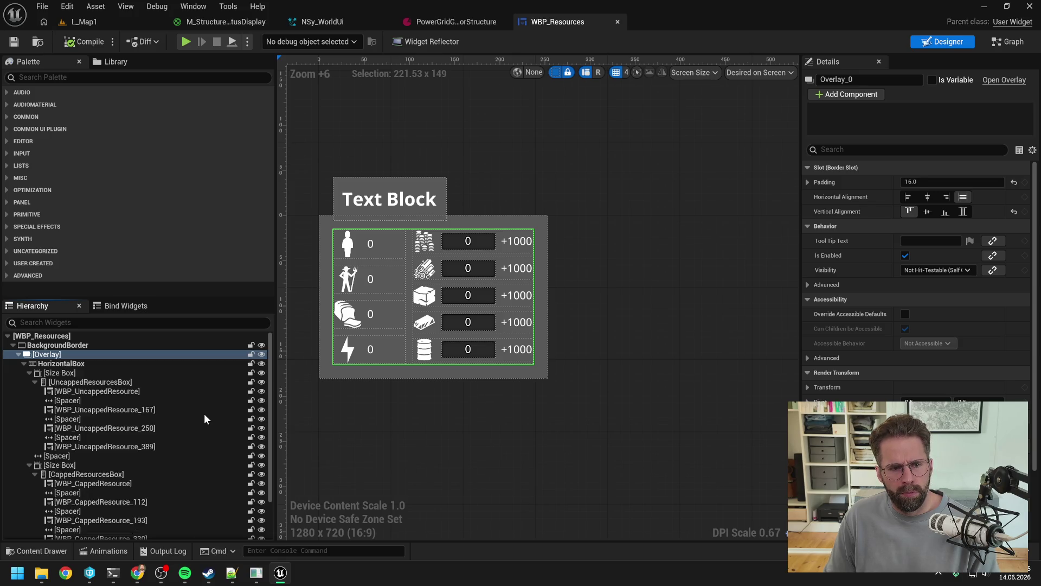
click(38, 78)
text(progre)
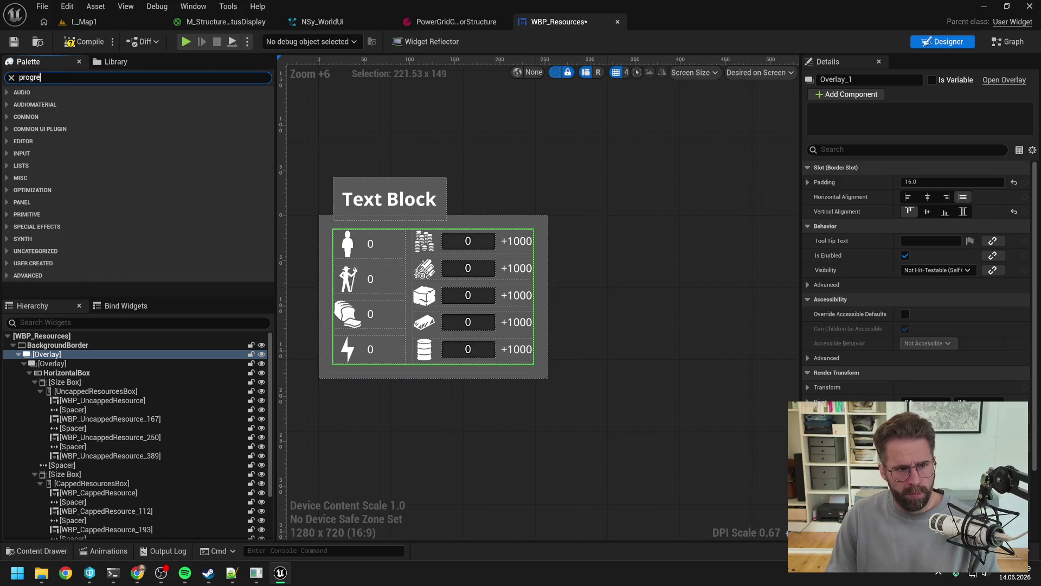
click(50, 105)
drag(69, 108, 60, 355)
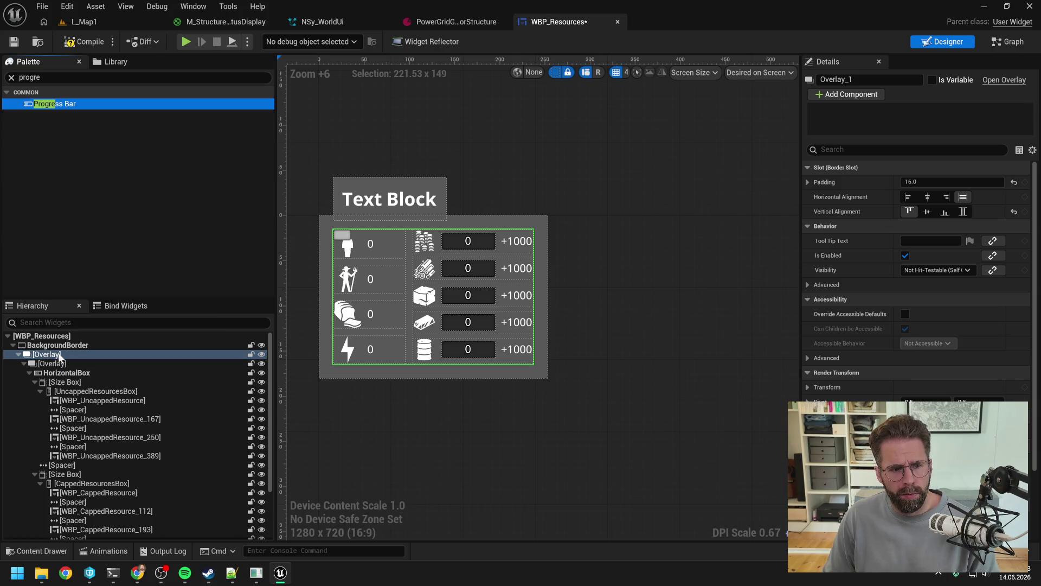
Set the padding of the Overlay holding the resource grid to 16.
click(24, 360)
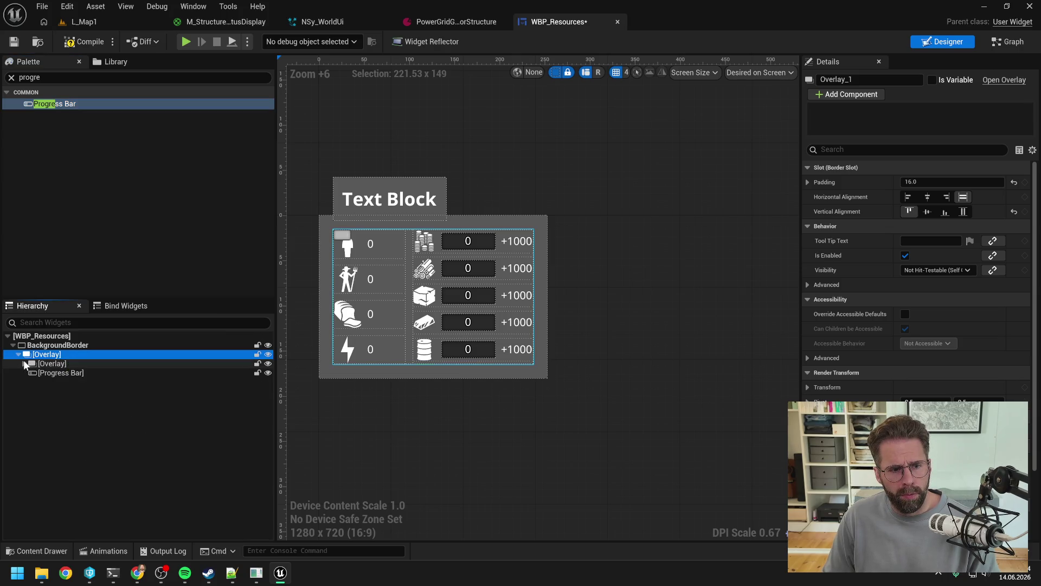
click(57, 372)
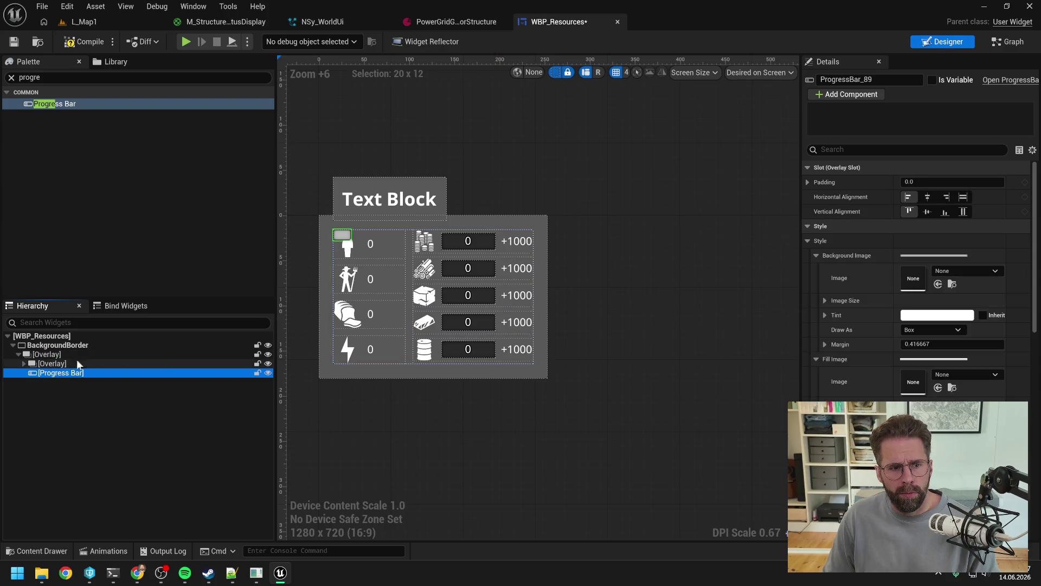
click(57, 347)
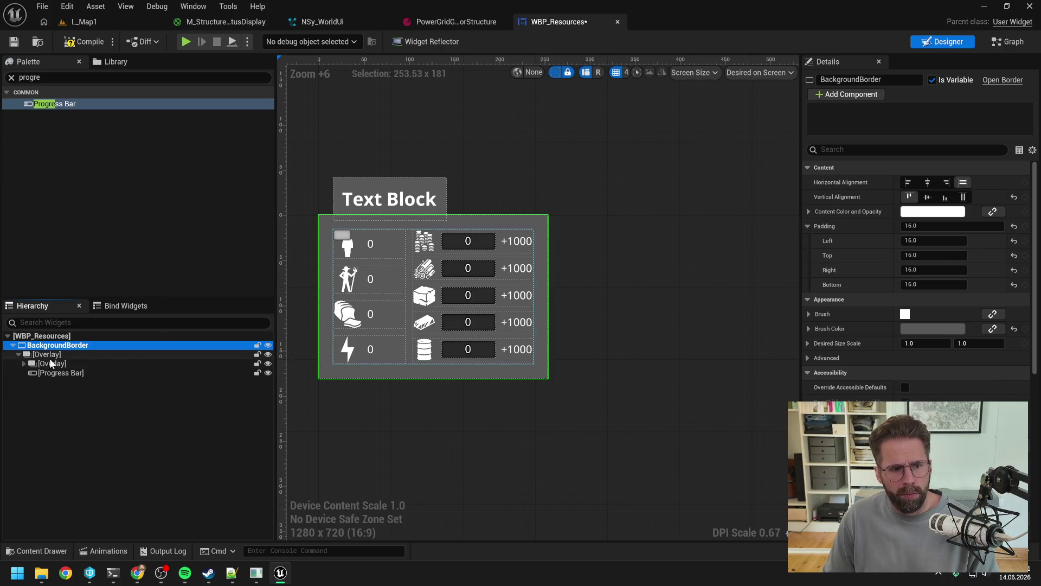
click(51, 364)
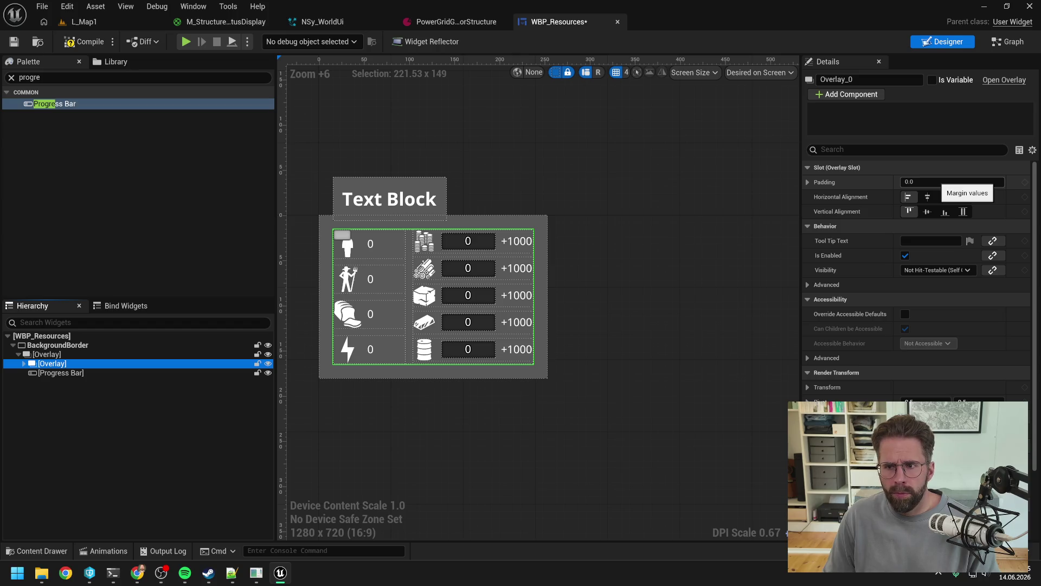
click(931, 183)
text(16)
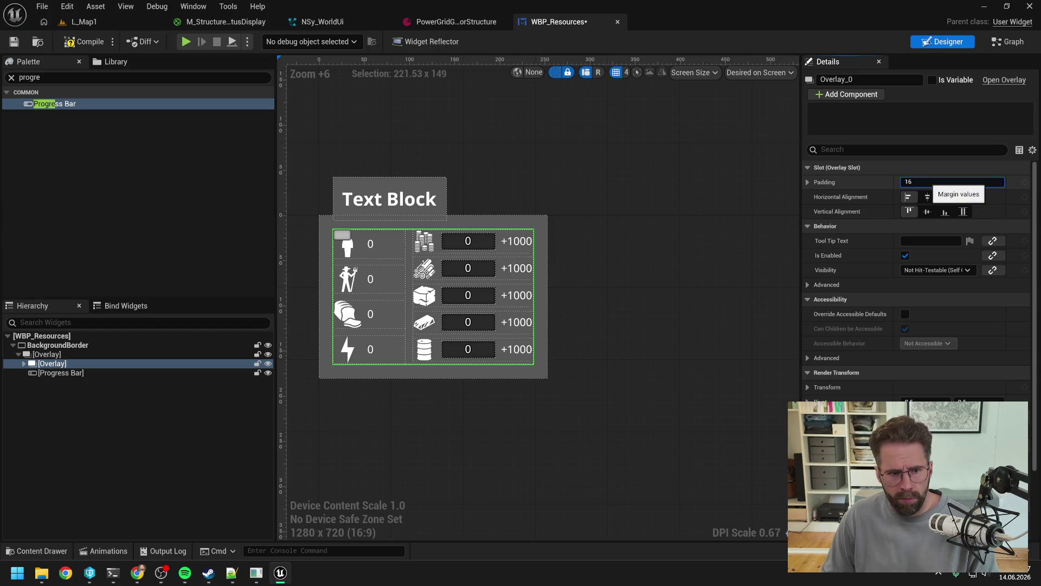
key(Return)
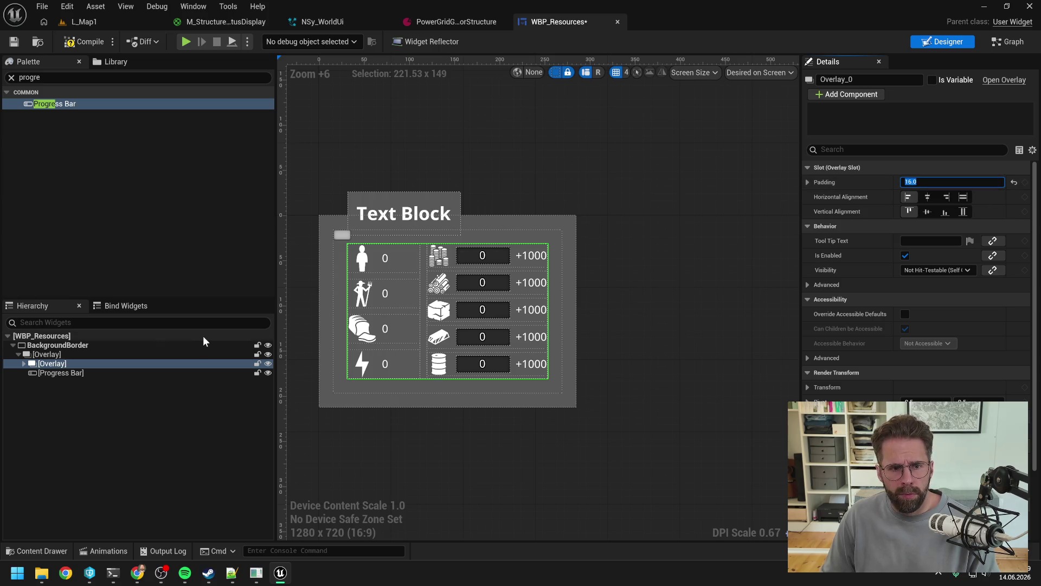
Set the BackgroundBorder's padding to 0.
click(60, 345)
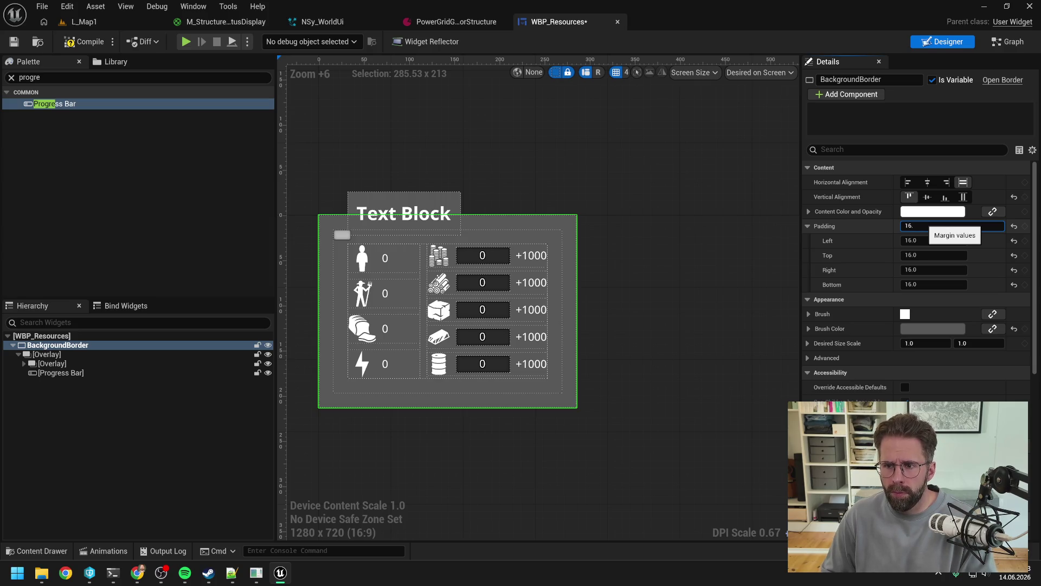
text(0)
key(Return)
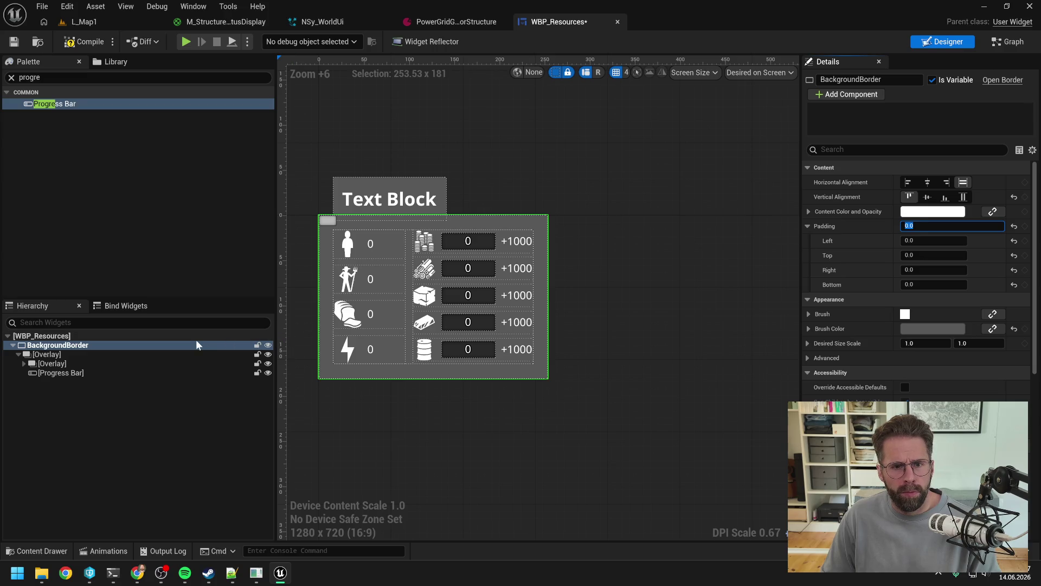
Set the Progress Bar's Horizontal Alignment to Fill so it spans the panel width.
click(76, 372)
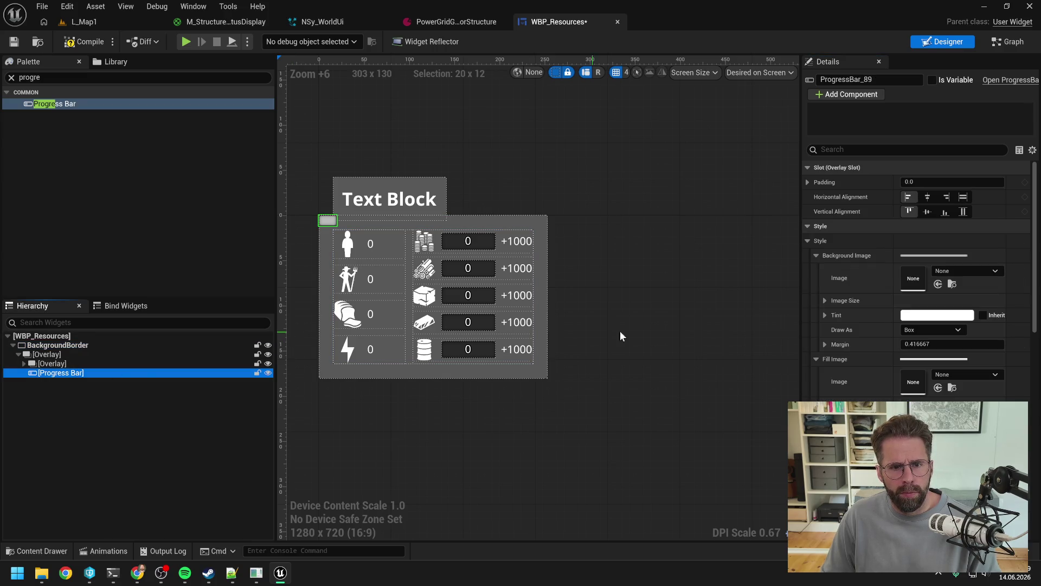
click(964, 197)
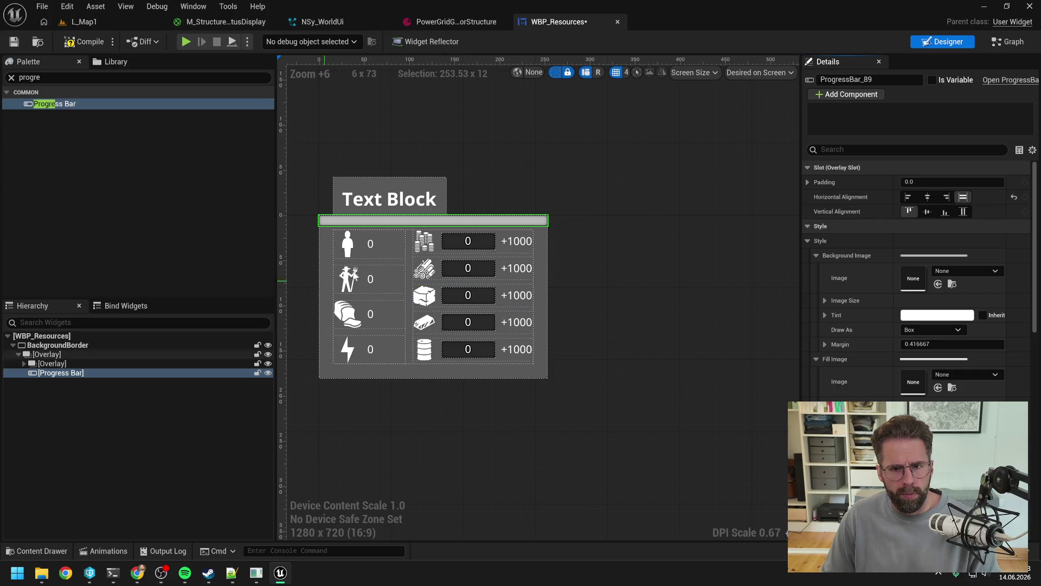
scroll(340, 247, up, 1)
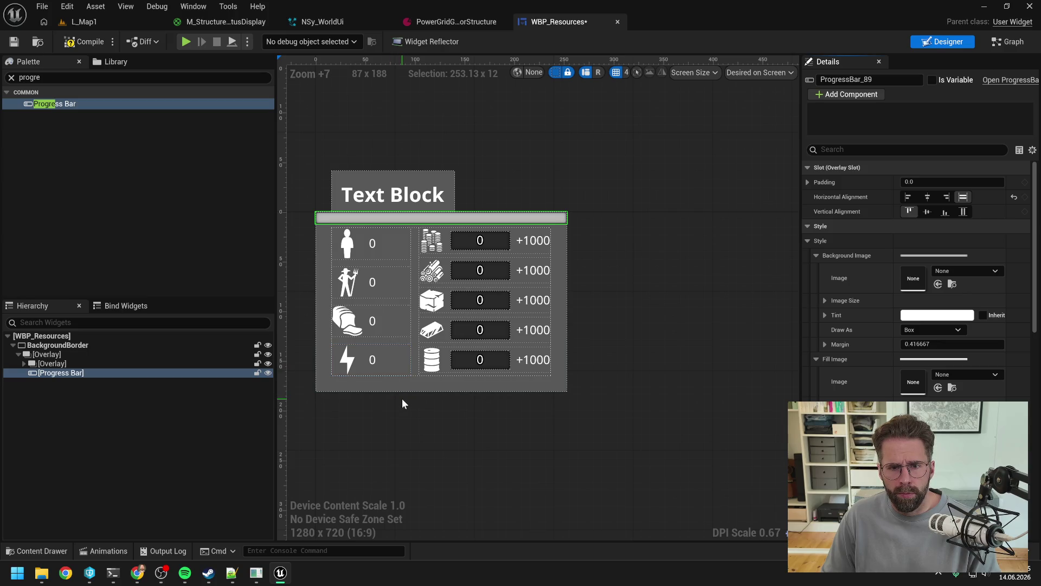
click(49, 365)
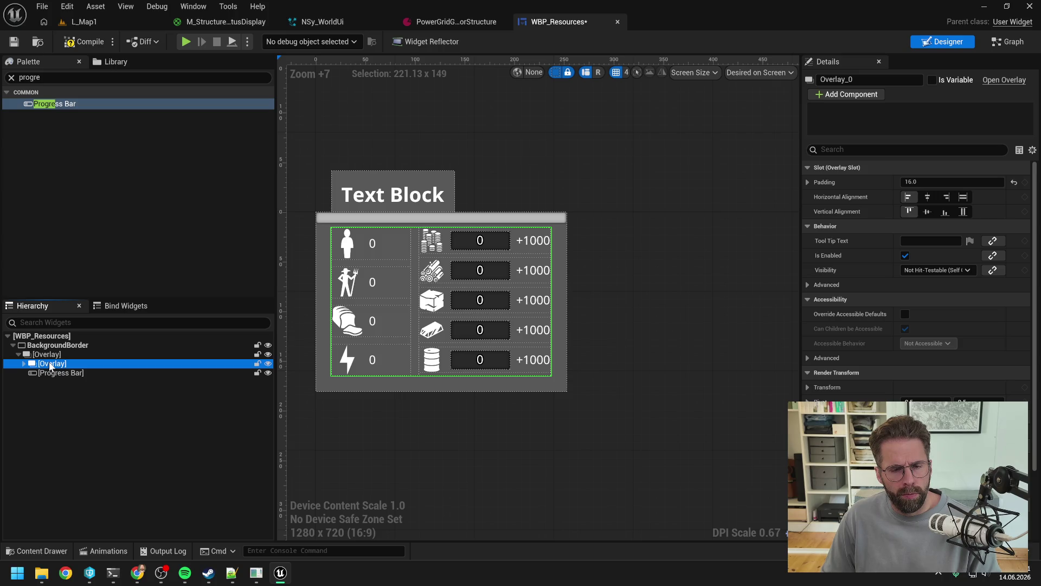
Wrap the resource grid Overlay in a Vertical Box.
right_click(49, 366)
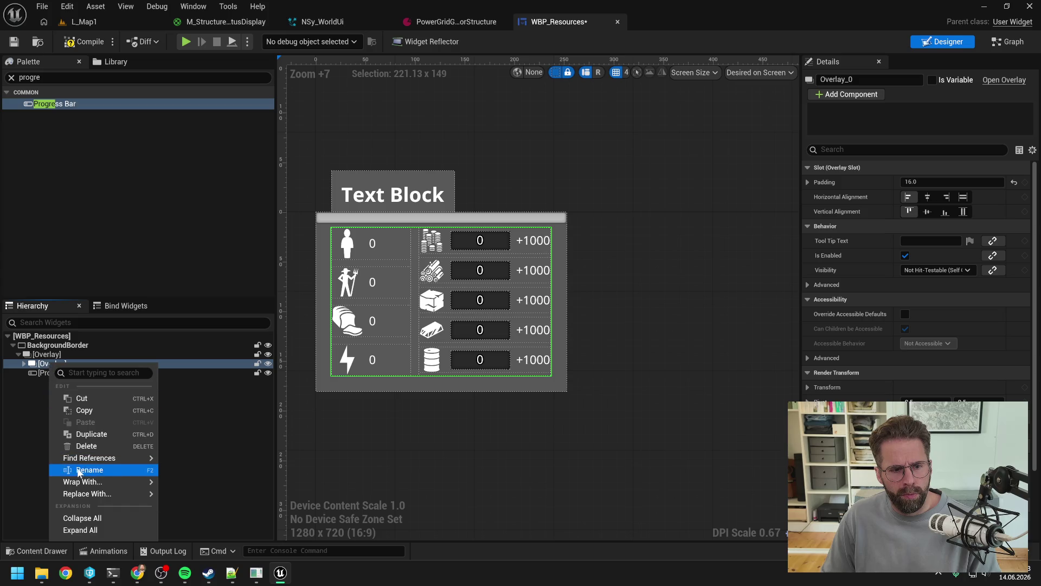
mouse_move(119, 482)
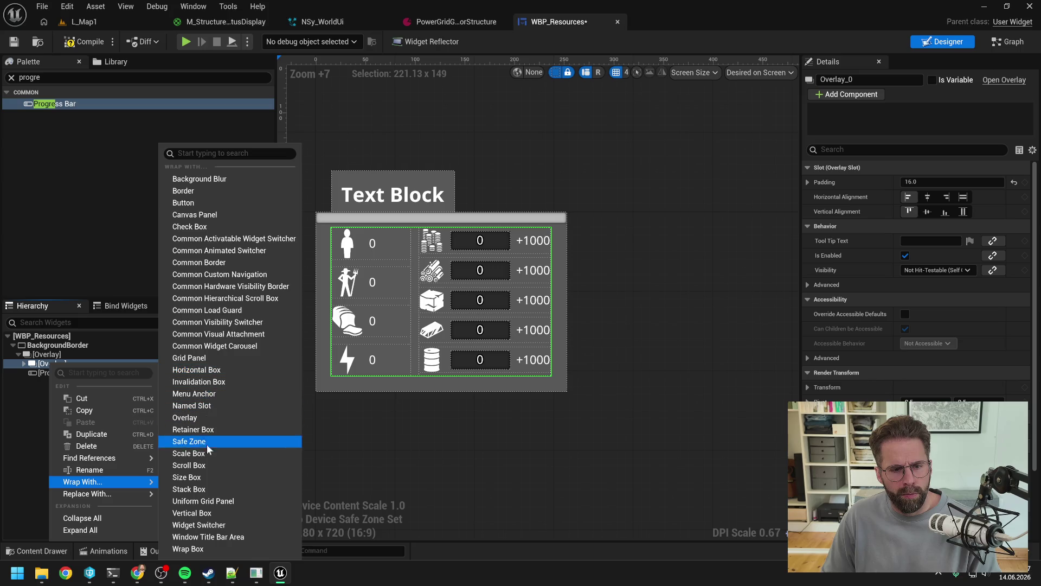
click(217, 513)
click(59, 382)
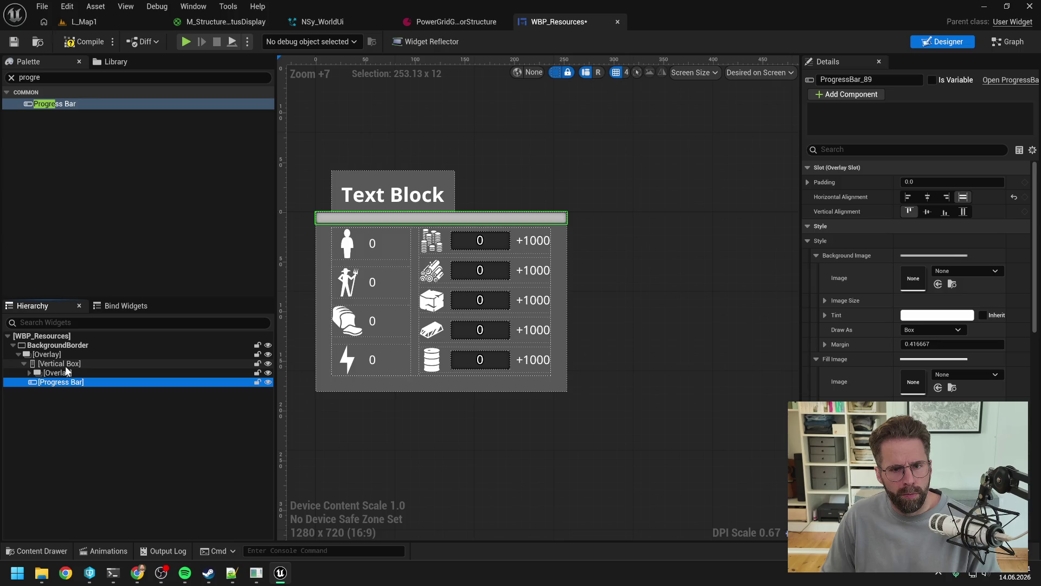
click(129, 444)
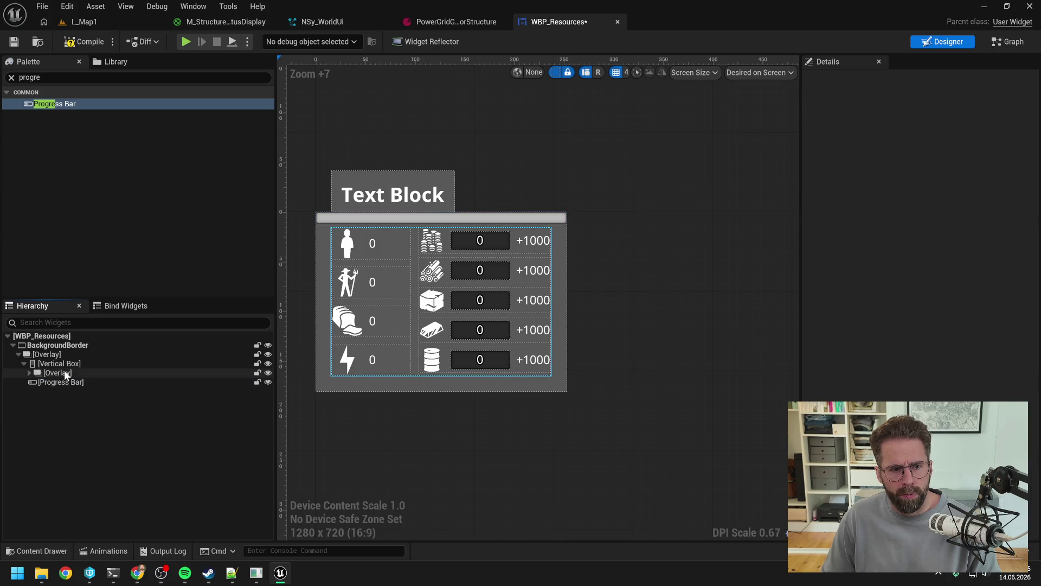
right_click(48, 352)
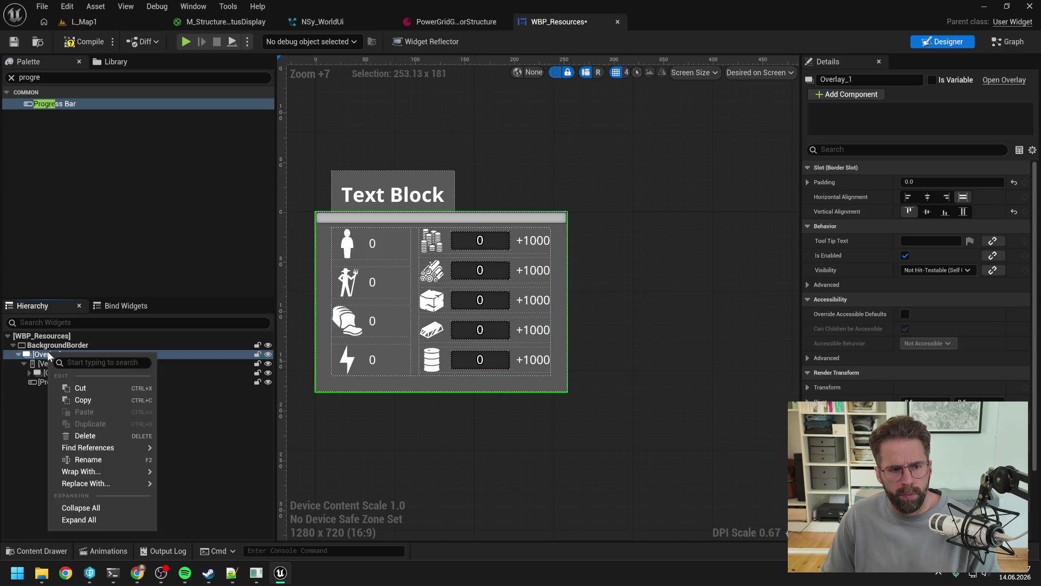
click(38, 408)
click(41, 355)
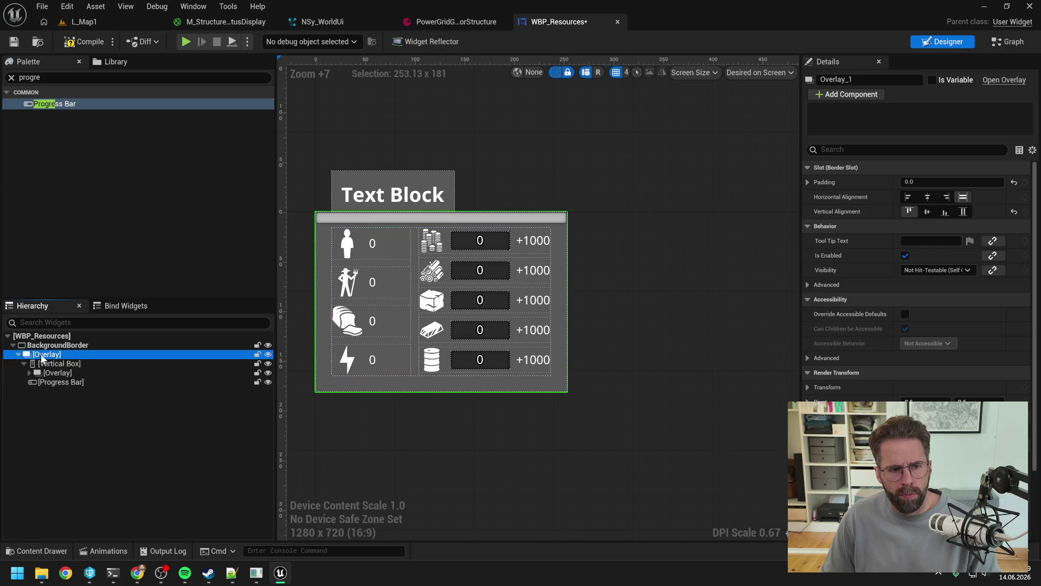
right_click(48, 351)
mouse_move(89, 484)
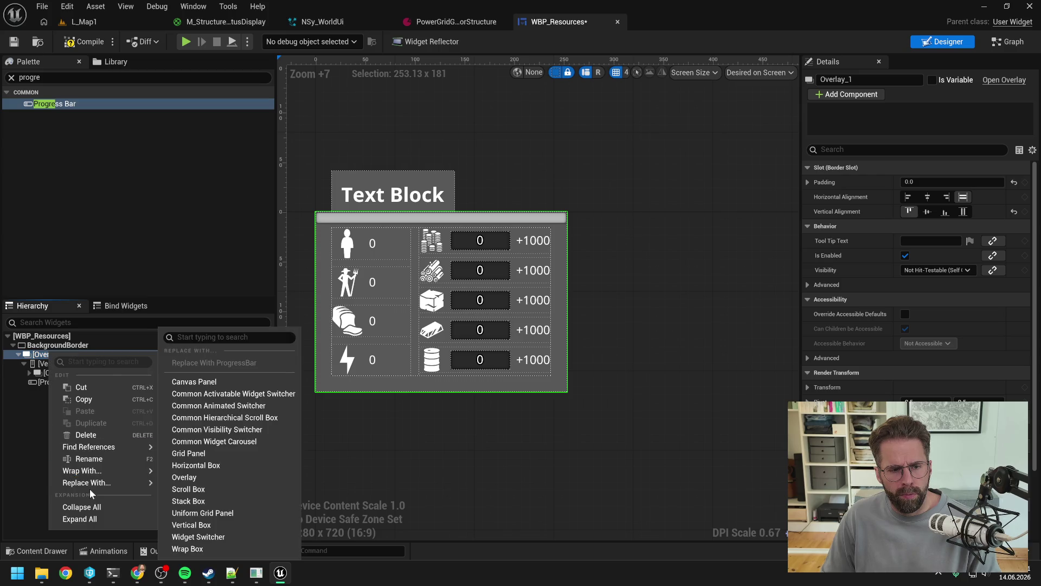
click(39, 398)
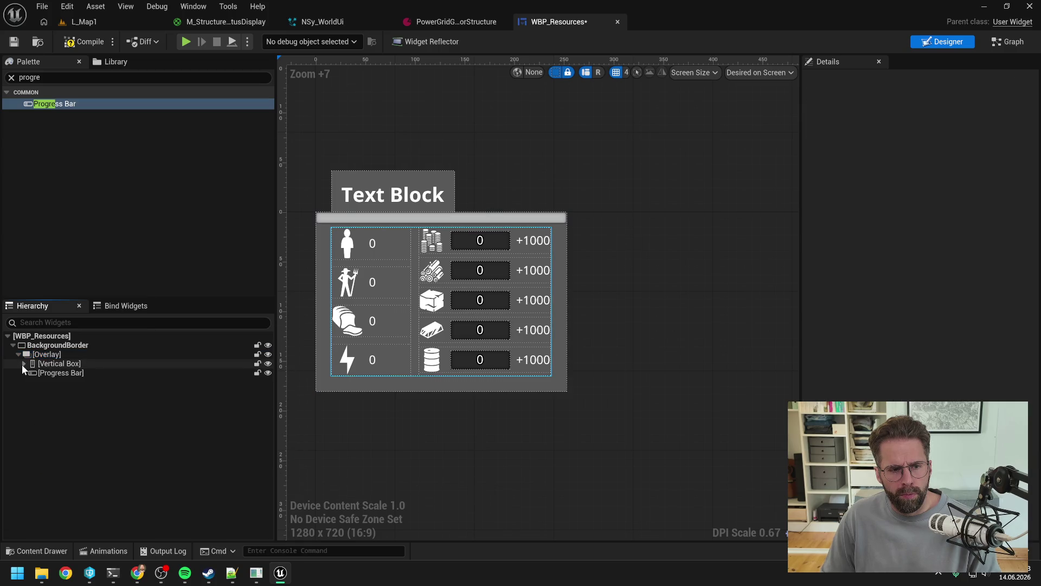
Move the Progress Bar into the Vertical Box above the grid and replace the outer Overlay with it.
mouse_move(31, 372)
mouse_down()
mouse_move(61, 373)
mouse_move(61, 364)
mouse_up()
click(444, 366)
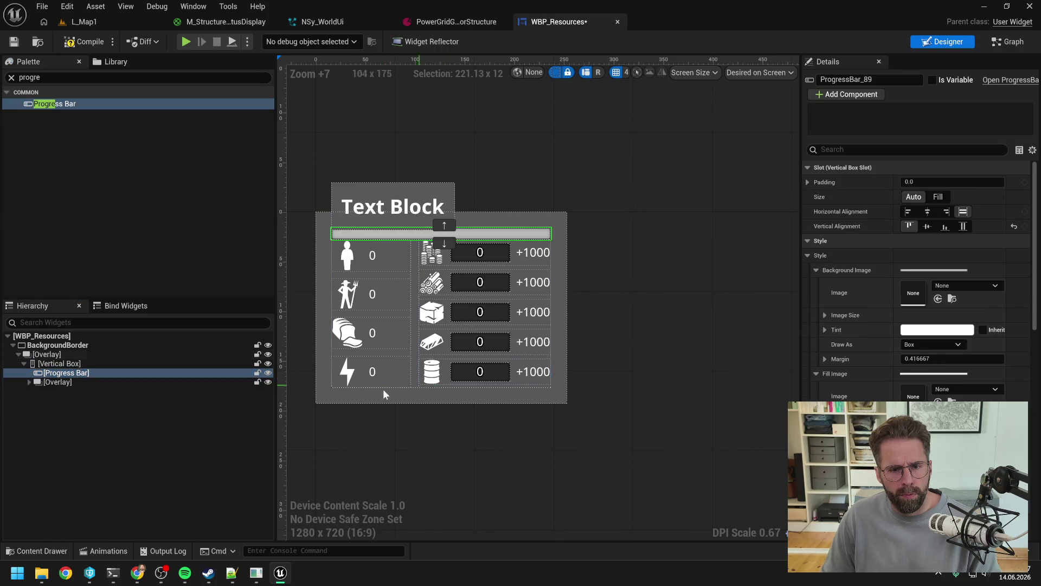
click(136, 420)
right_click(67, 353)
mouse_move(107, 486)
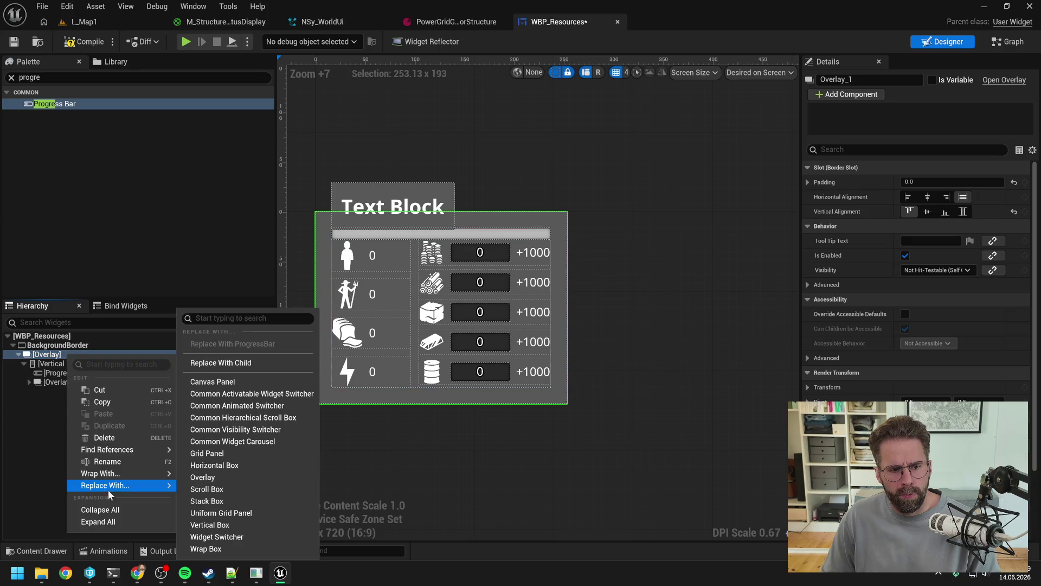
click(232, 362)
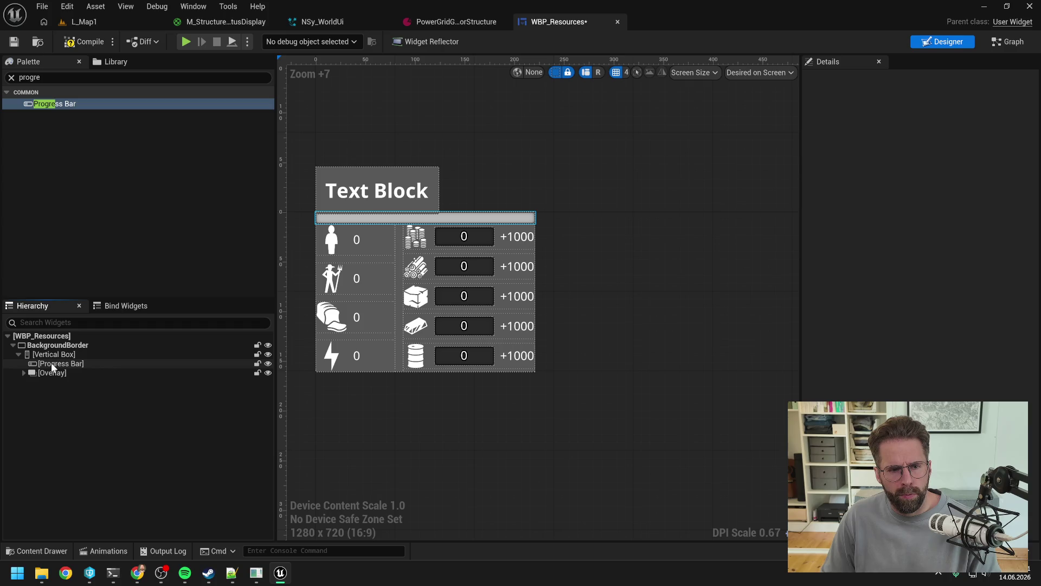
Set the resource grid Overlay's padding to 16, then compile and save WBP_Resources.
click(51, 373)
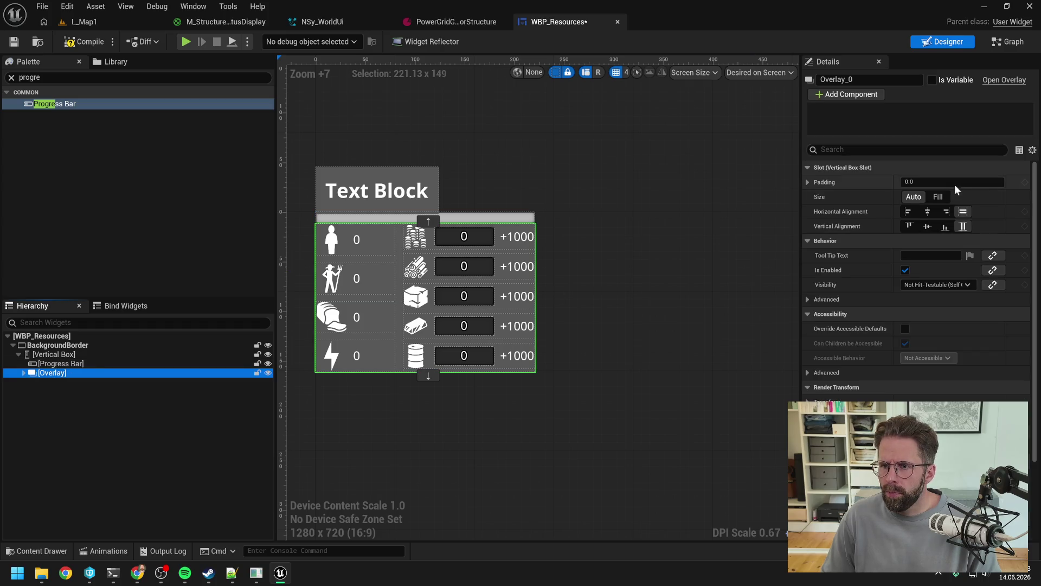
click(955, 183)
text(16)
key(Return)
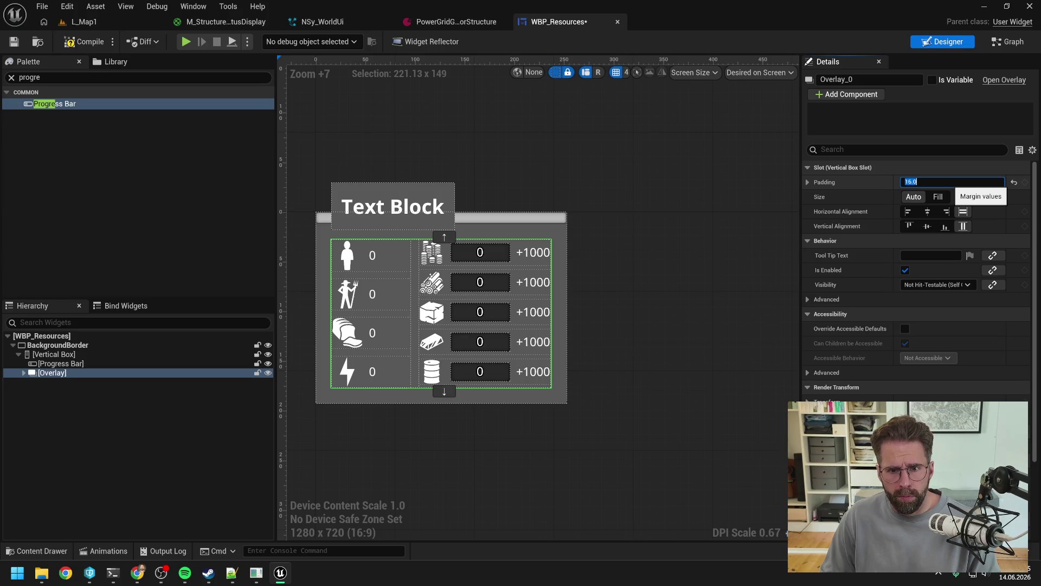
click(169, 430)
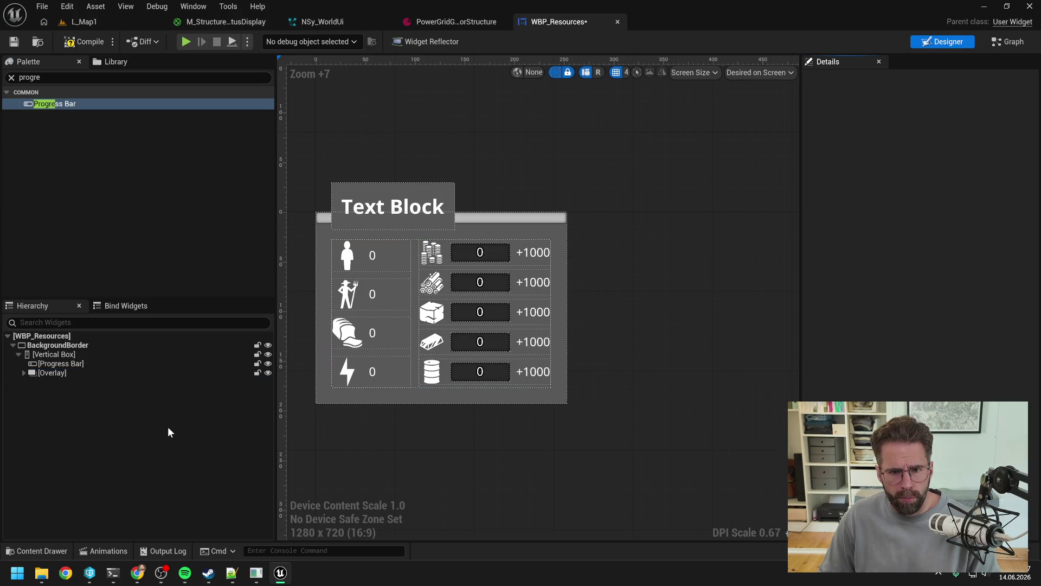
click(88, 43)
key(ctrl+s)
click(524, 409)
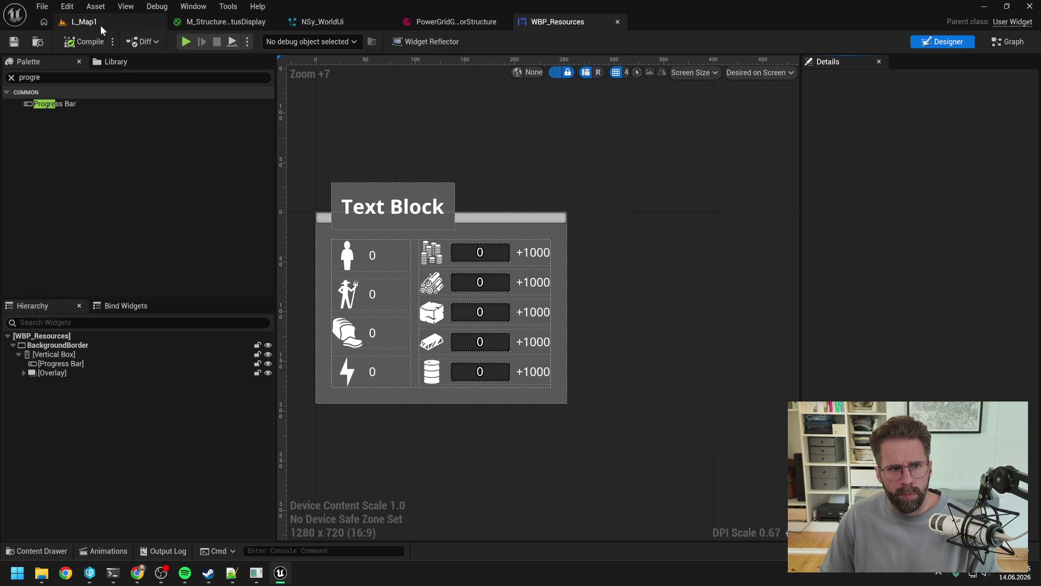
Select the gold WBP_CappedResource entry to edit its currency widget.
click(75, 364)
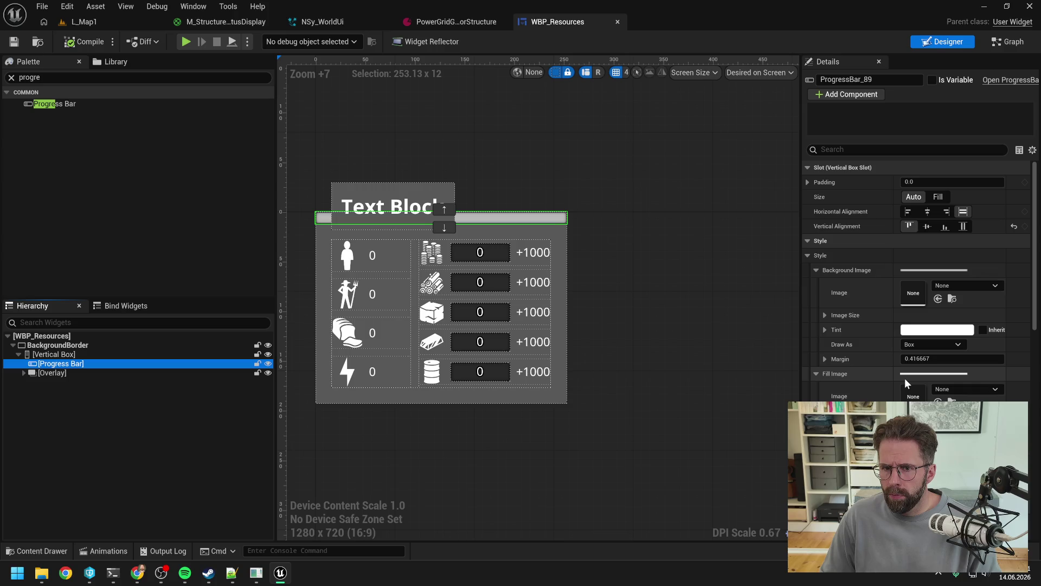
scroll(890, 353, down, 1)
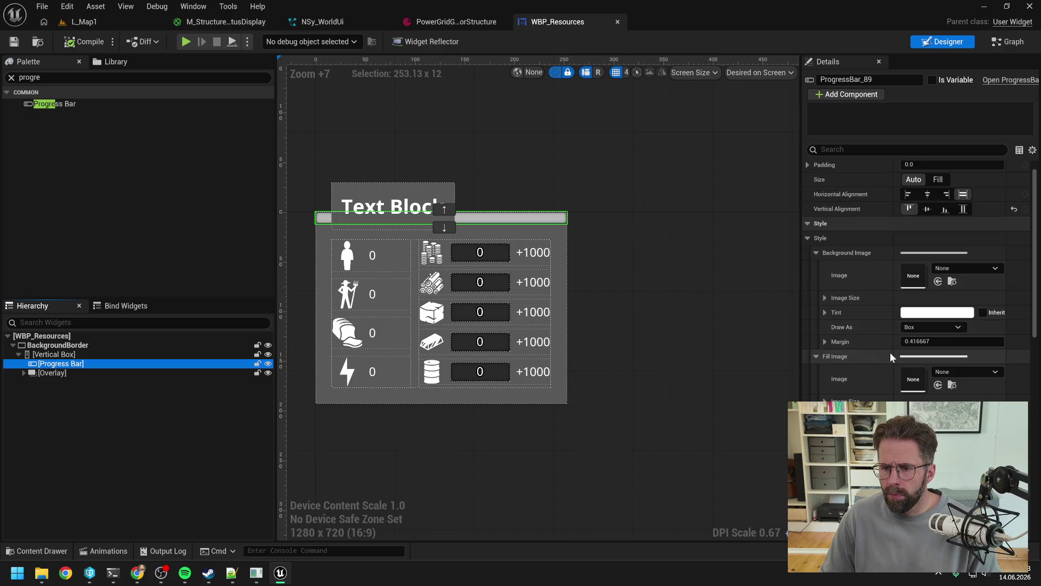
click(482, 254)
click(1002, 81)
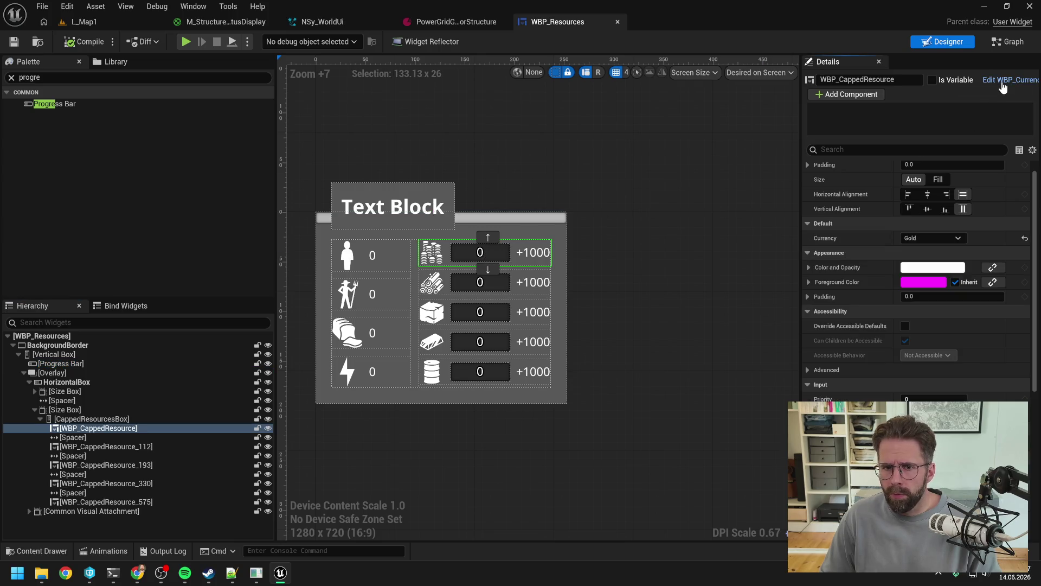
Inspect WBP_Currency's ProgressBar, then return to WBP_Resources and select its old progress bar.
scroll(418, 220, up, 10)
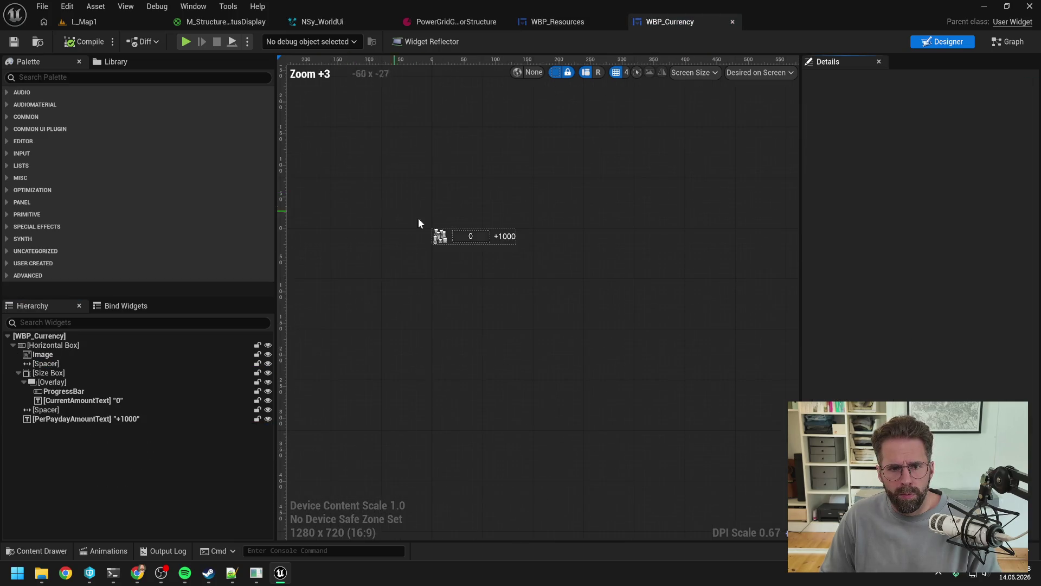
click(463, 237)
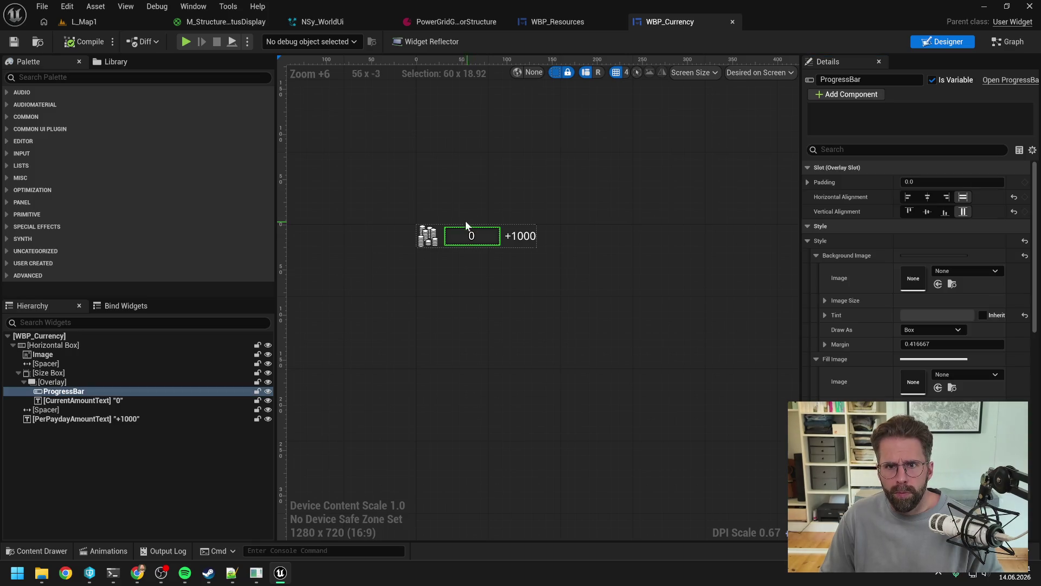
click(565, 23)
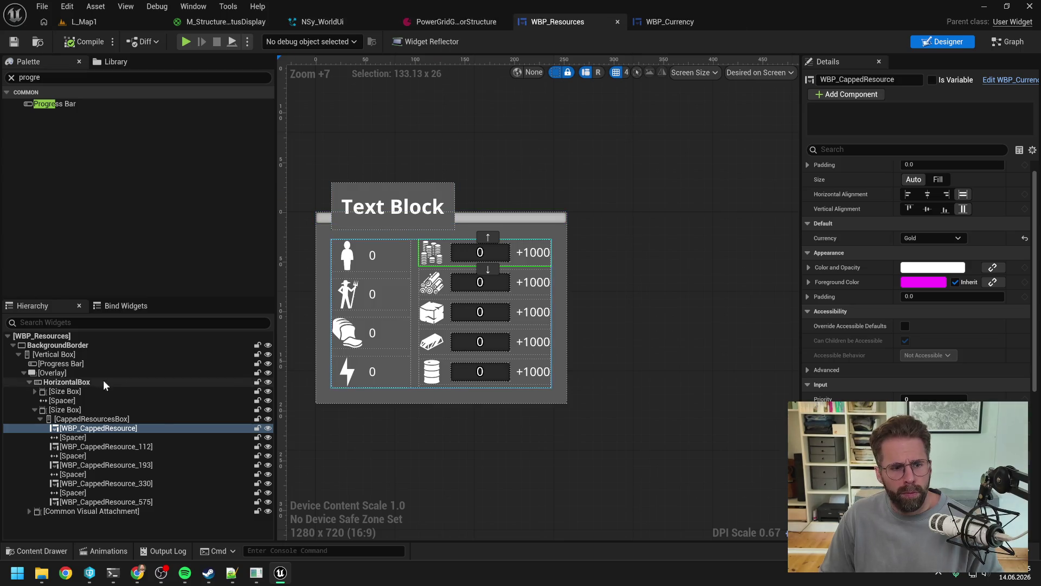
click(71, 364)
Replace the old progress bar with the currency-style one, named PaydayProgressBar.
key(Delete)
click(65, 355)
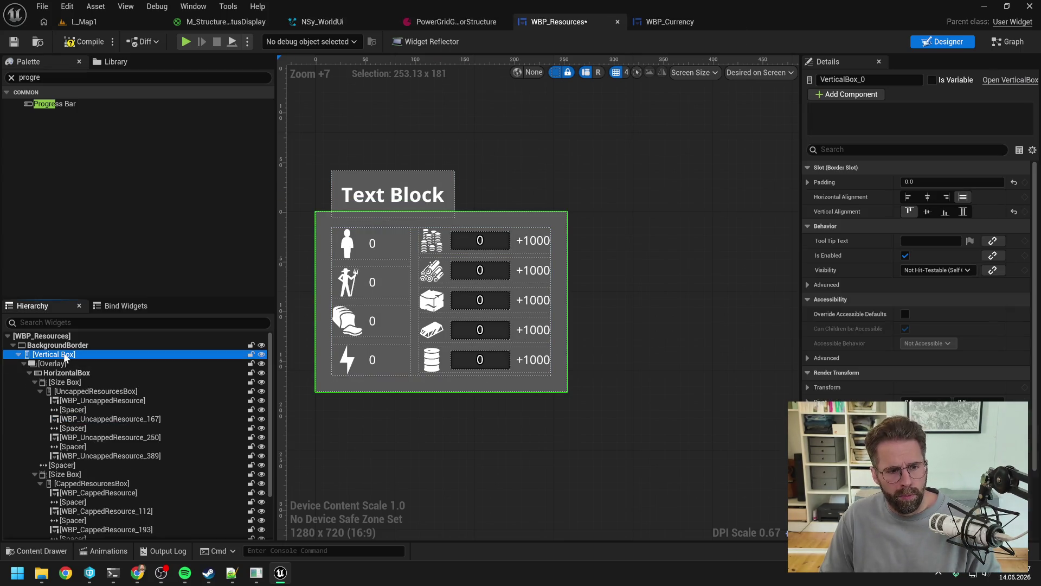
key(ctrl+z)
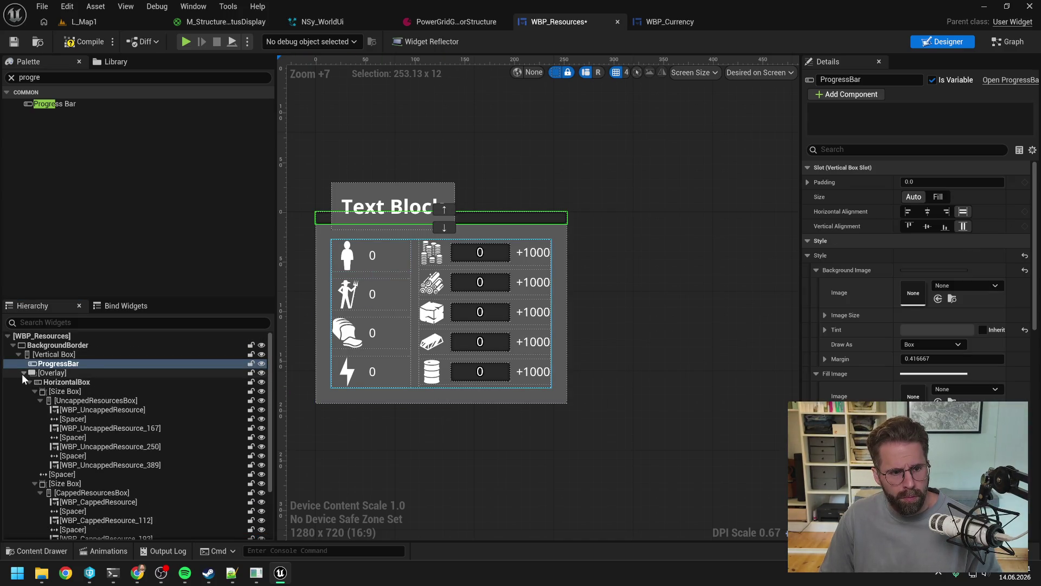
click(24, 373)
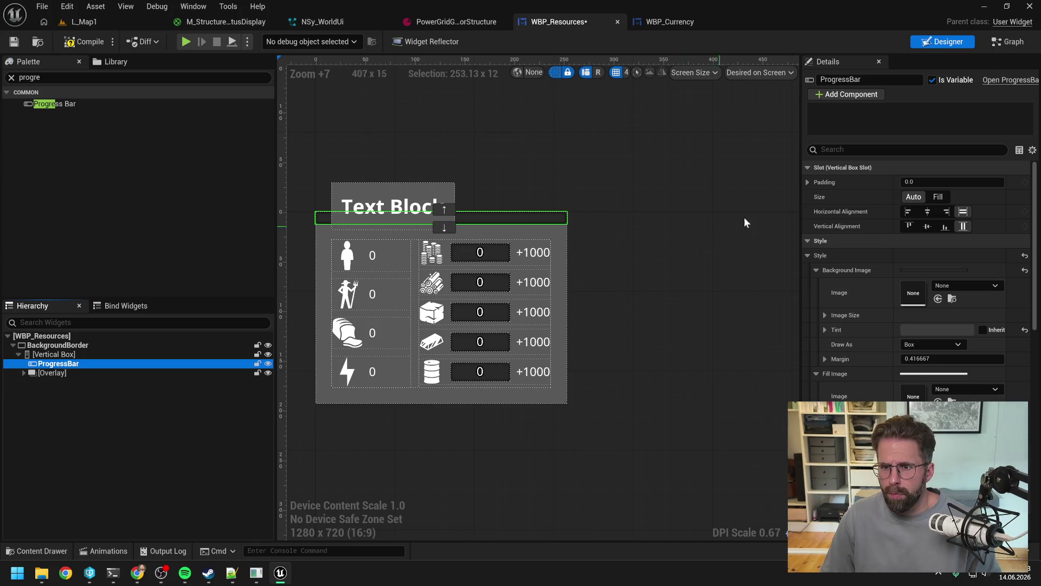
click(881, 79)
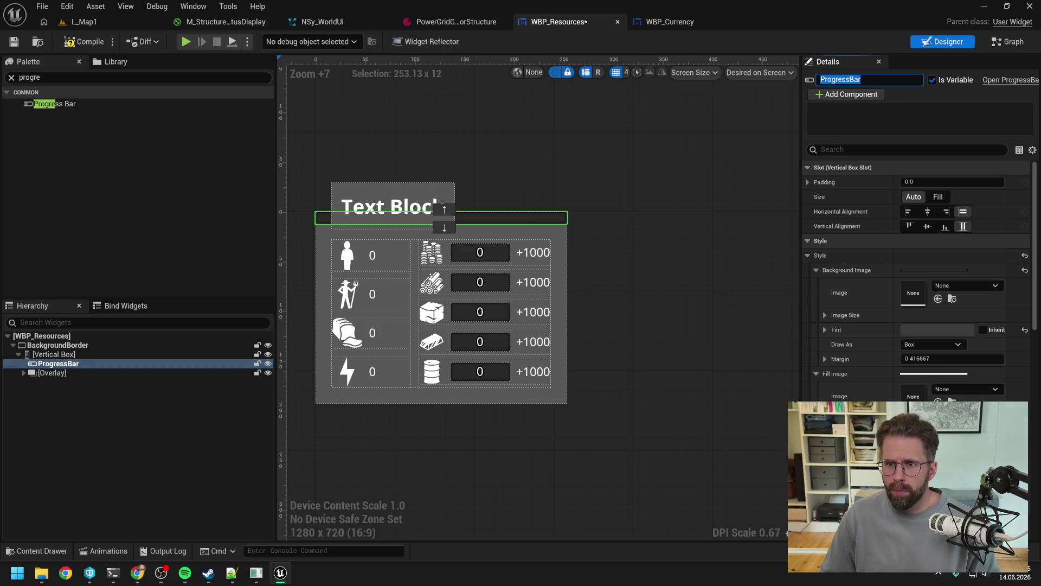
key(Home)
text(Payday)
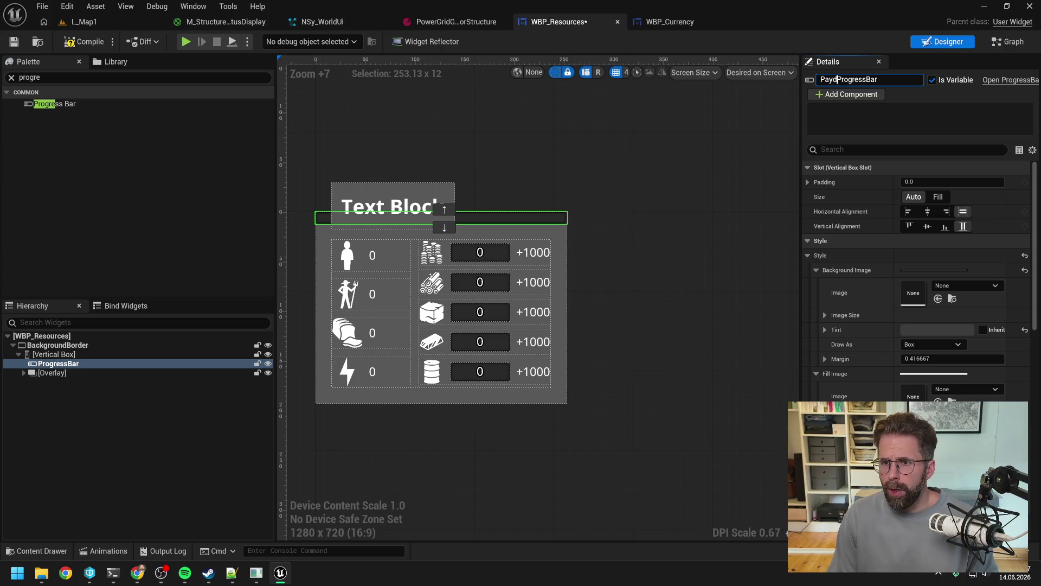
key(Return)
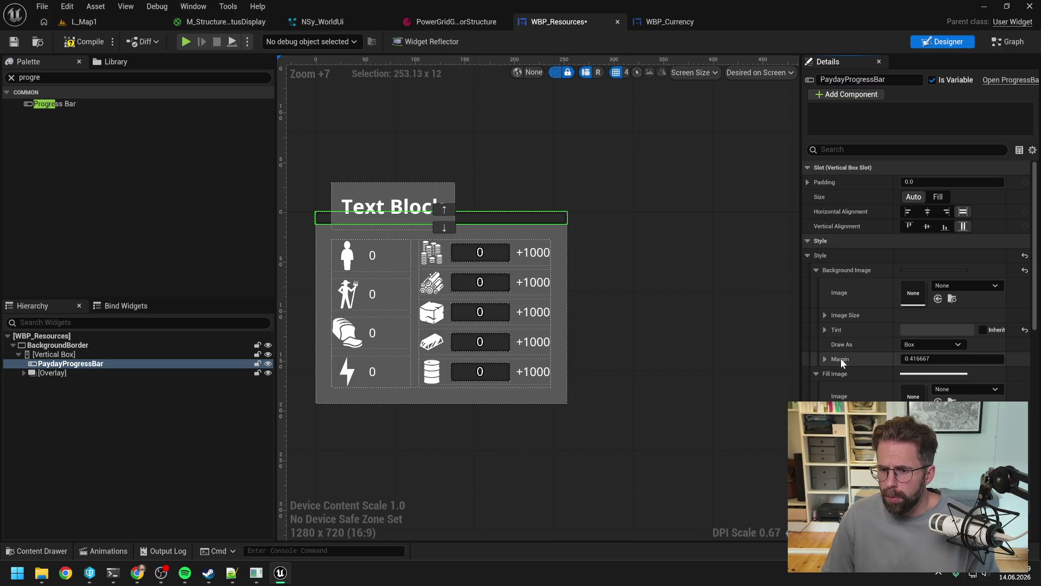
Set PaydayProgressBar's fill colour to green (red 0) and save the widget.
scroll(849, 352, down, 2)
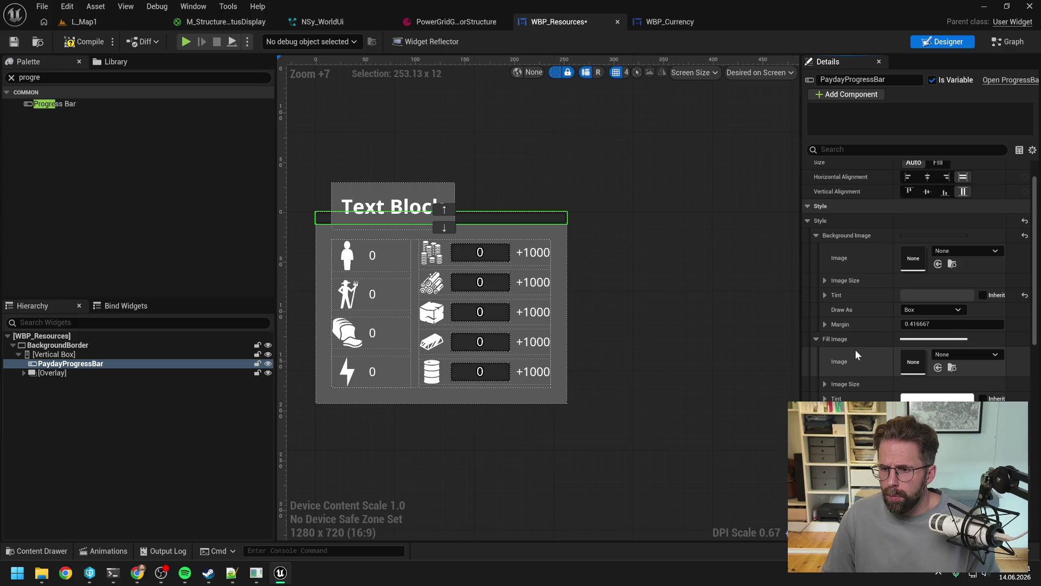
click(825, 295)
scroll(824, 294, down, 1)
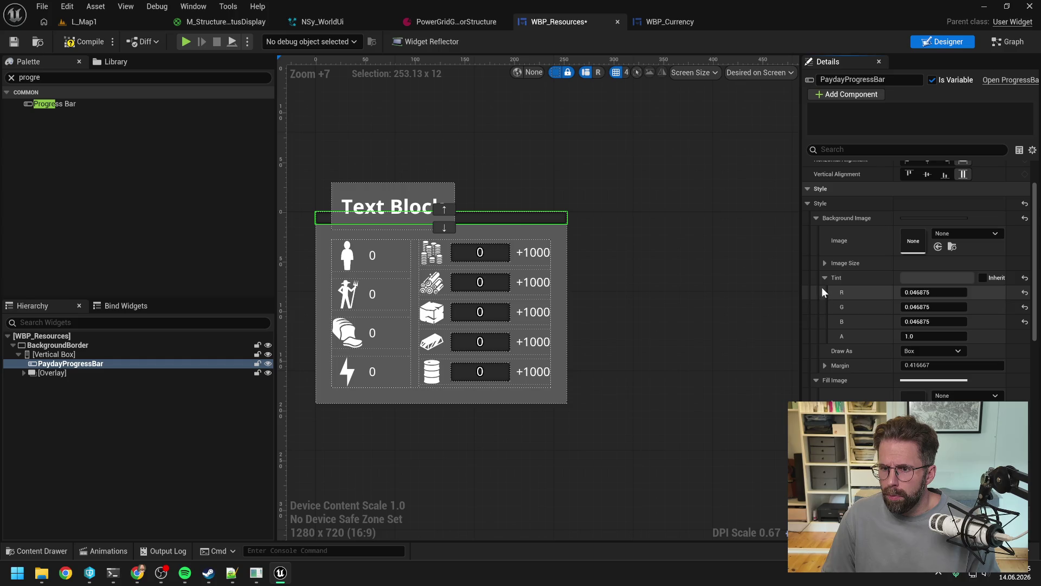
click(823, 278)
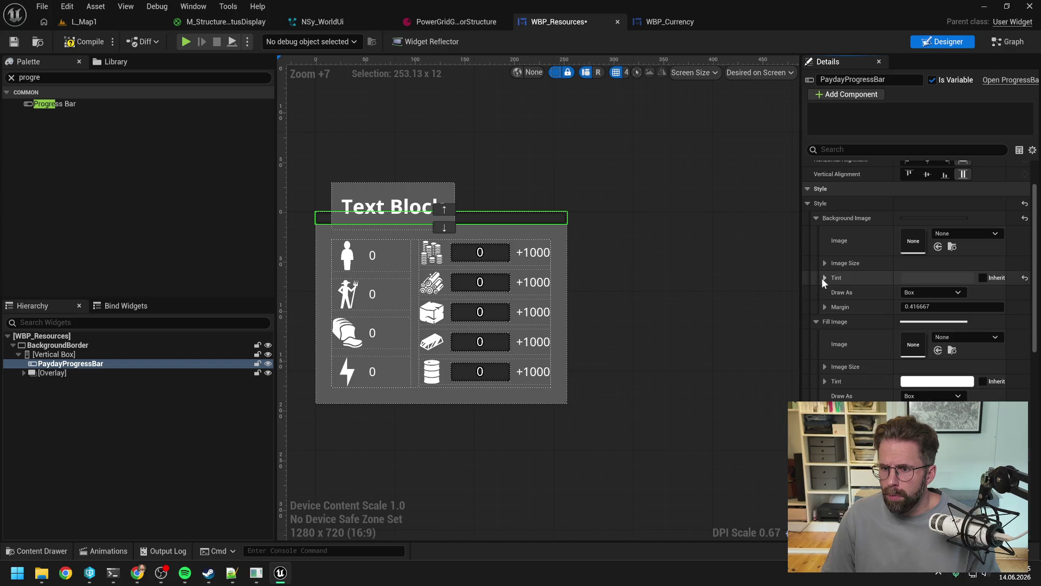
click(817, 217)
scroll(846, 293, down, 6)
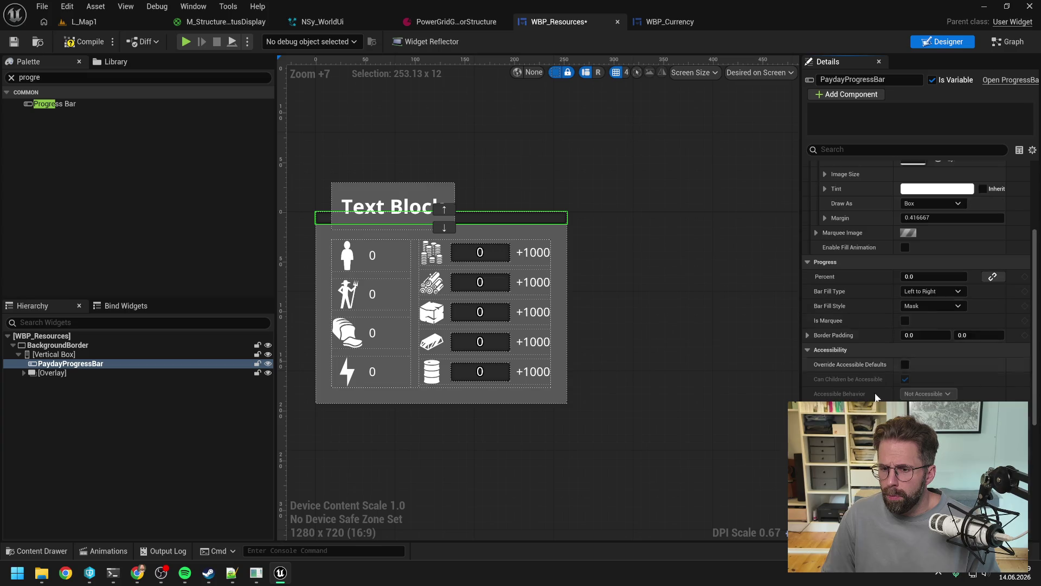
click(911, 349)
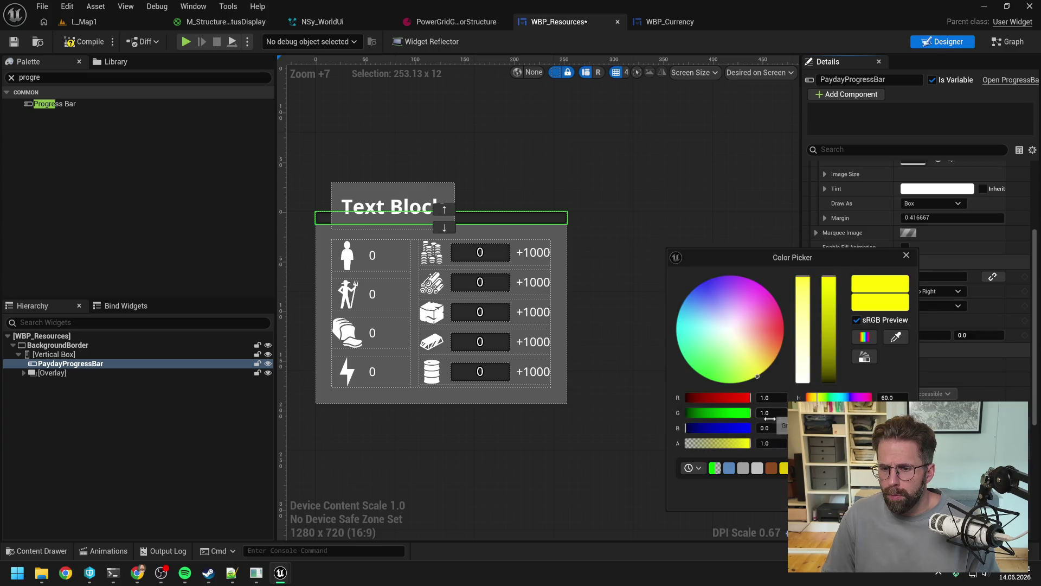
click(769, 398)
text(0)
key(Return)
click(664, 421)
key(ctrl+s)
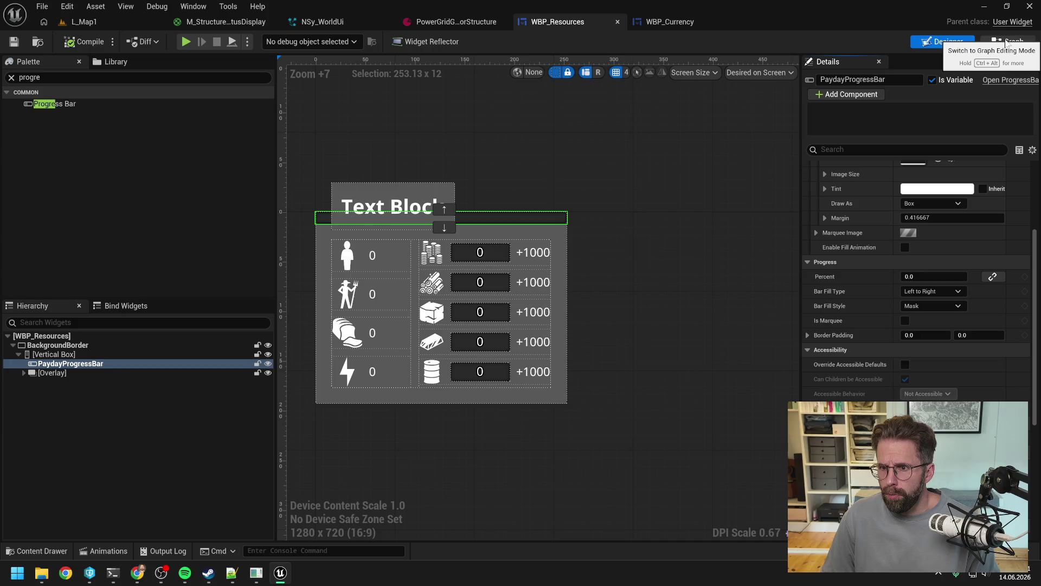
click(1006, 44)
Add an Event Tick node to the WBP_Resources graph and place it higher up.
right_click(451, 219)
text(tick)
key(Return)
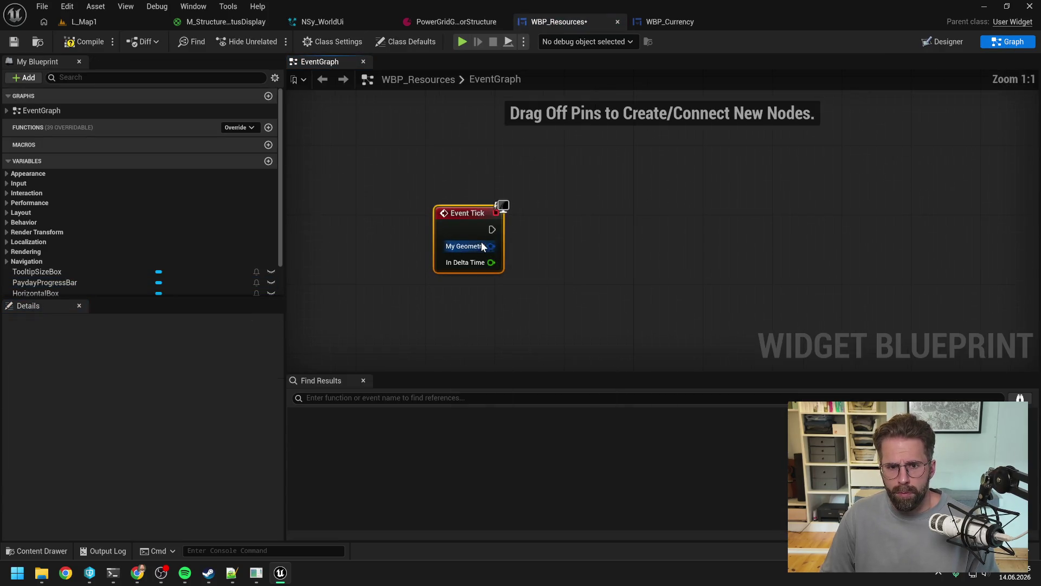
drag(467, 220, 458, 160)
click(600, 218)
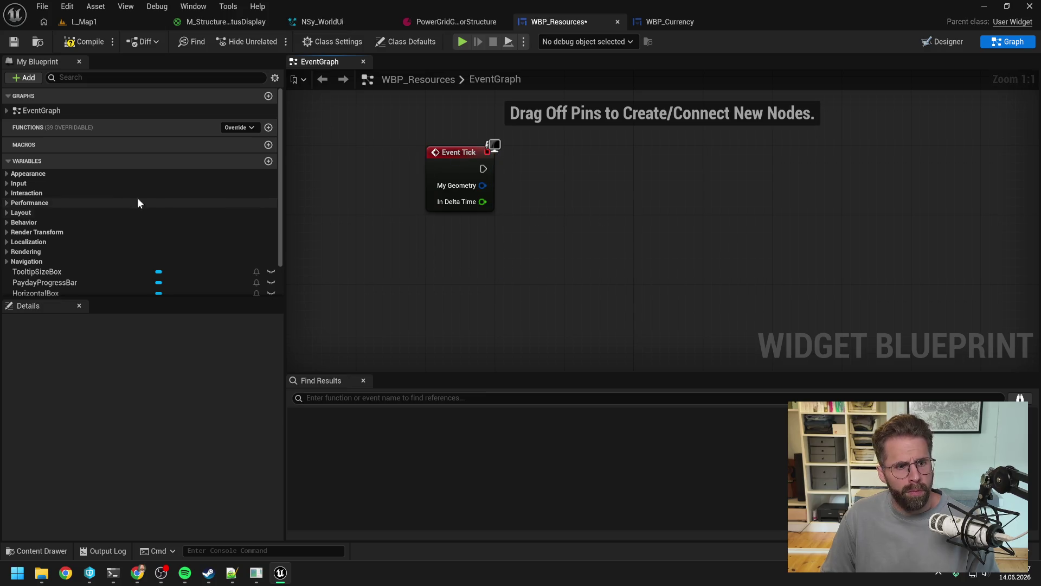
Add a PaydayProgressBar getter with a Set Percent node.
scroll(158, 201, down, 2)
mouse_move(90, 247)
mouse_down()
mouse_move(585, 127)
mouse_move(603, 174)
mouse_up()
click(597, 157)
text(set per)
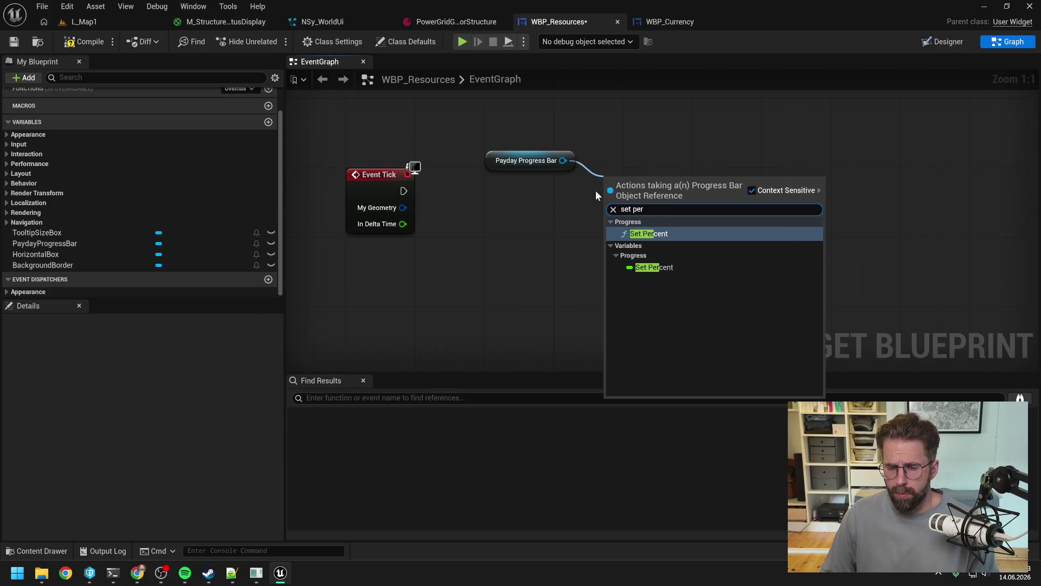
key(Return)
Add a Get ResourceSubsystem node and shift the progress bar nodes to the right.
scroll(500, 224, down, 1)
right_click(496, 225)
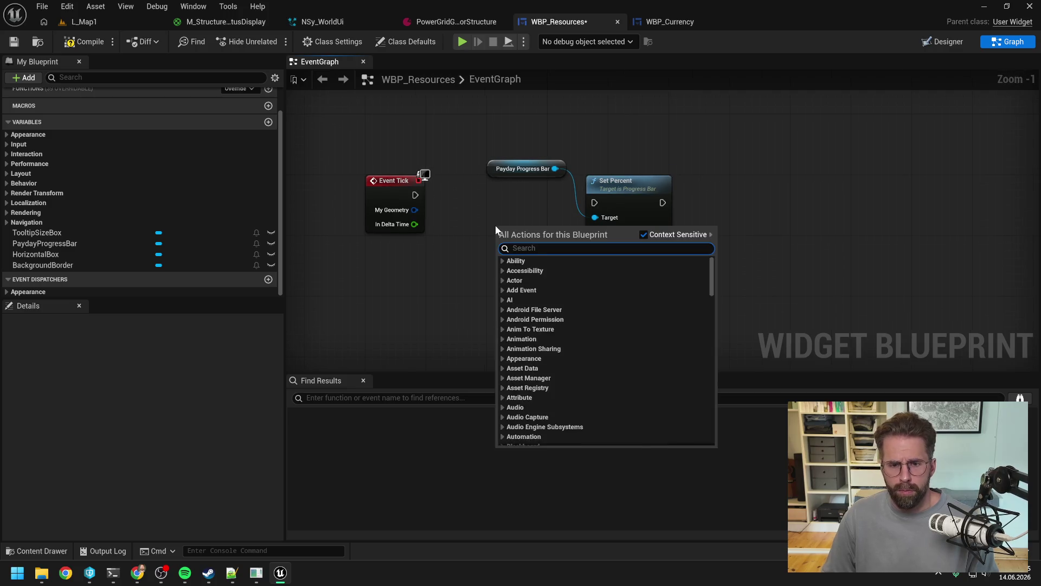
text(get resou)
text(rce)
key(Return)
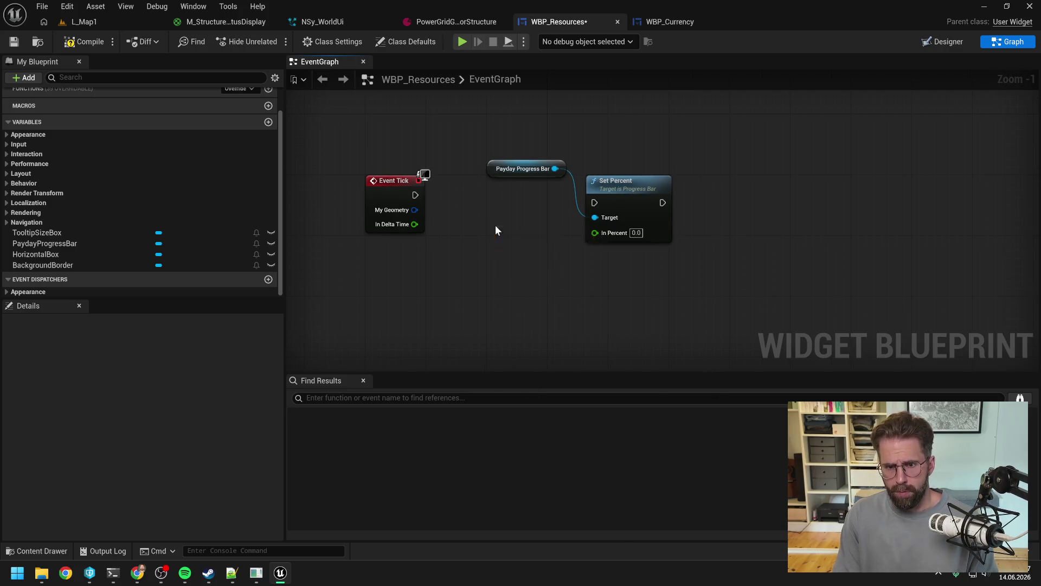
drag(478, 149, 678, 217)
drag(621, 197, 825, 189)
Feed Get Gold Payday Progress Percent into In Percent and wire Event Tick to Set Percent.
mouse_move(542, 237)
mouse_down()
mouse_move(497, 161)
mouse_move(583, 194)
mouse_up()
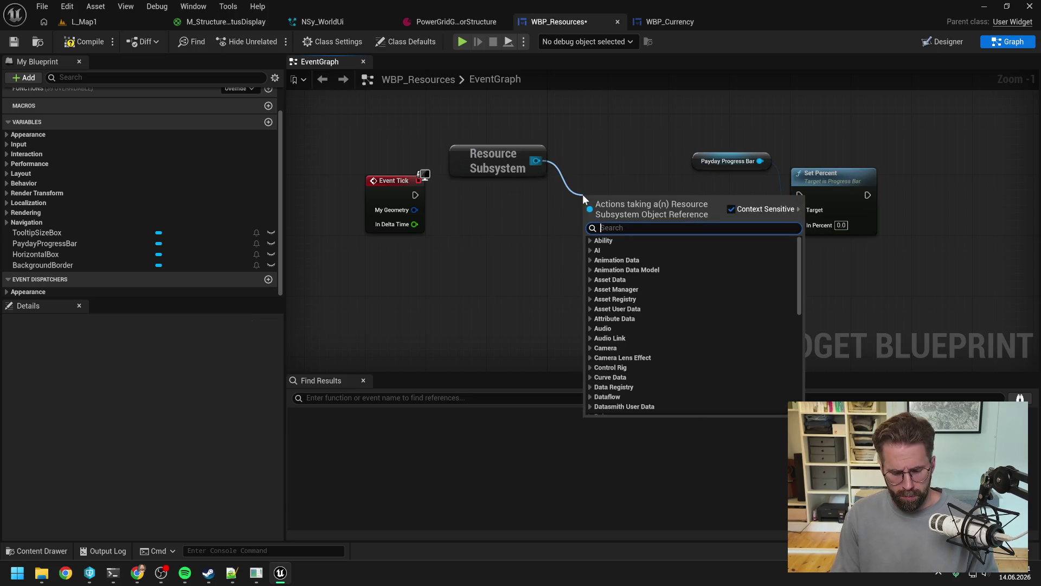
text(pay)
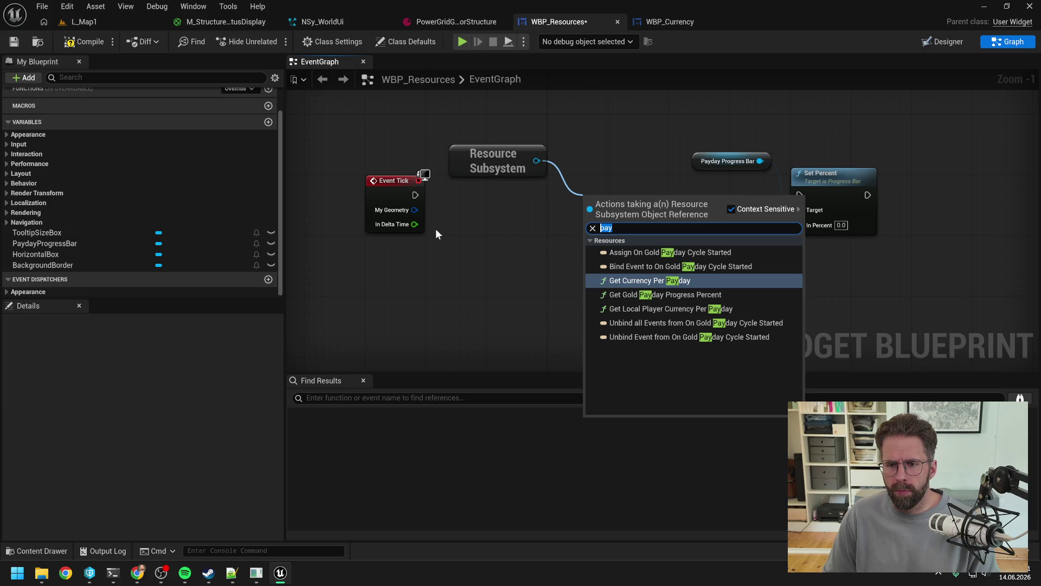
click(667, 295)
mouse_move(648, 222)
mouse_down()
mouse_move(632, 241)
mouse_move(713, 242)
mouse_move(799, 226)
mouse_up()
mouse_move(415, 195)
mouse_down()
mouse_move(799, 196)
mouse_move(741, 176)
mouse_up()
Tidy the node layout, compile the Resources widget blueprint, and return to L_Map1.
click(722, 161)
ctrl+click(824, 176)
click(556, 187)
drag(507, 158, 499, 219)
click(530, 168)
click(98, 44)
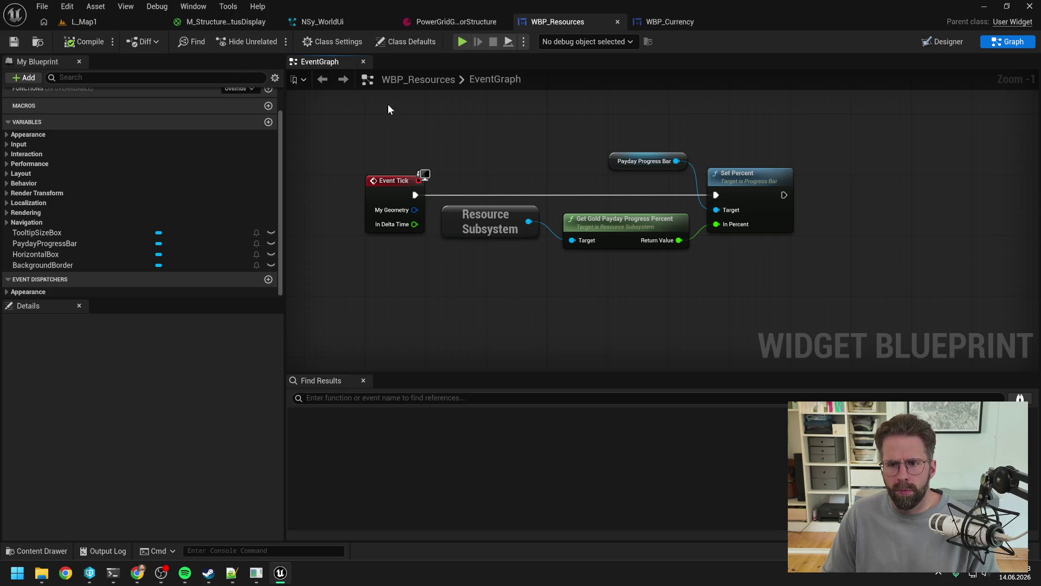
click(97, 23)
Start a play session, select and deselect the cube, and pan around the map.
click(273, 42)
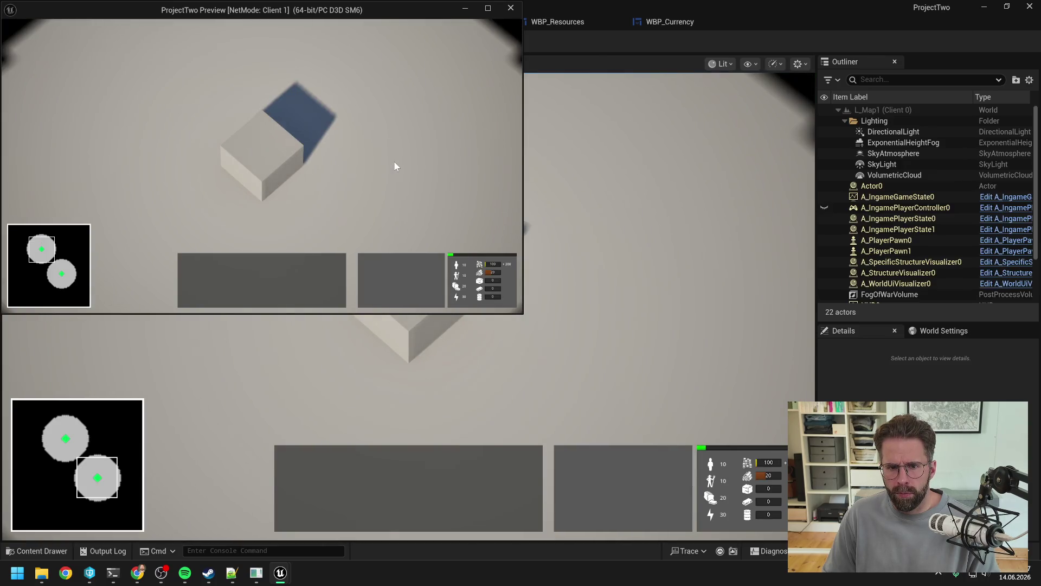
click(277, 161)
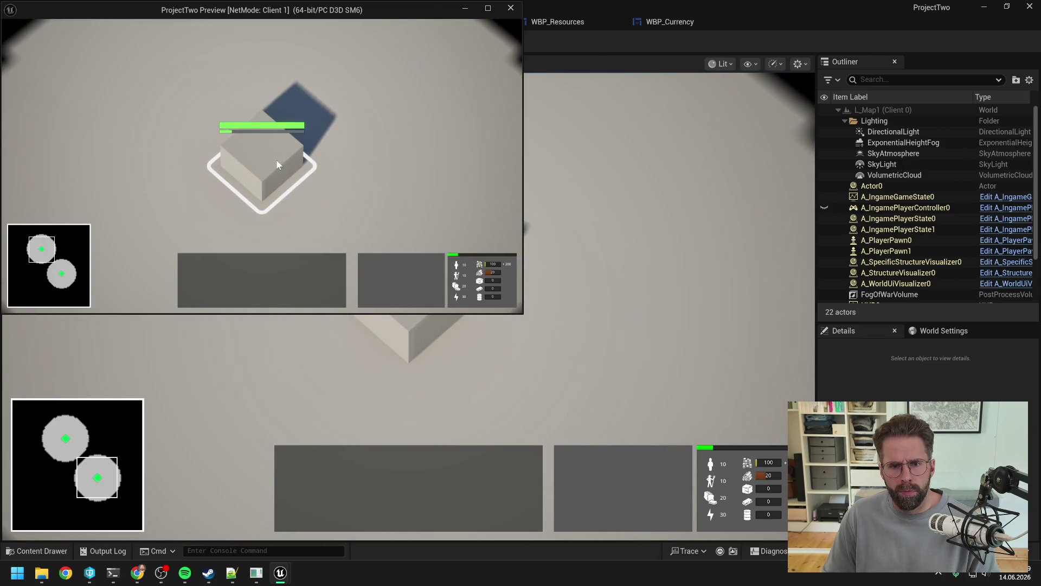
click(467, 177)
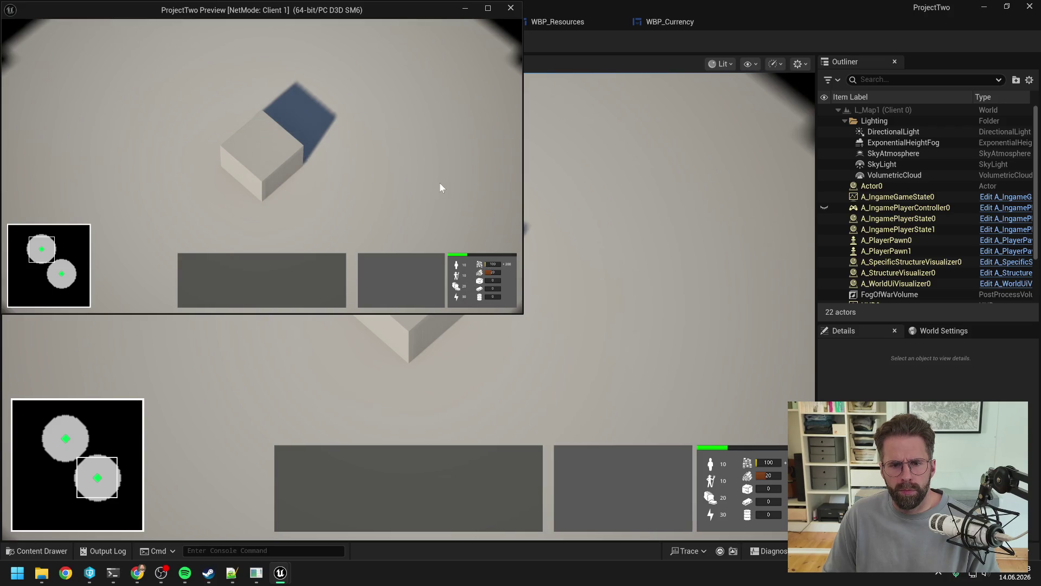
key(d)
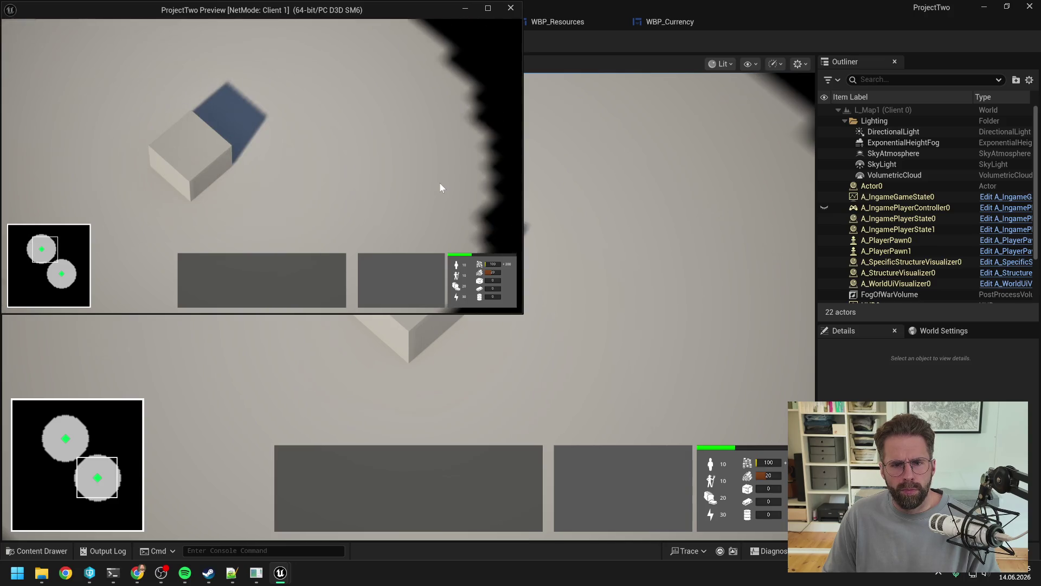
key(a)
key(s)
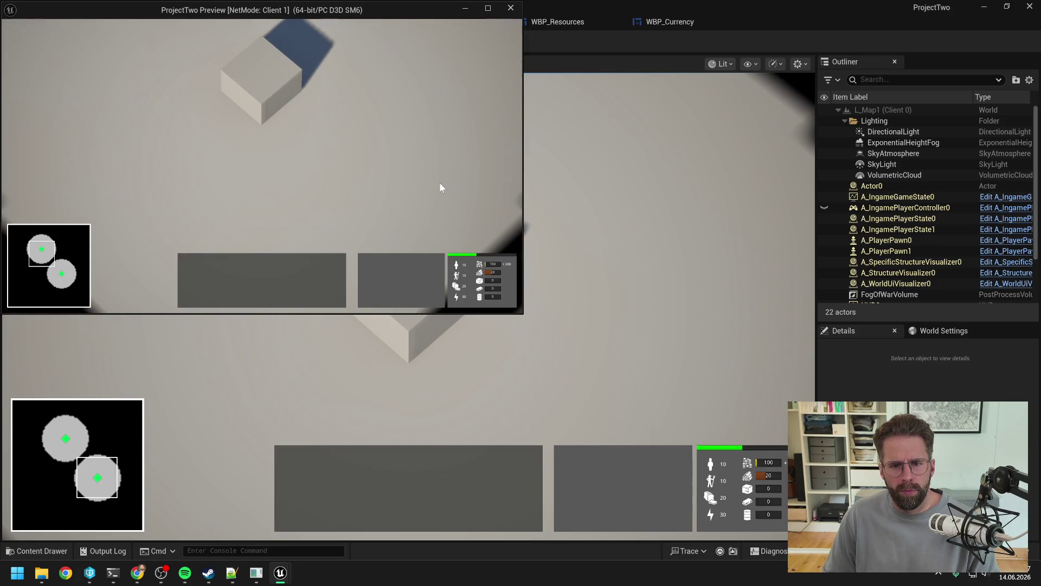
key(a)
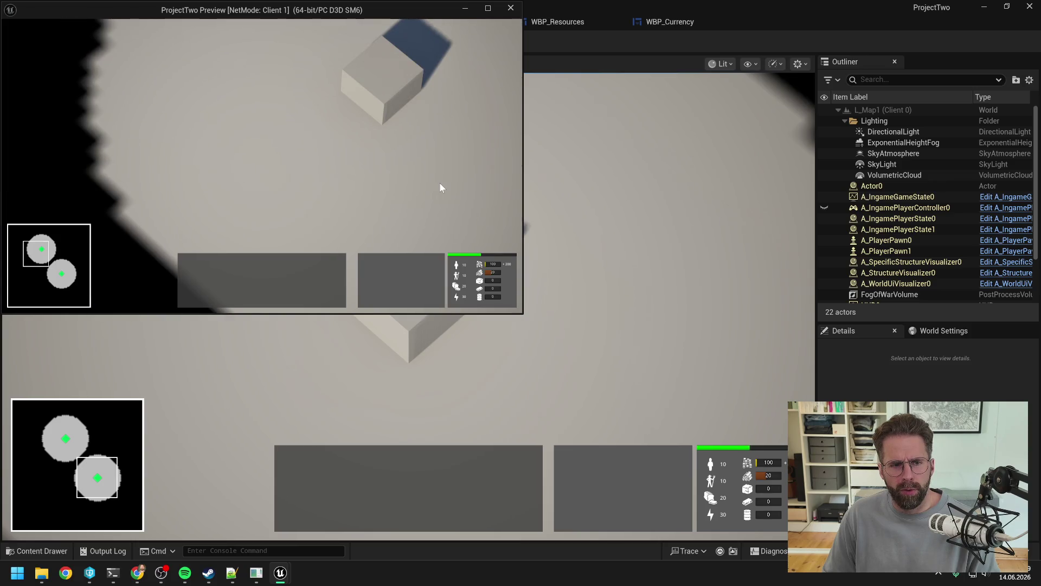
key(d)
scroll(440, 187, down, 3)
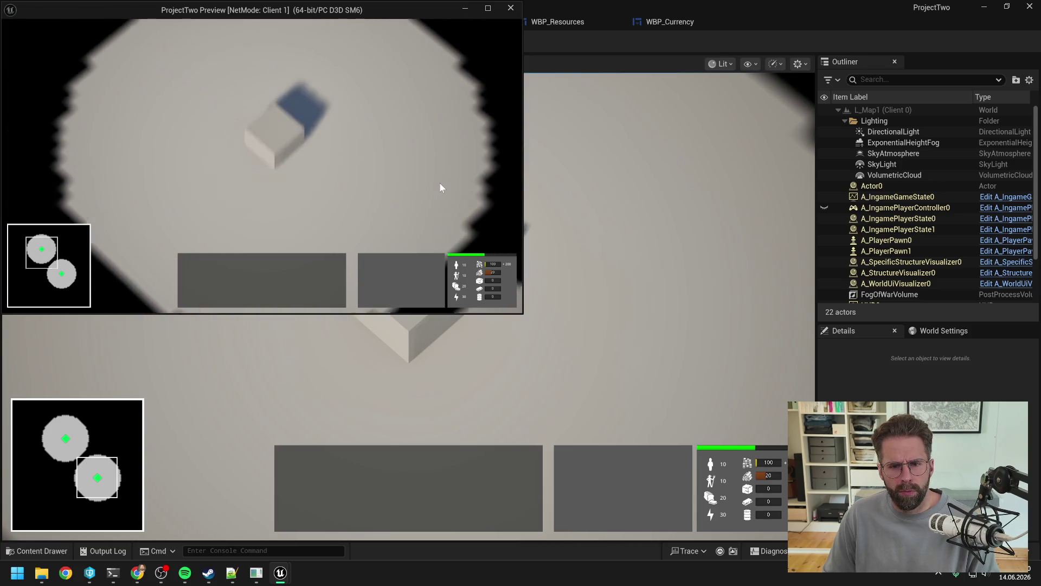
scroll(440, 188, up, 2)
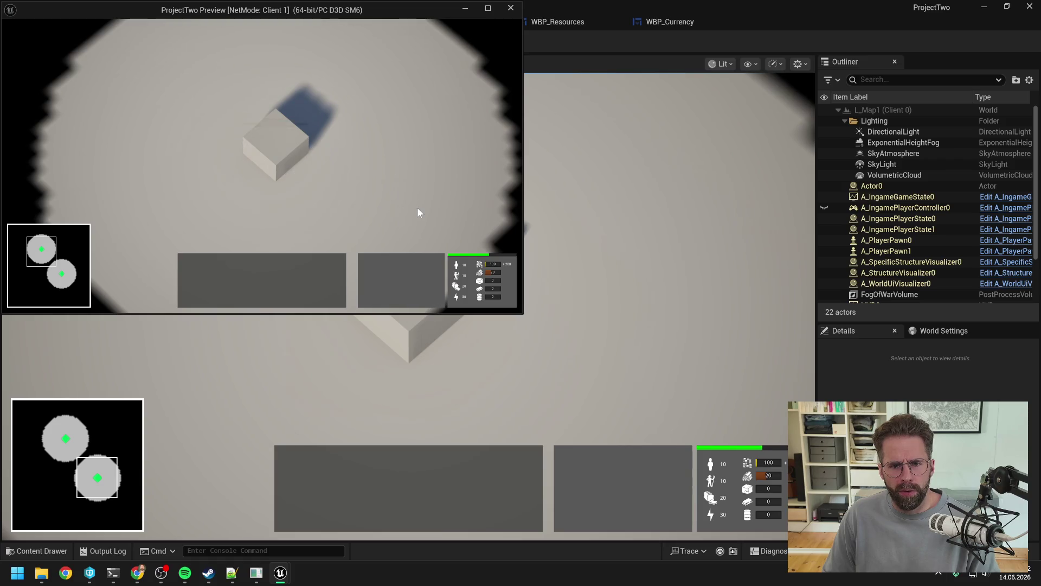
key(s)
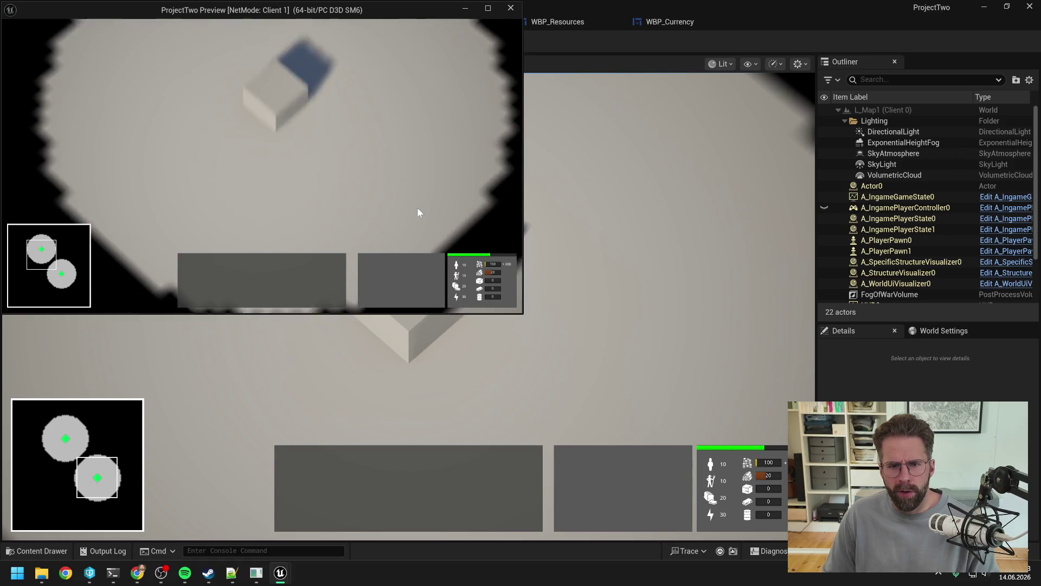
key(w)
Select the Main Hall, watch the payday bar fill, then stop the play session with Esc.
click(259, 147)
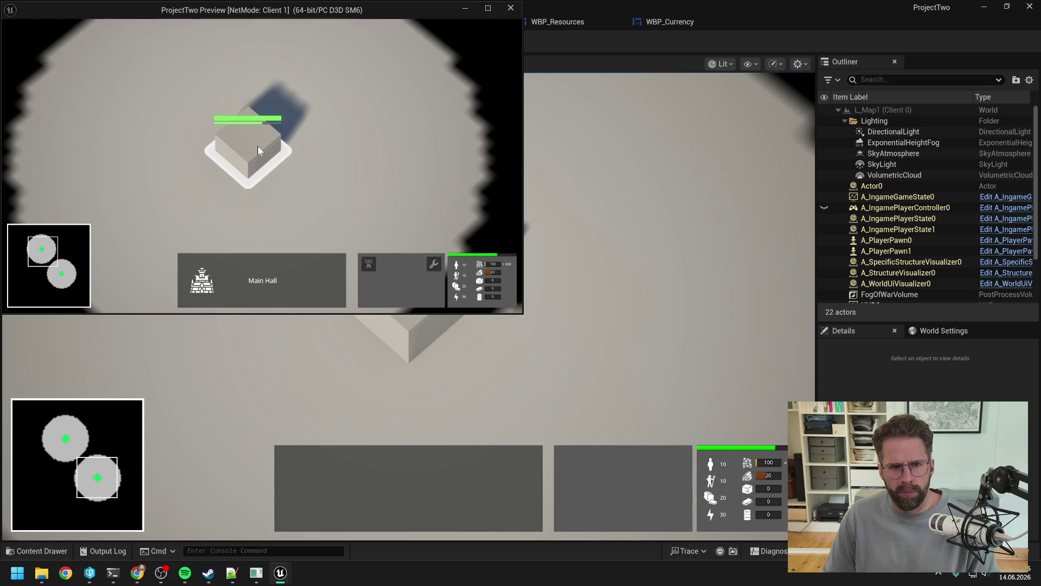
click(398, 160)
key(s)
key(a)
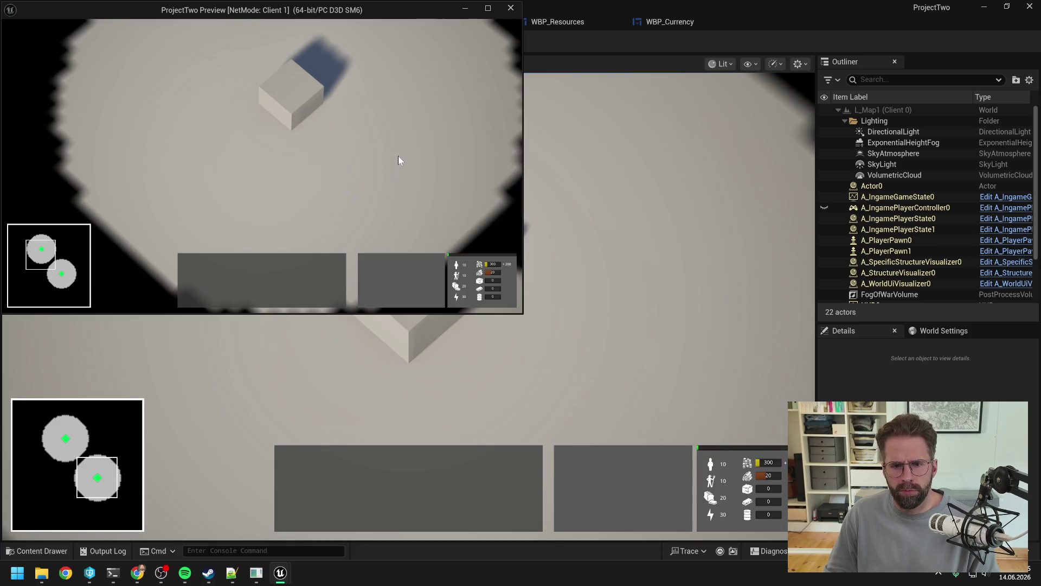
key(w)
key(d)
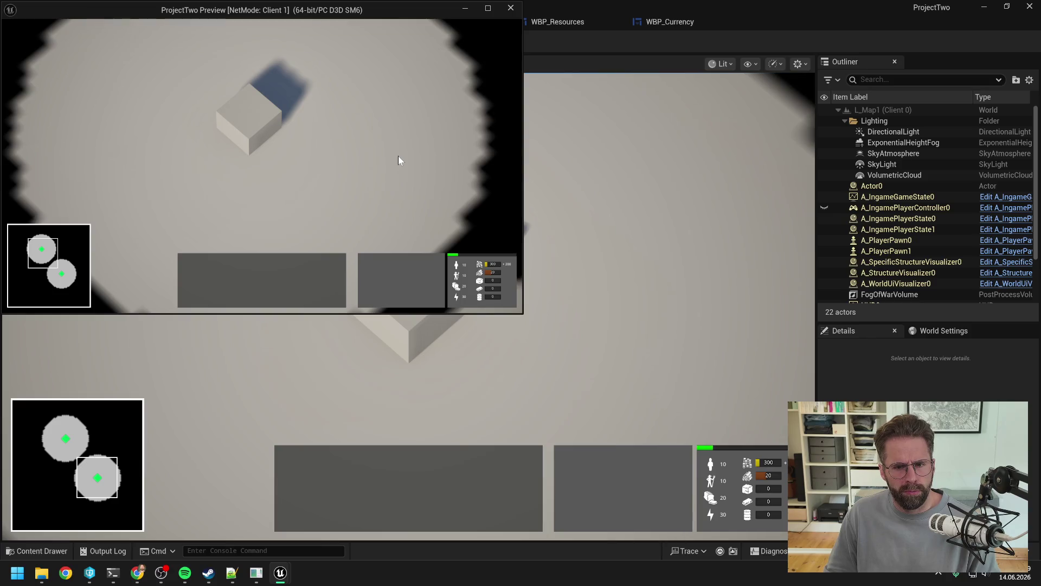
key(a)
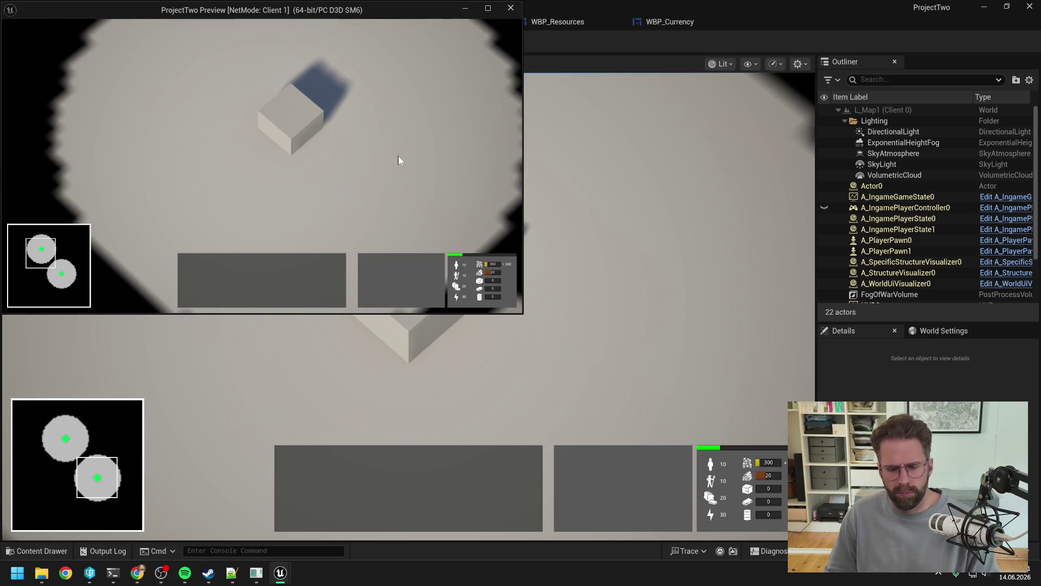
key(Escape)
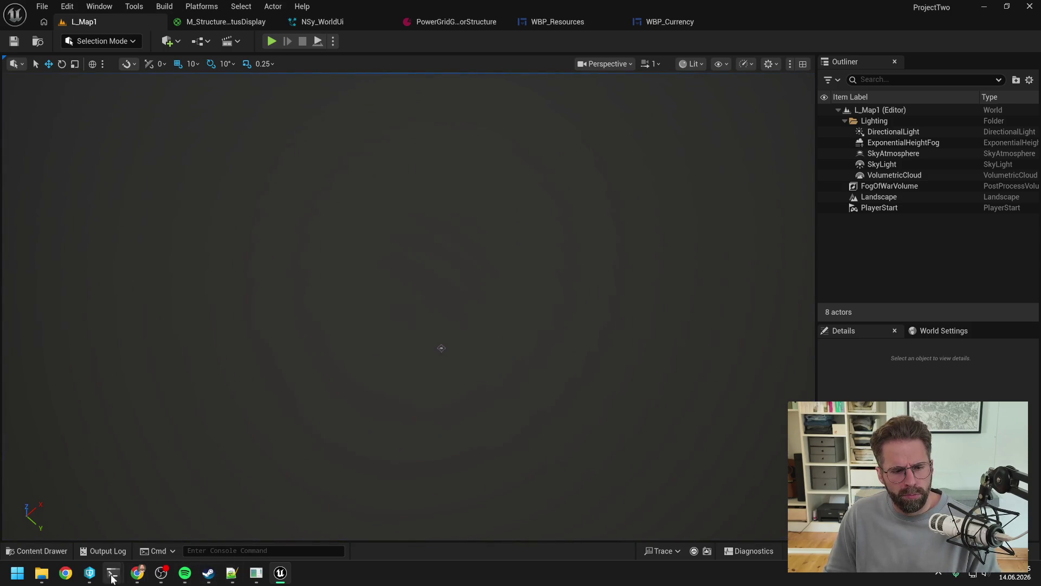
Switch to the resource system Claude session and scroll up through its economy rules review.
mouse_move(112, 572)
click(172, 504)
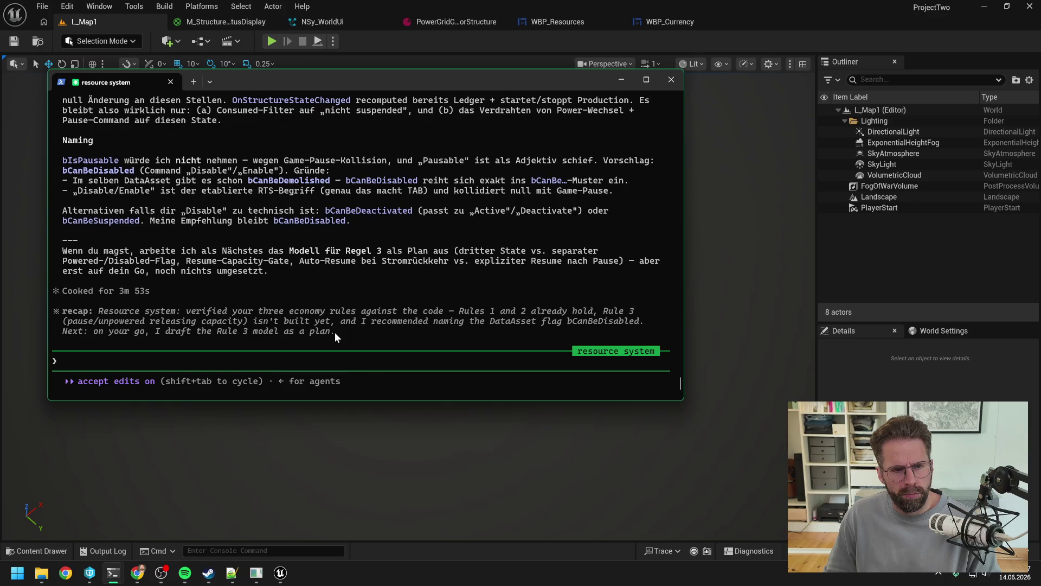
scroll(415, 258, up, 5)
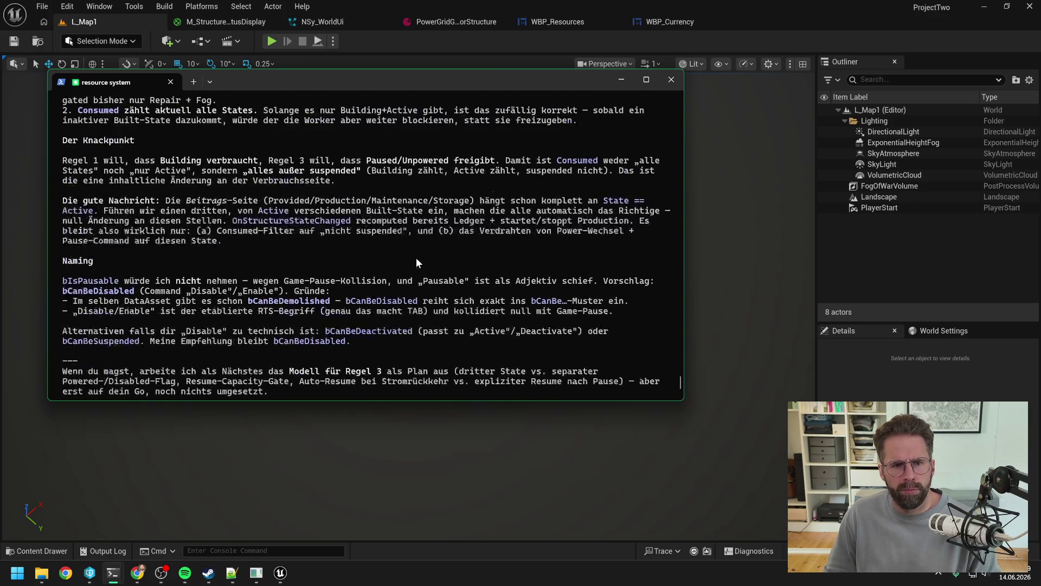
scroll(417, 258, up, 7)
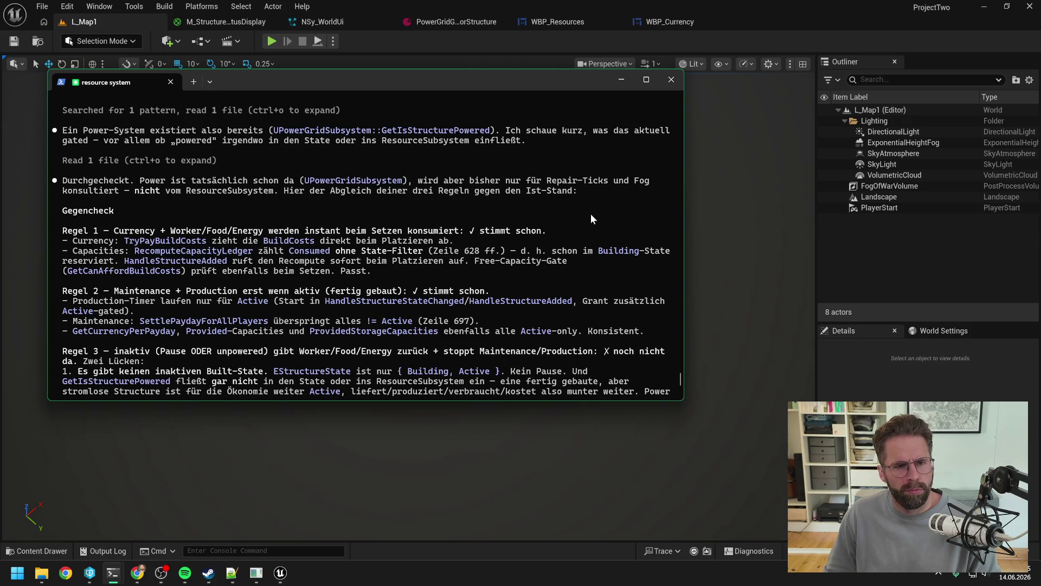
scroll(591, 213, up, 3)
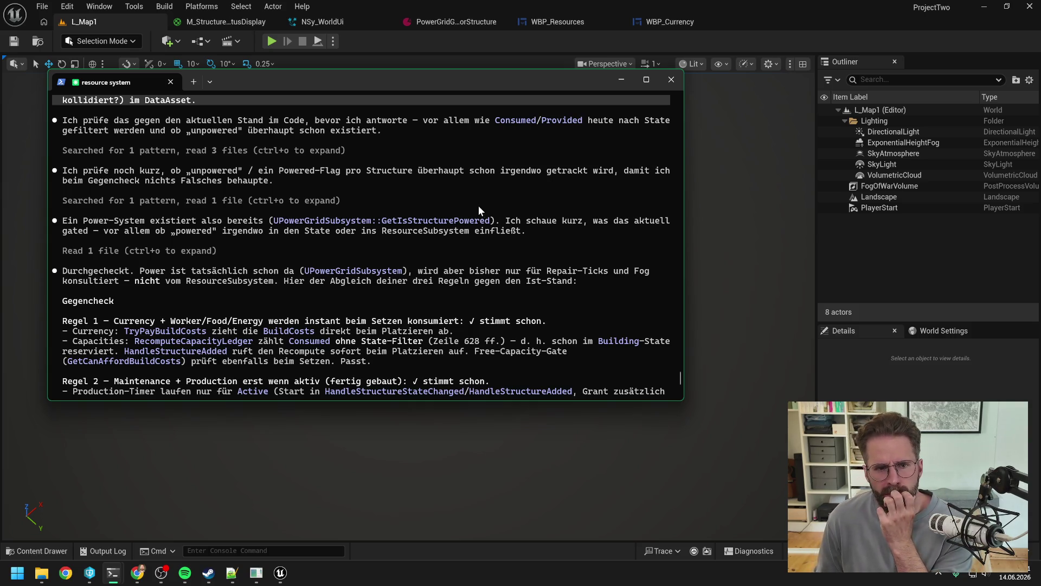
scroll(471, 211, up, 1)
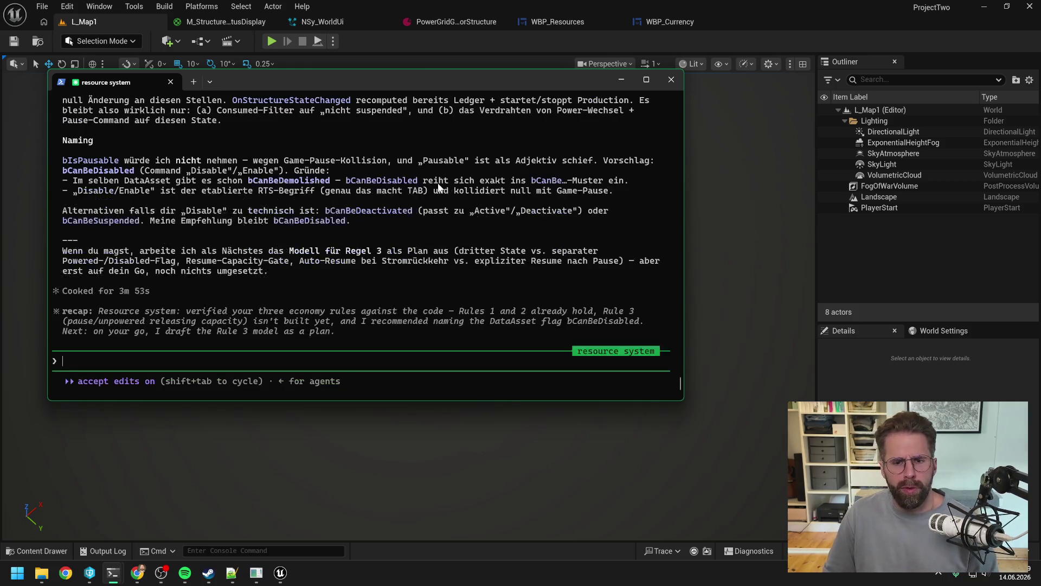
Reply "CanBeSuspended finde ich gut, ok weiter gehts" to approve the flag name.
text(CanBeSusp)
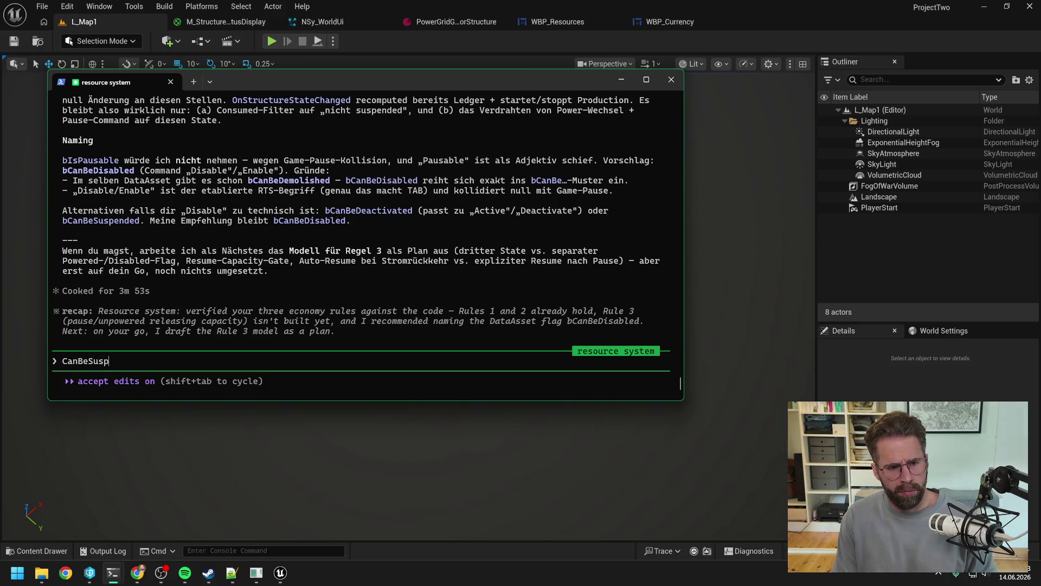
text(ended fin)
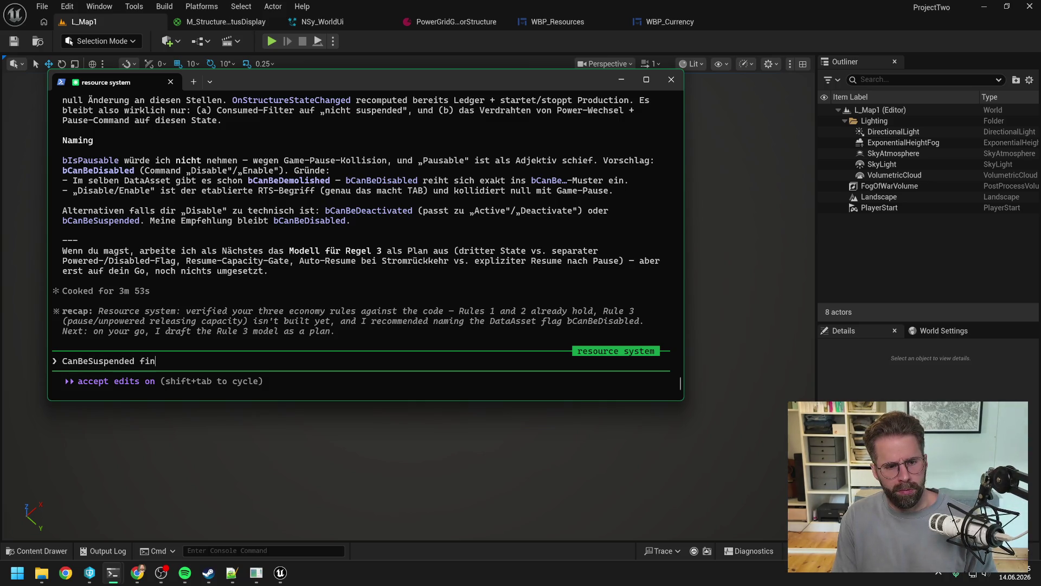
text(de ich gut)
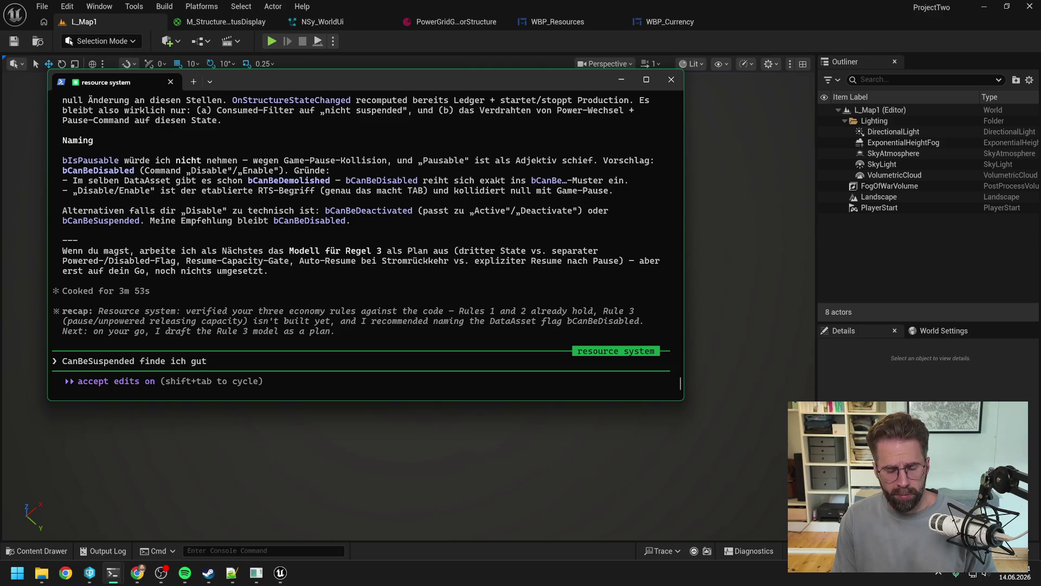
text(, ok weiter geh)
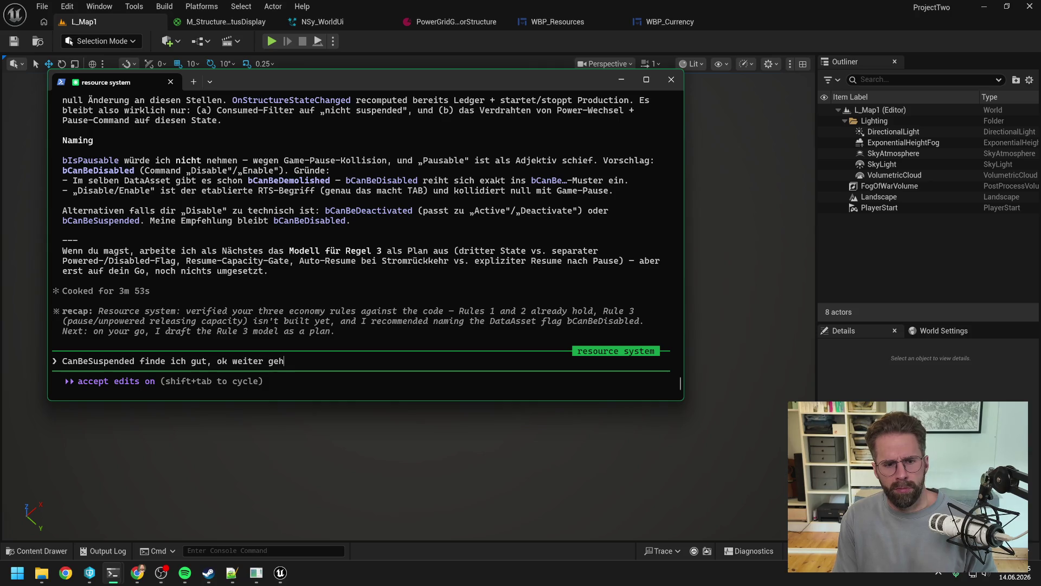
text(ts)
key(Return)
Check the Production Bar session, then go back to the Unreal Editor.
mouse_move(113, 572)
click(70, 511)
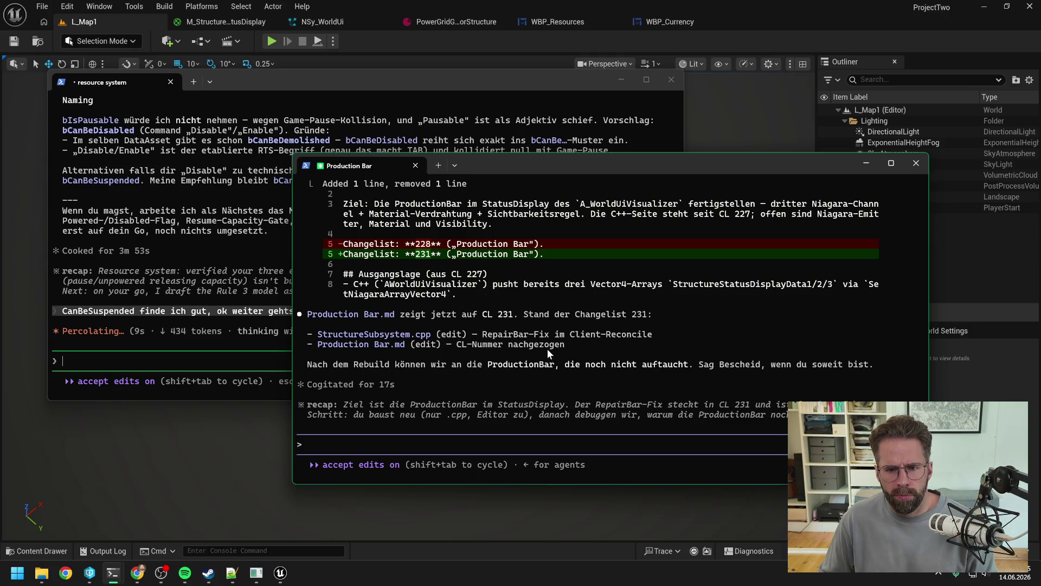
click(392, 36)
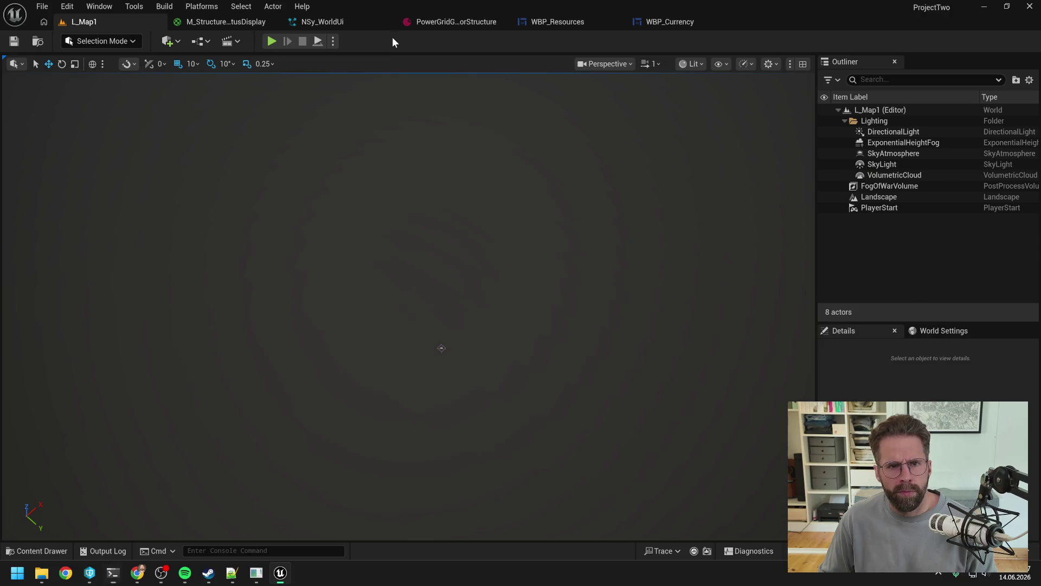
Play L_Map1 again, select the Main Hall, zoom out and pan to watch the payday bar fill.
click(271, 42)
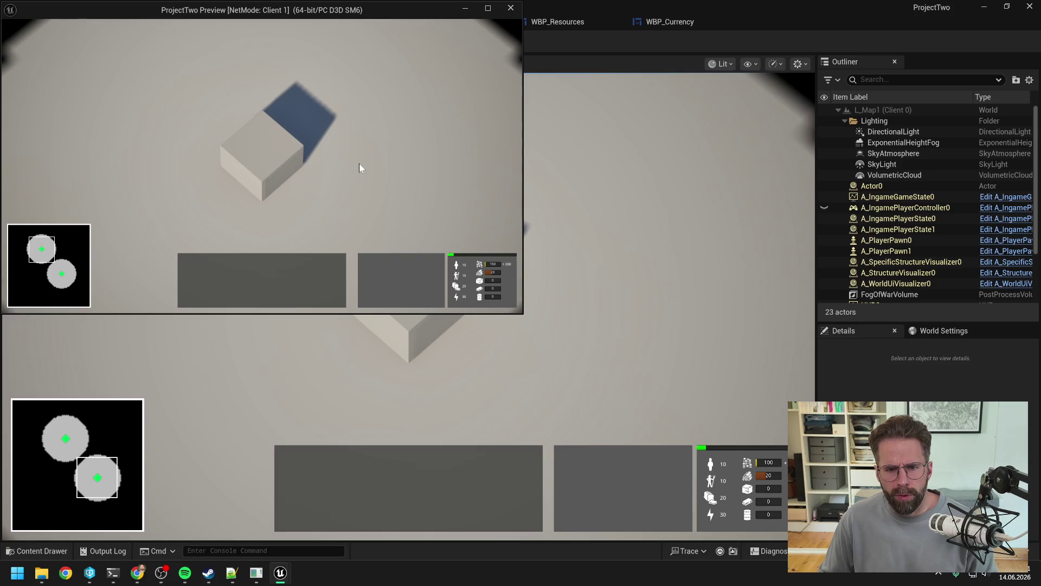
click(282, 158)
click(418, 155)
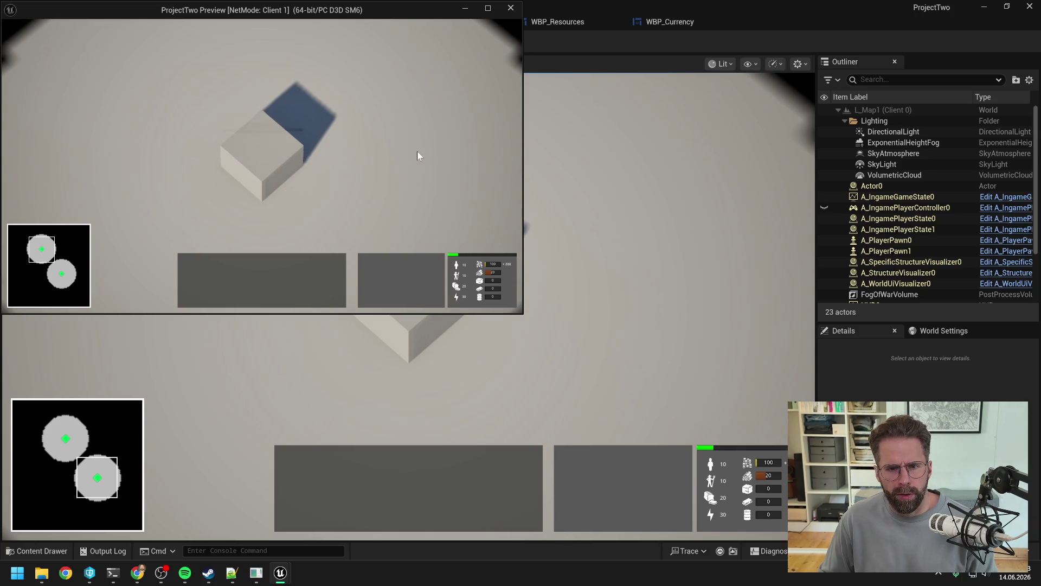
scroll(417, 154, down, 2)
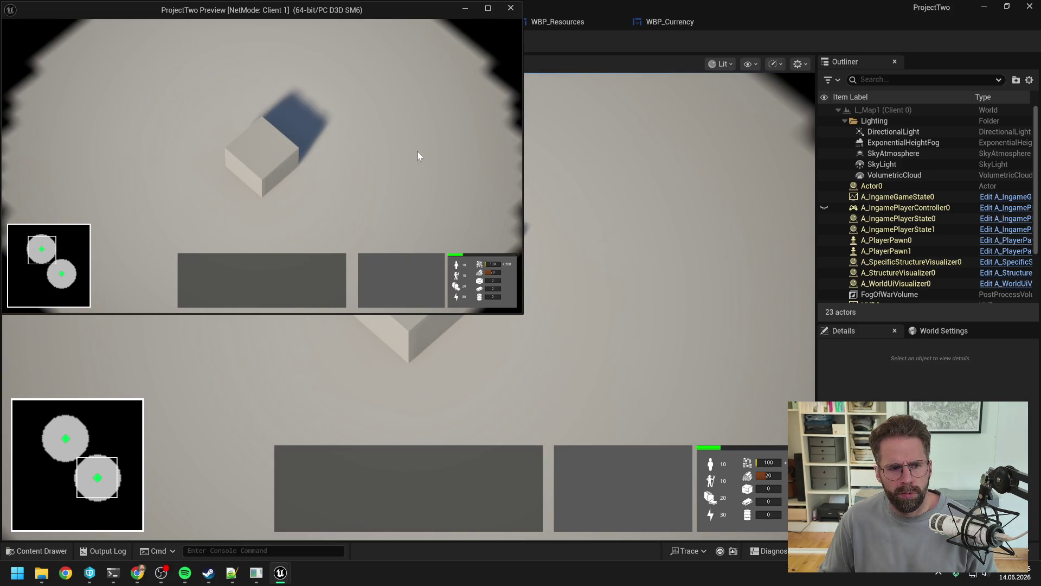
scroll(417, 156, down, 2)
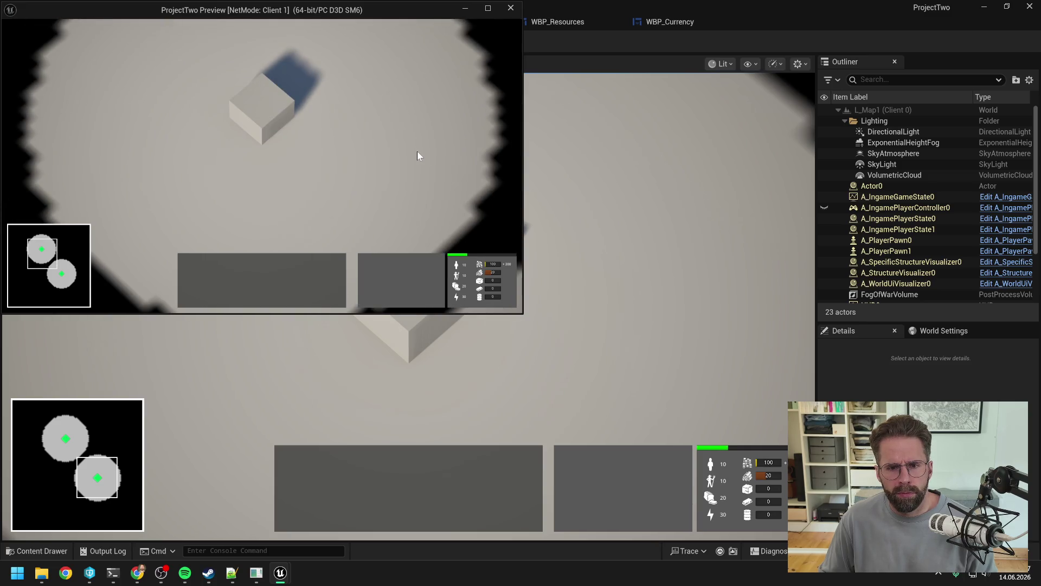
key(a)
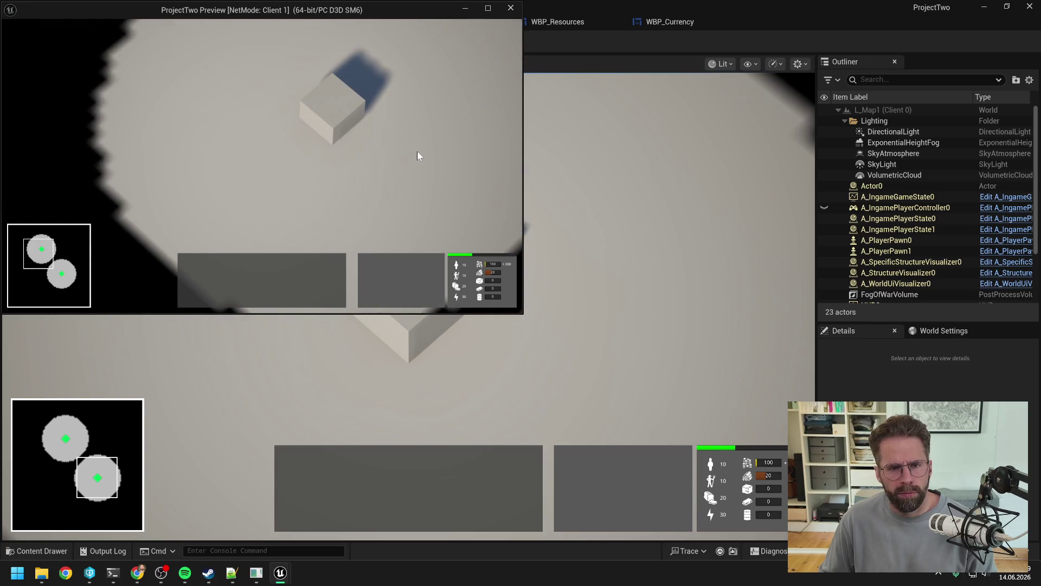
click(331, 125)
key(d)
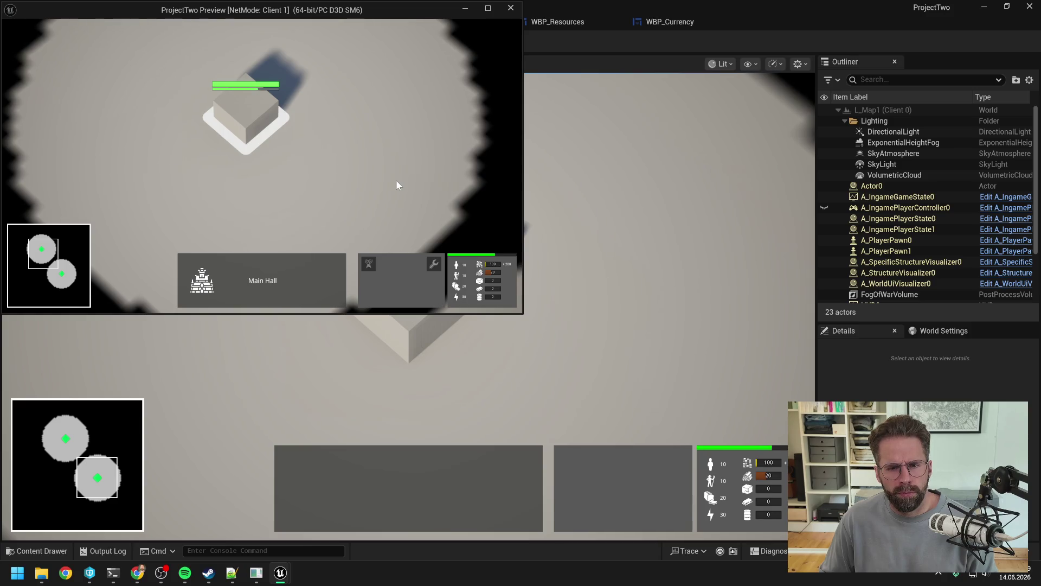
key(a)
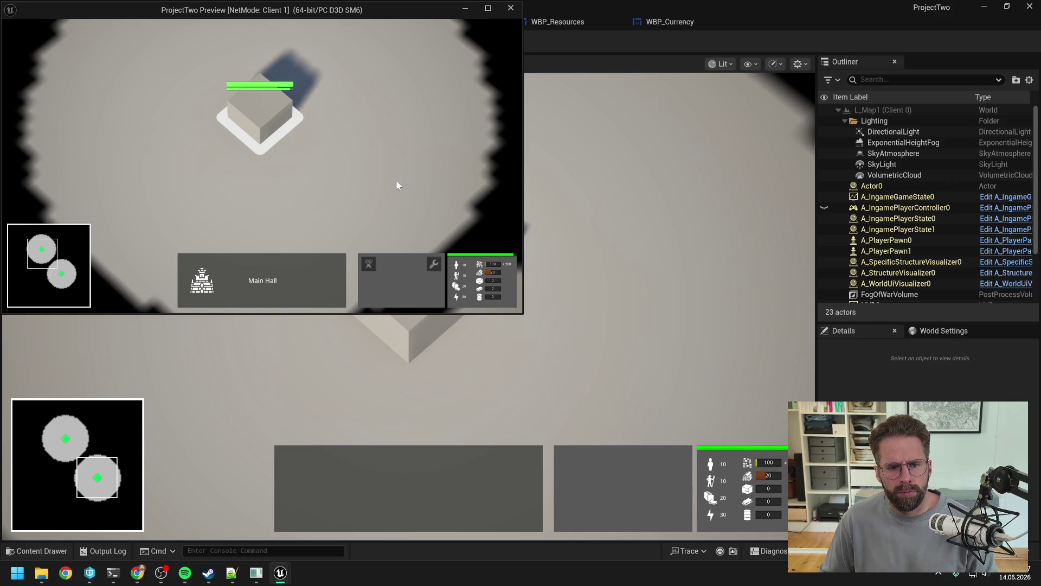
click(396, 185)
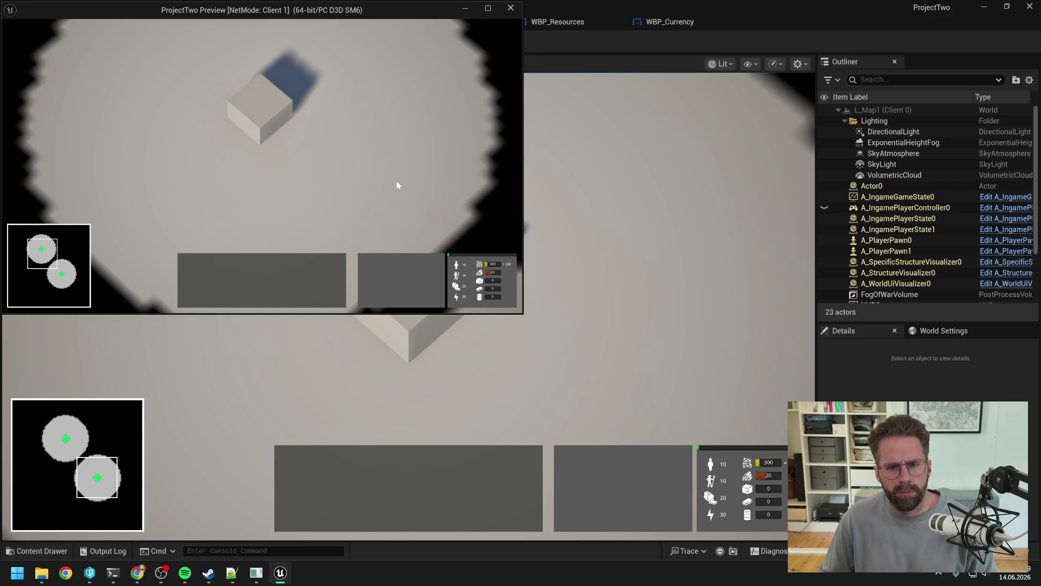